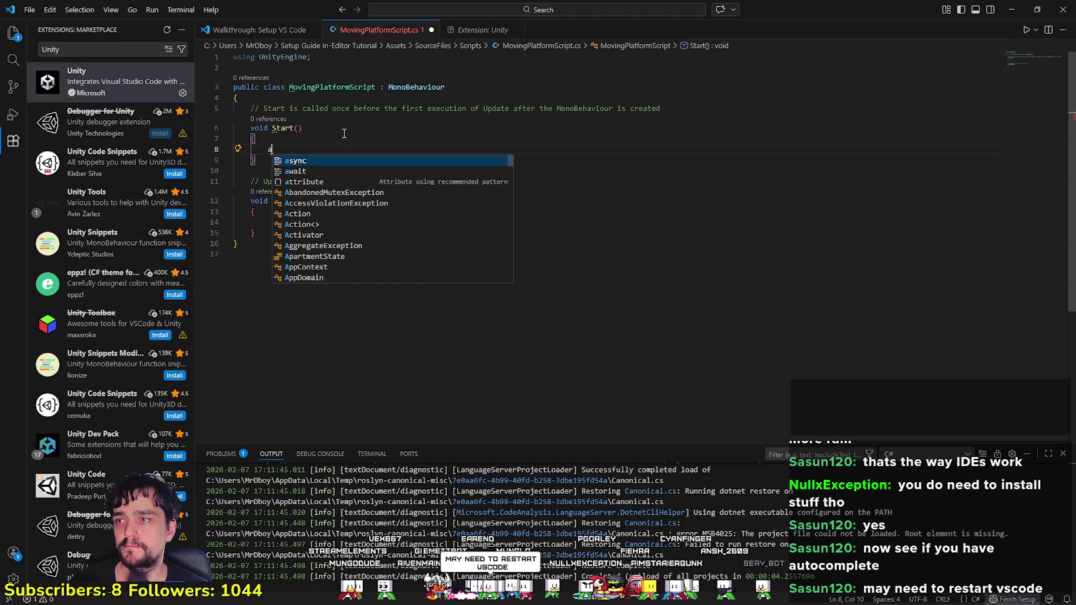
# Step: Erase the stray letters on line 8, leaving Start() empty, and close VS Code
pyautogui.press('BackSpace')
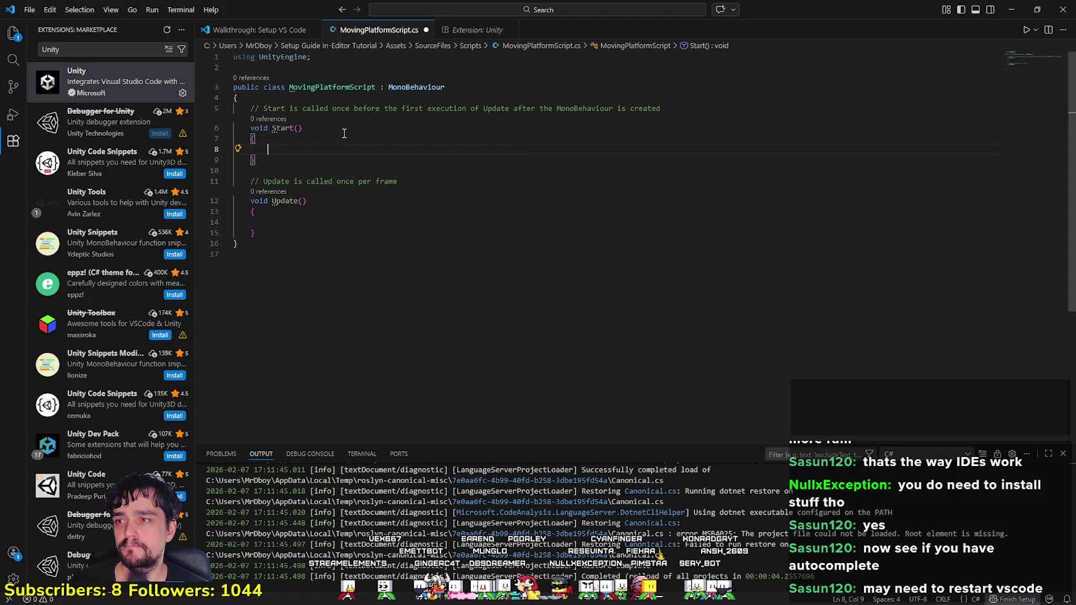
pyautogui.write('d')
pyautogui.press('BackSpace')
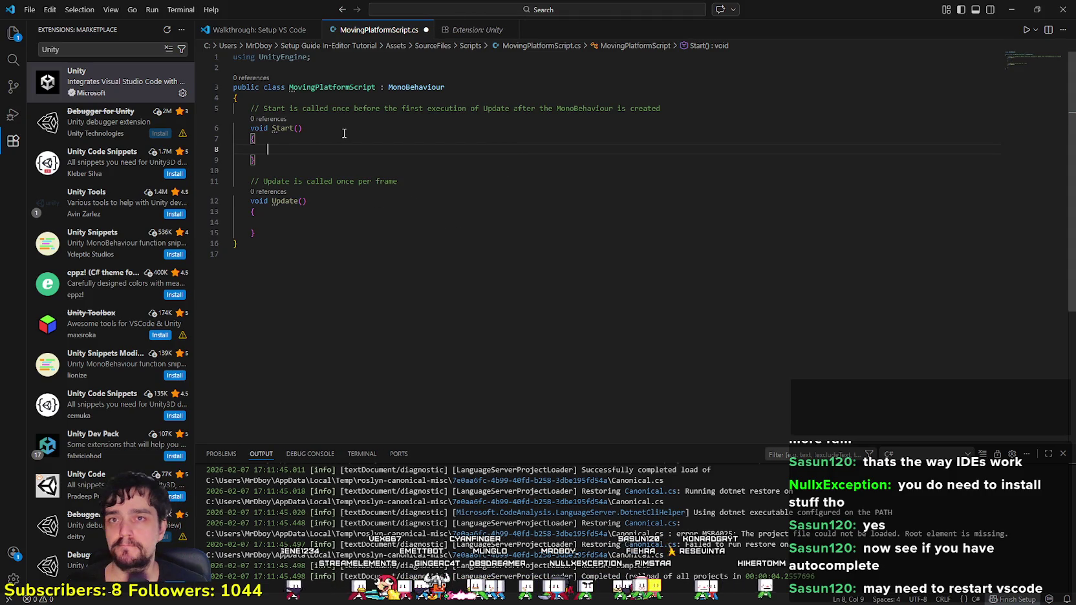
pyautogui.click(1062, 9)
# Step: Close the shortcut's Properties dialog, the Explorer windows and the empty Notepad
pyautogui.click(865, 263)
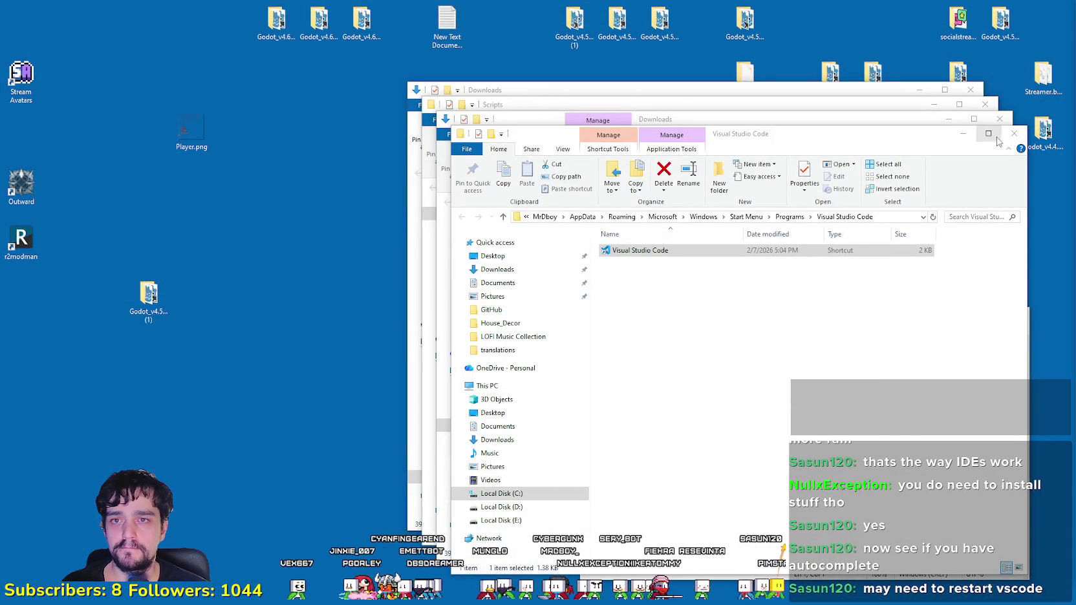
pyautogui.click(1013, 133)
pyautogui.click(999, 119)
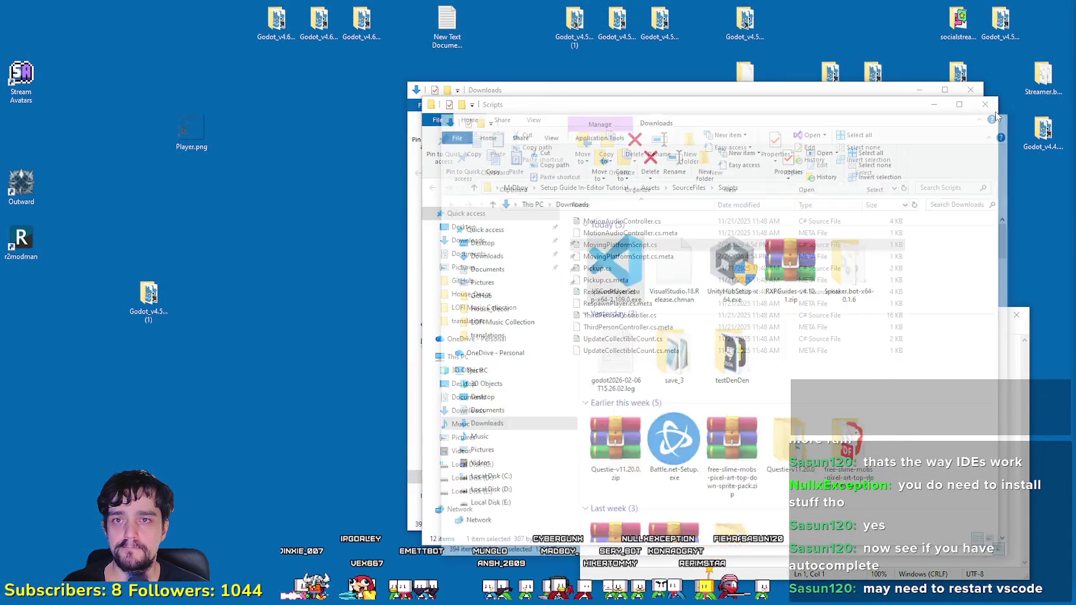
pyautogui.click(984, 105)
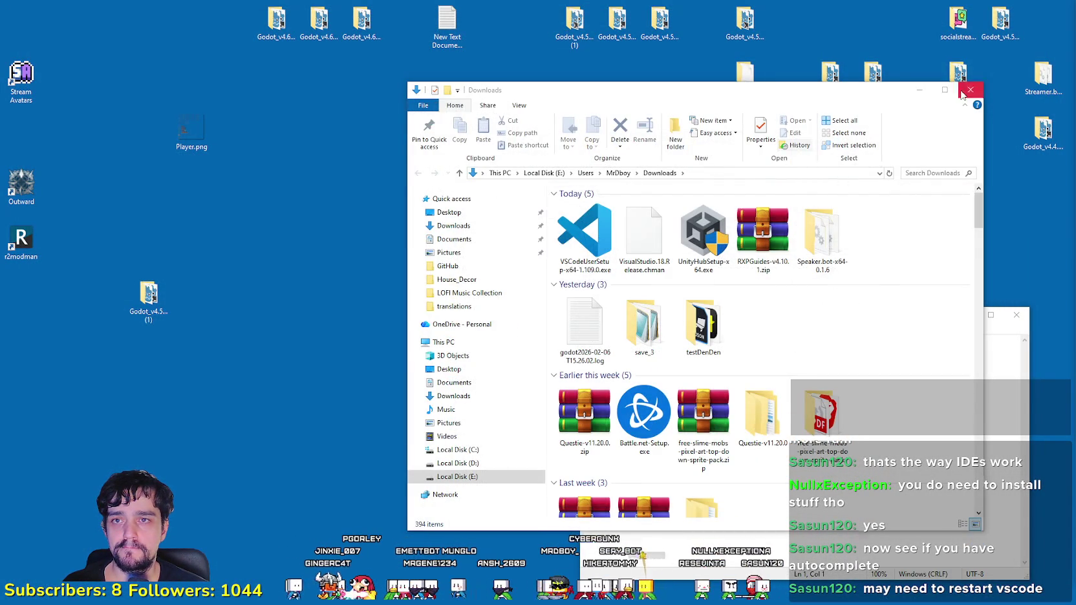
pyautogui.click(970, 90)
pyautogui.click(1016, 314)
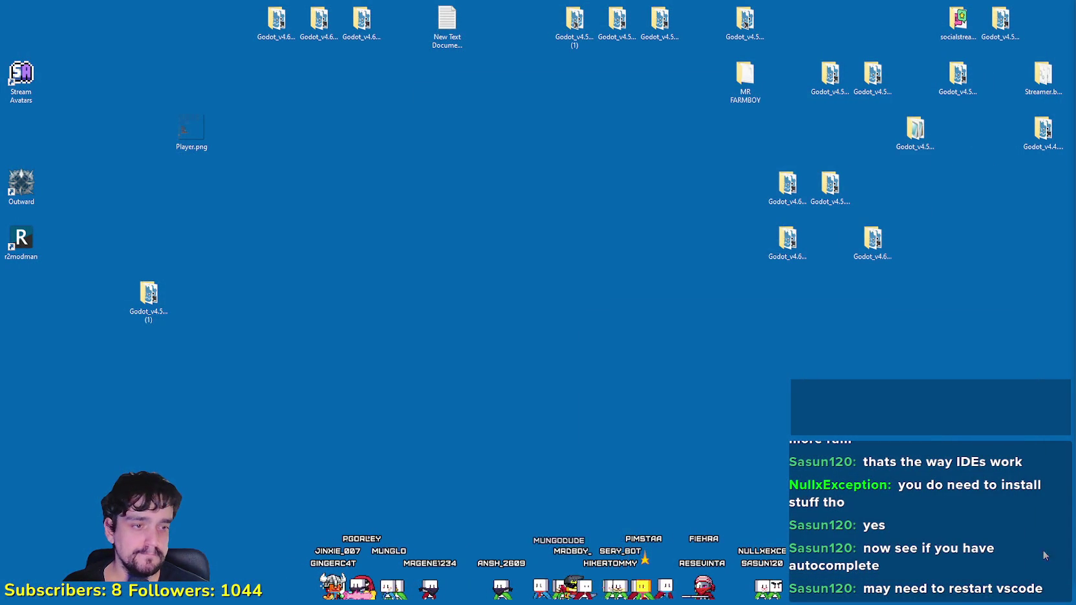
# Step: Return to Unity and open MovingPlatformScript from the Scripts folder in VS Code
pyautogui.hotkey('alt', 'Tab')
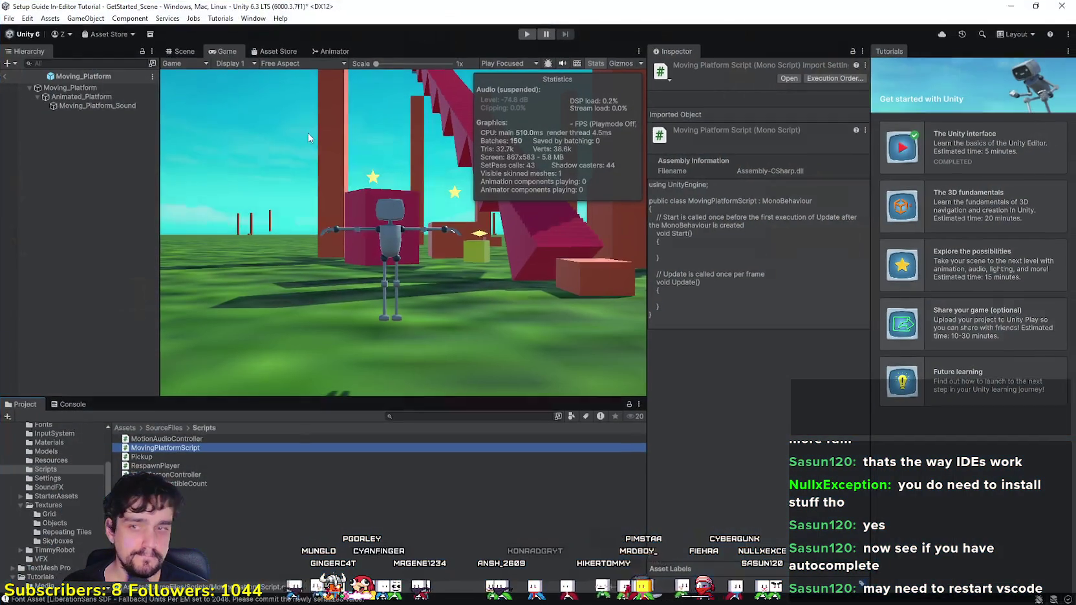
pyautogui.doubleClick(201, 447)
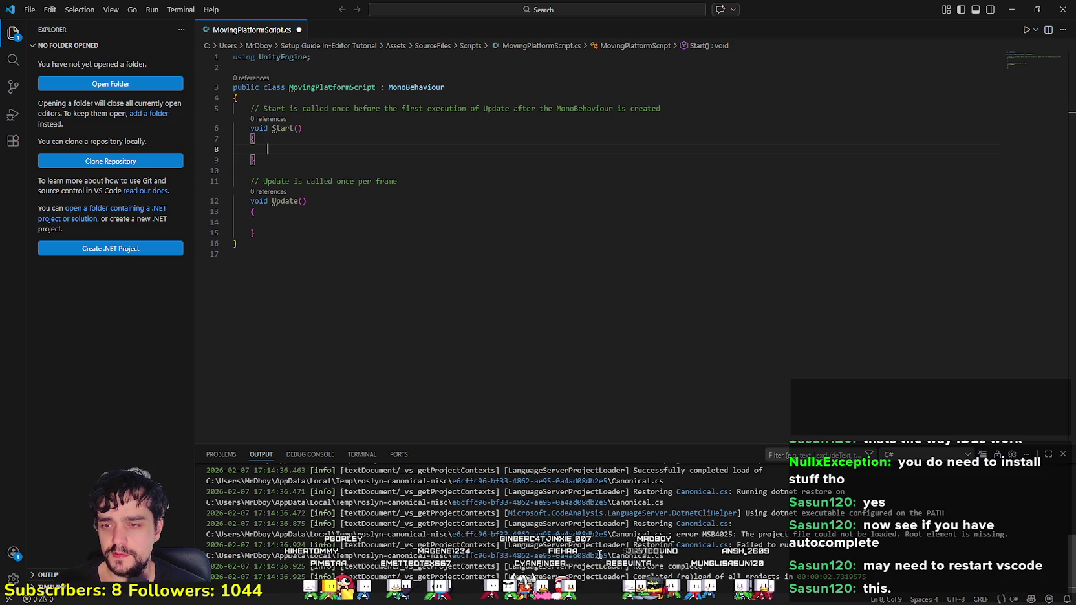
pyautogui.scroll(3, 599, 554)
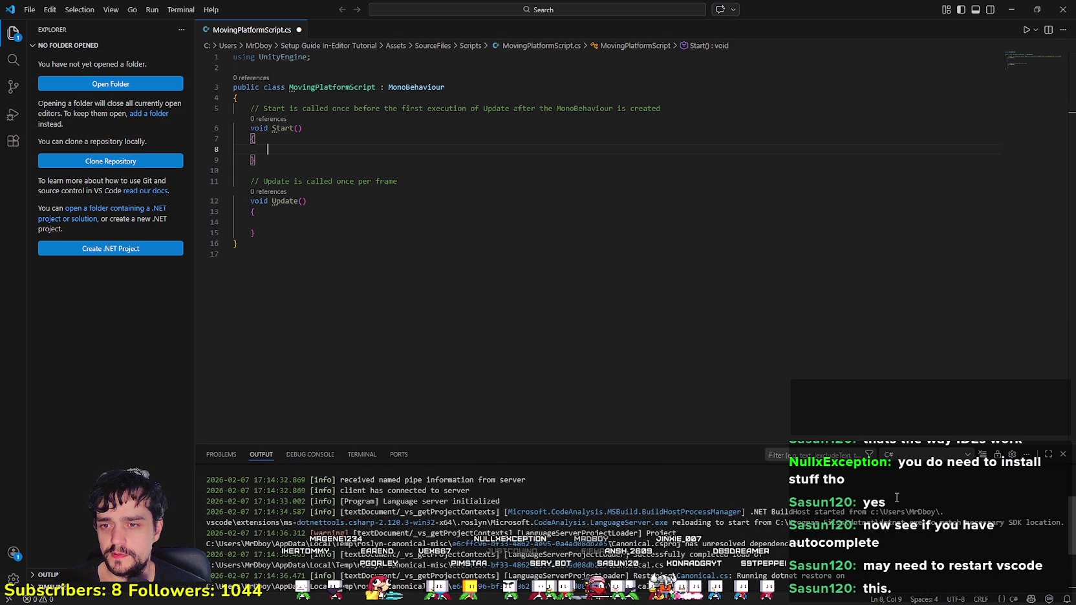
pyautogui.scroll(-3, 896, 498)
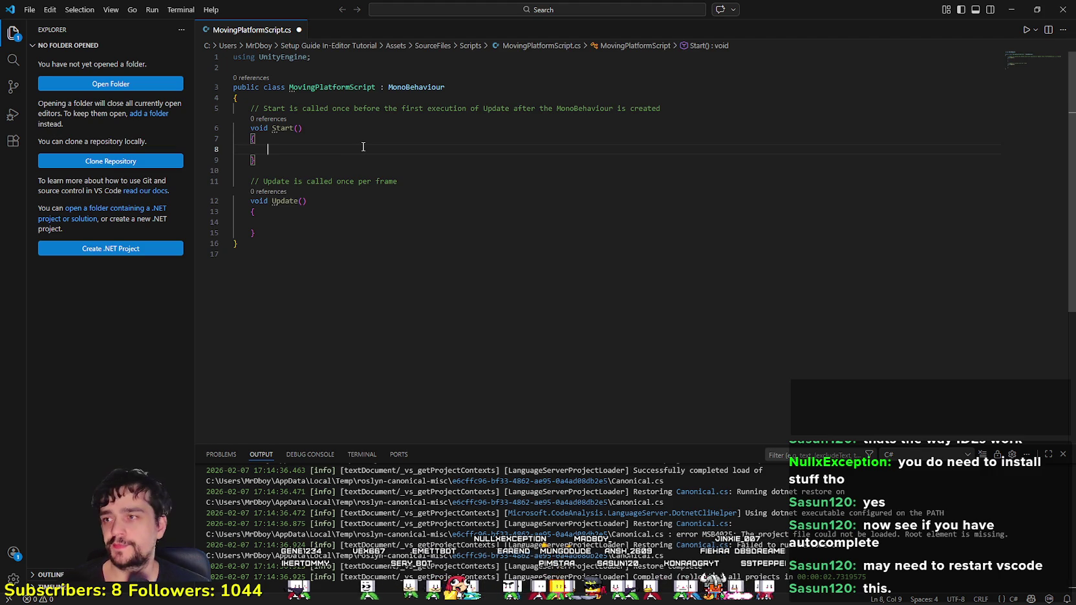
pyautogui.write('this.')
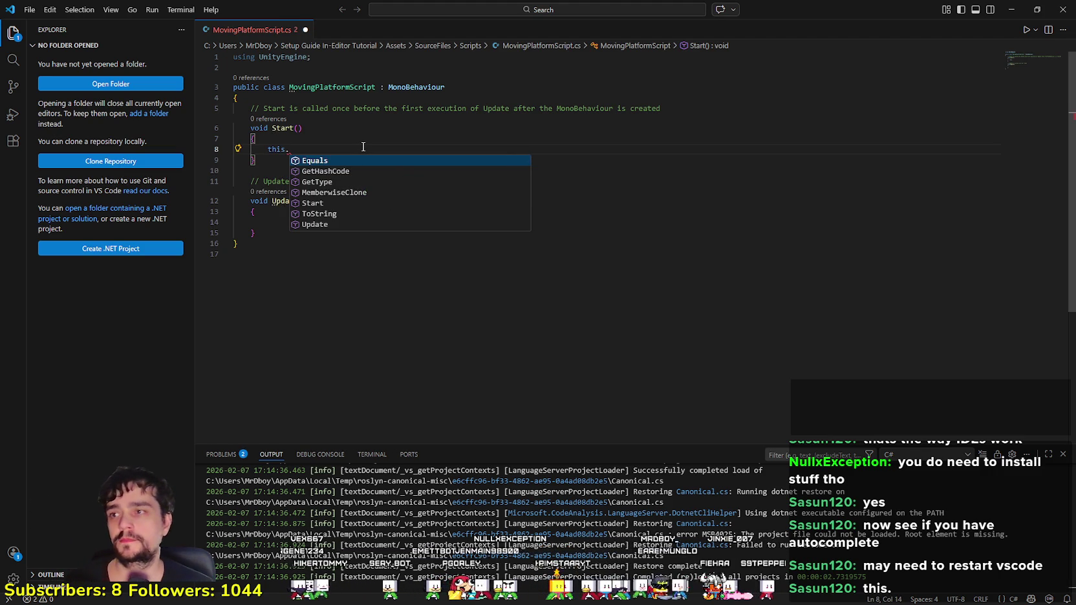
pyautogui.press('Down')
pyautogui.press('Down')
pyautogui.press('Down')
pyautogui.press('Down')
pyautogui.press('Down')
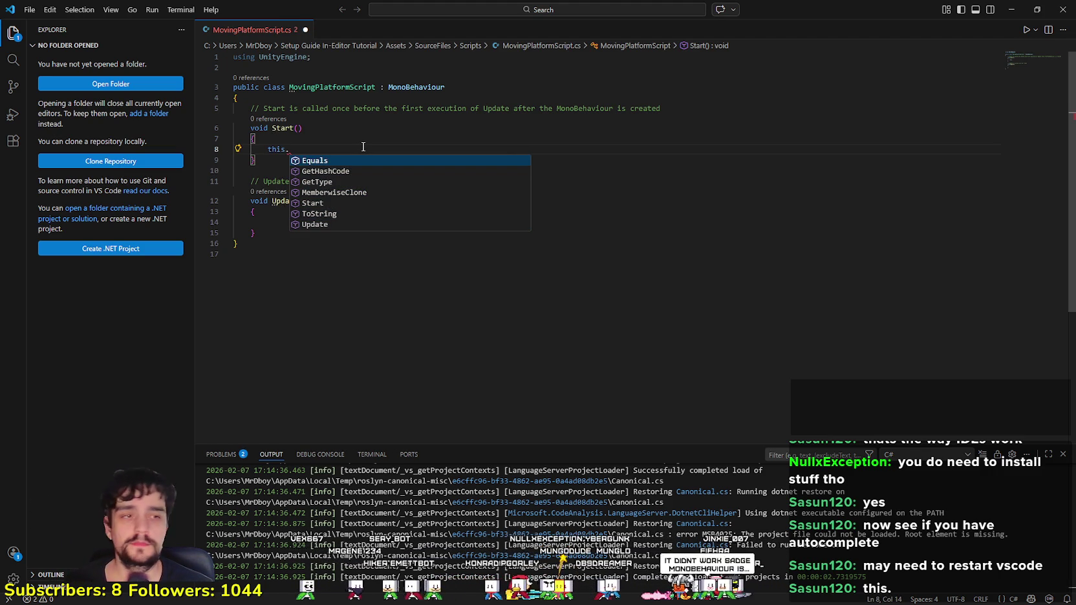
pyautogui.press('Down')
pyautogui.press('Down')
pyautogui.press('Down')
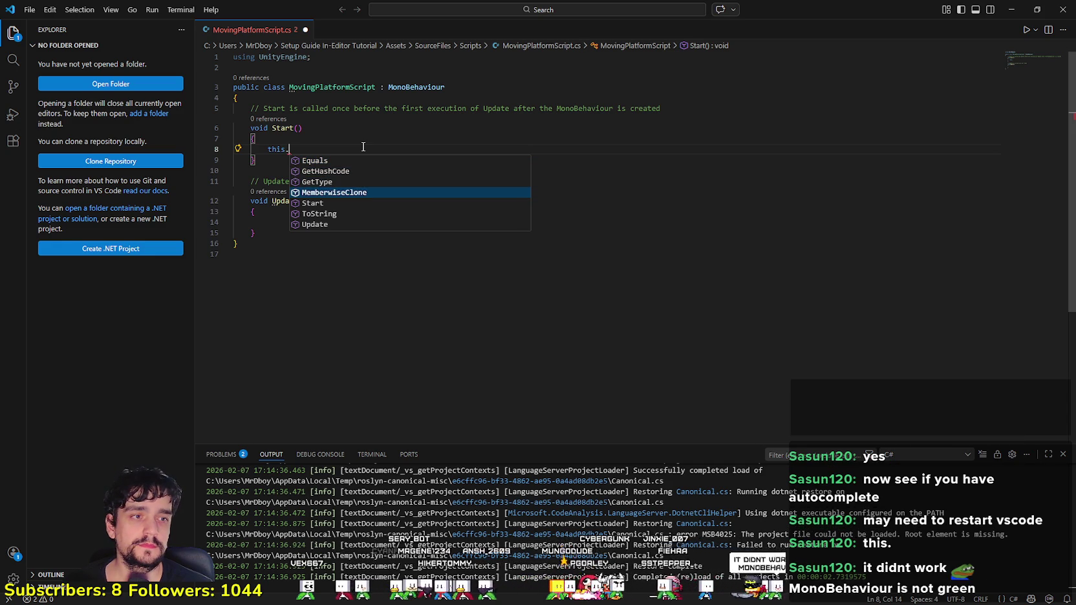
pyautogui.press('Down')
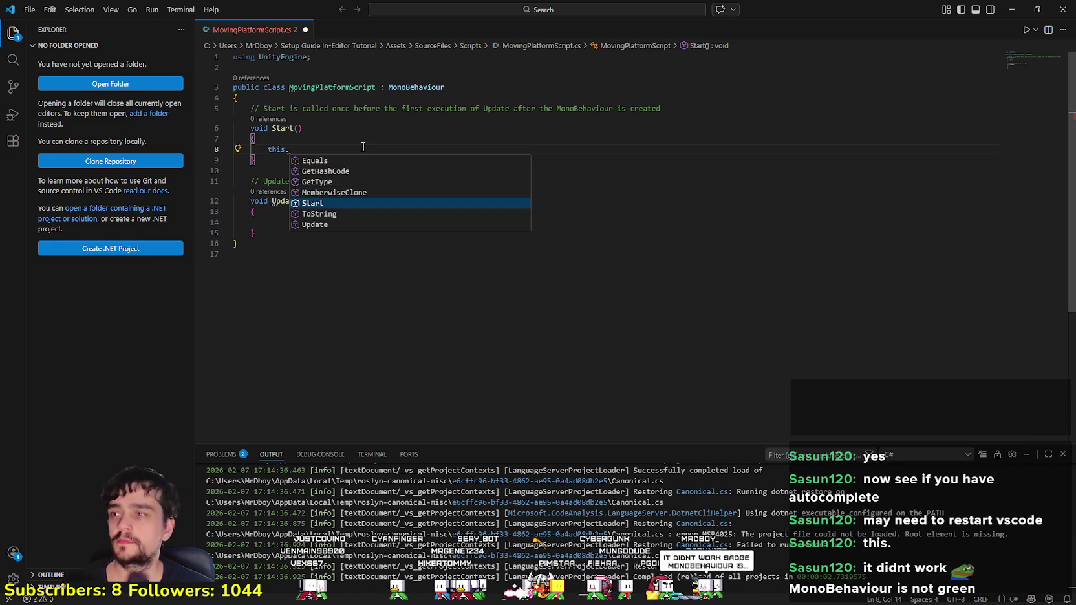
pyautogui.press('Down')
pyautogui.press('Down')
pyautogui.press('Down')
pyautogui.press('Down')
pyautogui.press('Down')
pyautogui.press('Down')
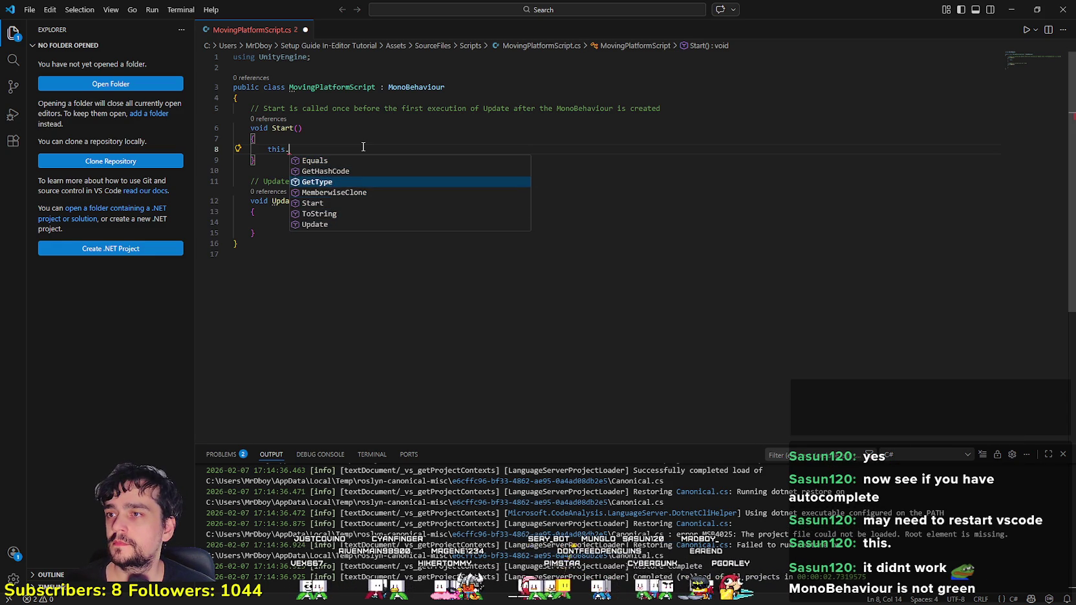
pyautogui.press('Down')
pyautogui.press('Down')
pyautogui.press('Down')
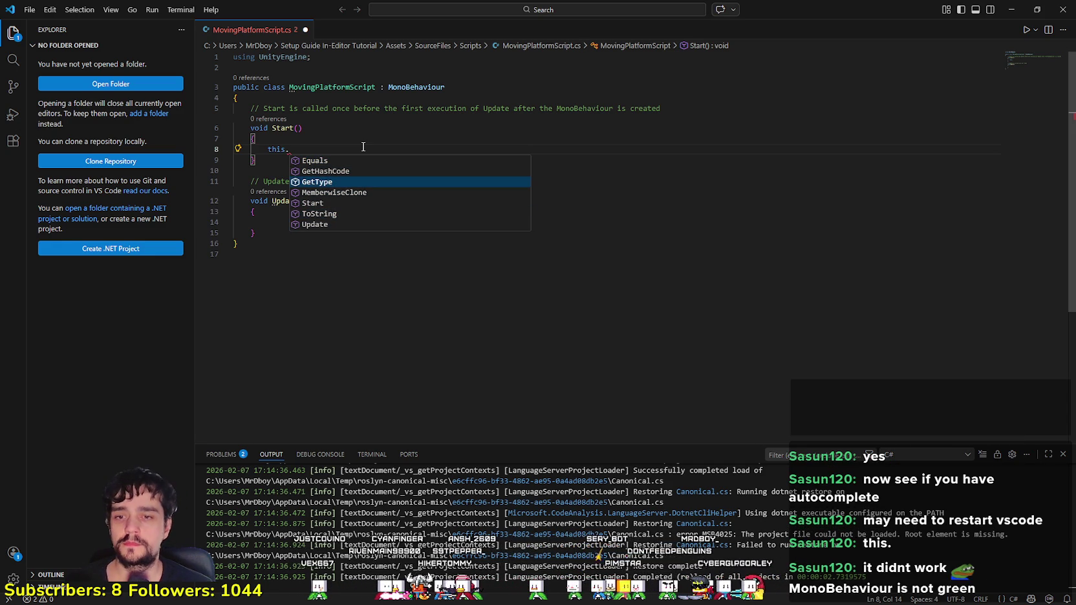
pyautogui.press('Escape')
pyautogui.press('Down')
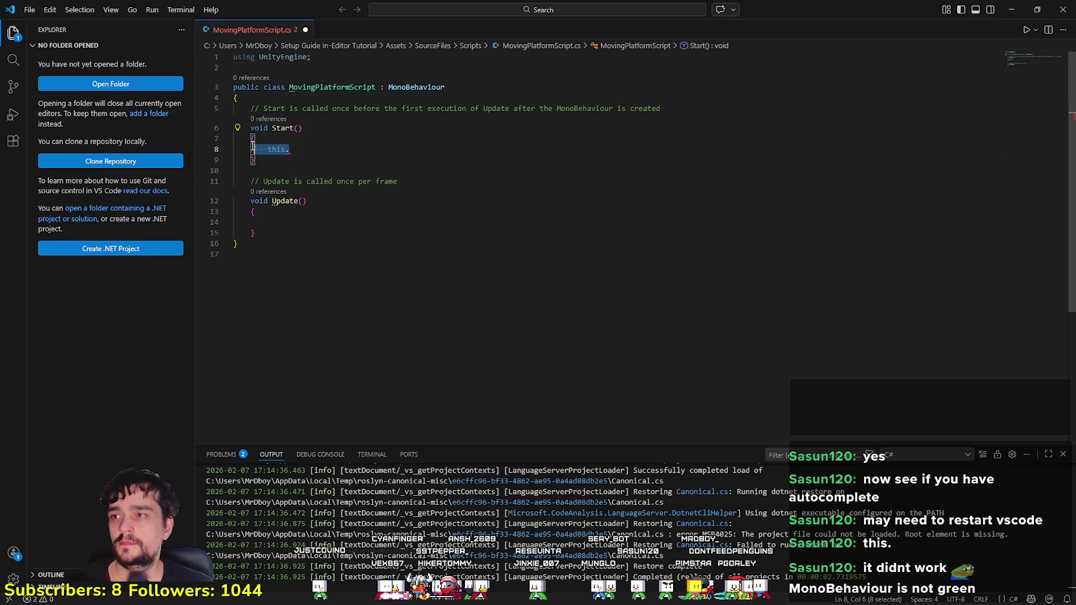
pyautogui.click(305, 148)
pyautogui.press('BackSpace')
pyautogui.press('BackSpace')
pyautogui.press('BackSpace')
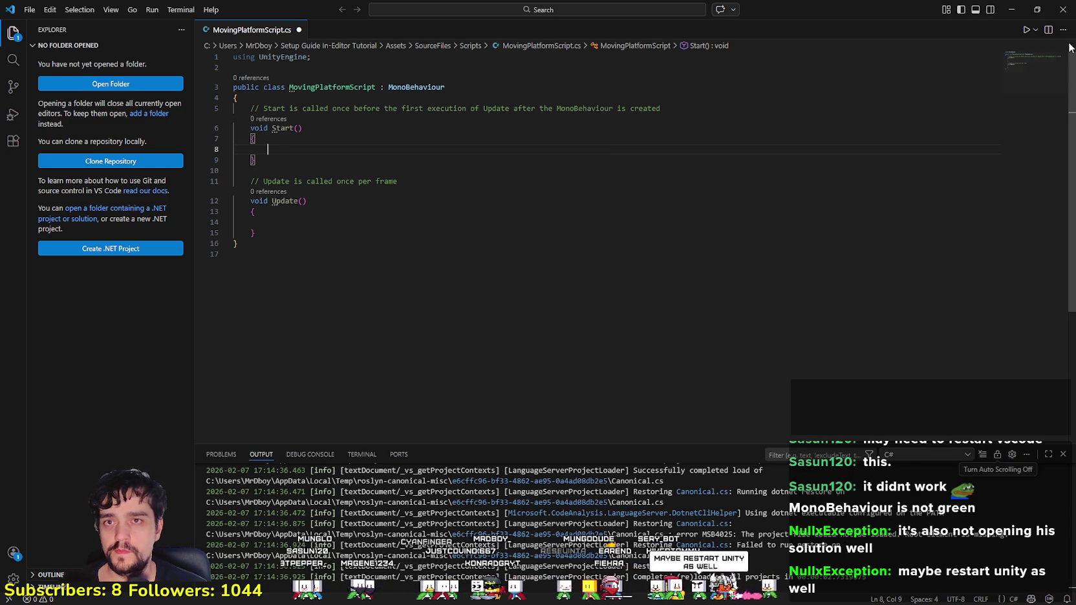
# Step: Close VS Code and quit Unity, saving the modified GetStarted_Scene
pyautogui.click(1062, 9)
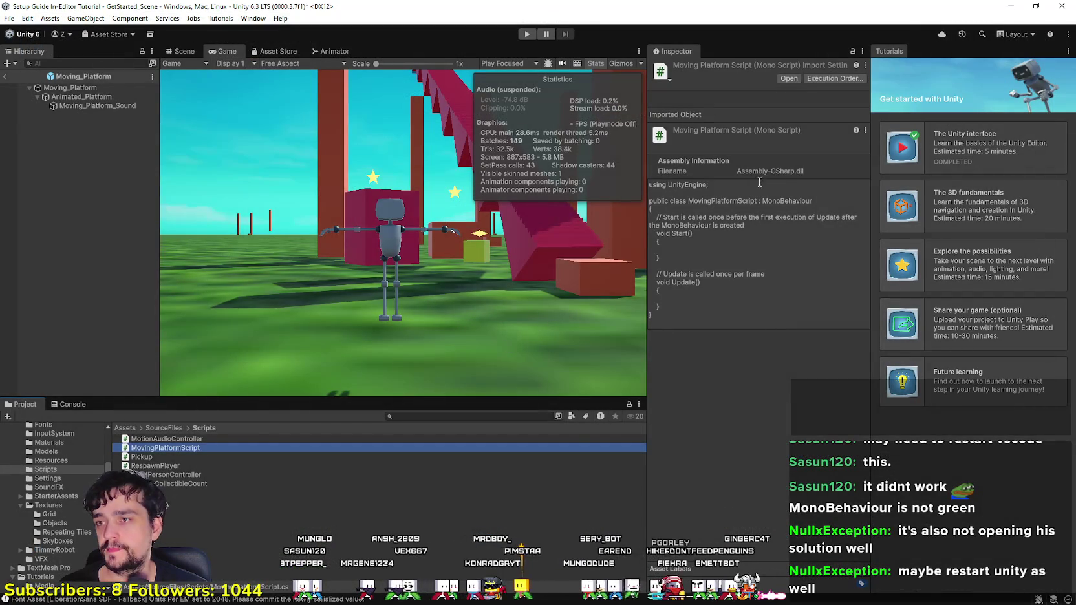
pyautogui.hotkey('alt', 'F4')
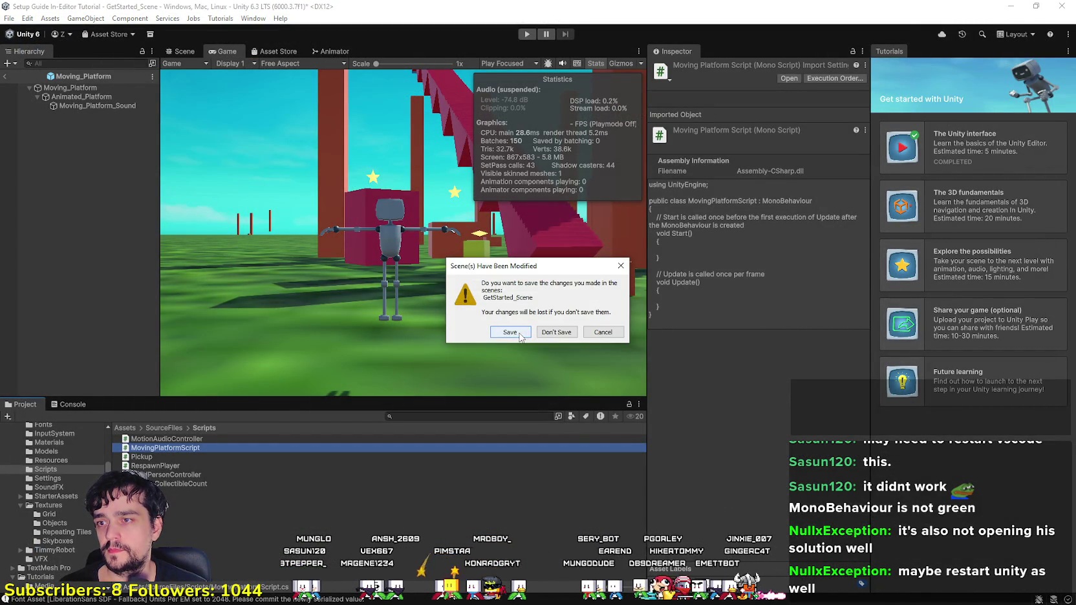
pyautogui.click(521, 332)
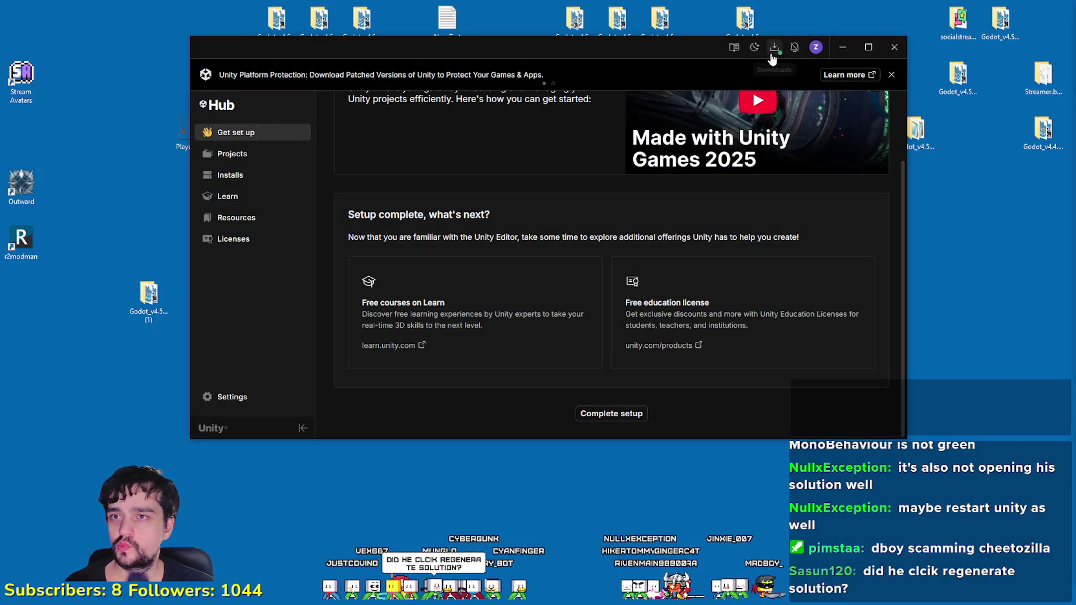
# Step: Reopen the Setup Guide In-Editor Tutorial project from Unity Hub's Projects list
pyautogui.click(234, 155)
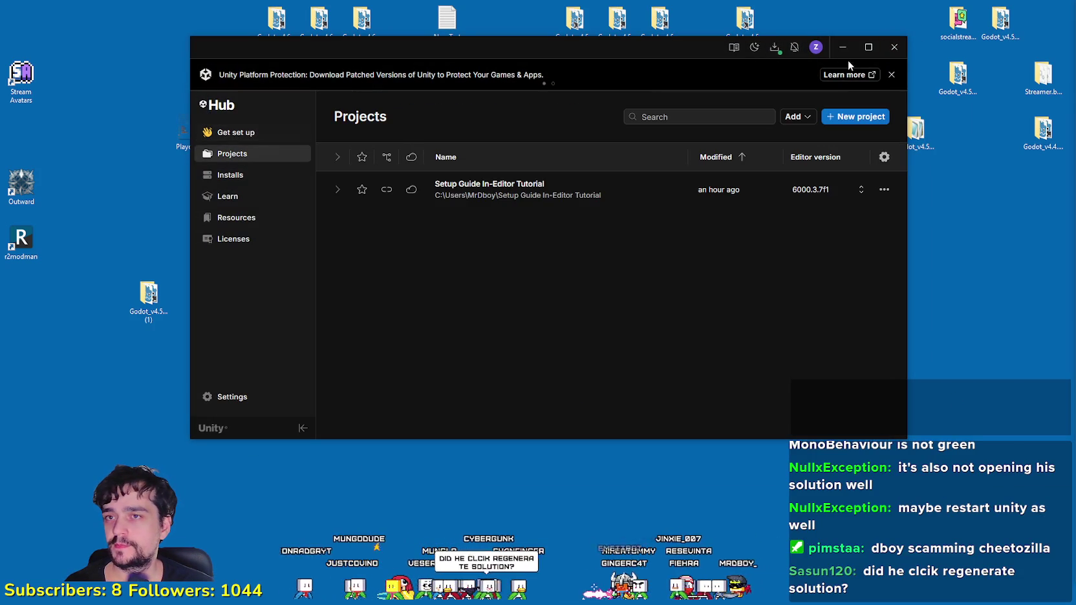
pyautogui.click(773, 46)
pyautogui.click(773, 47)
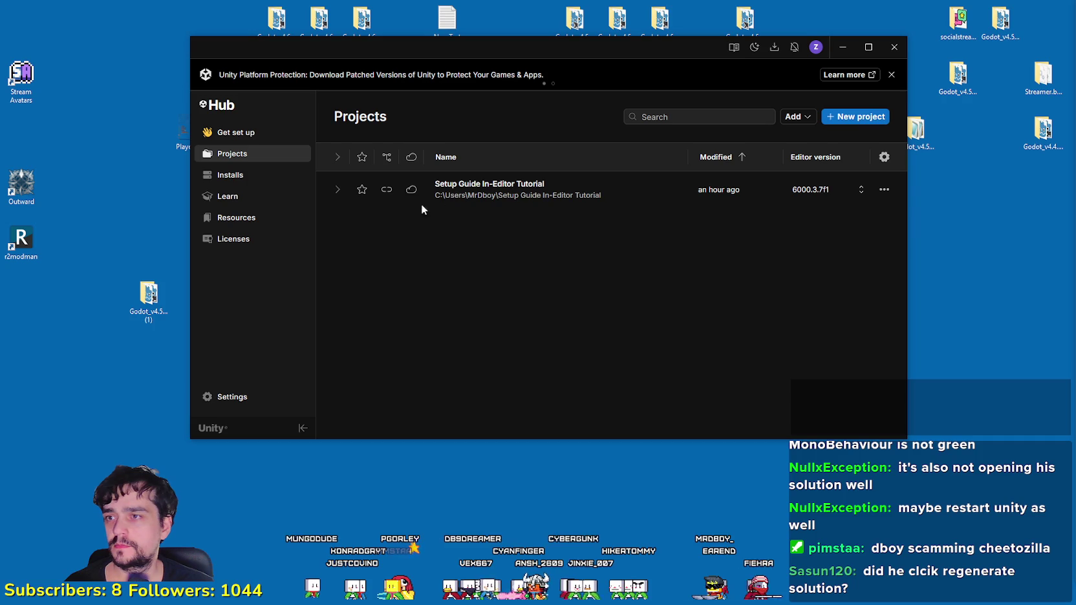
pyautogui.click(452, 192)
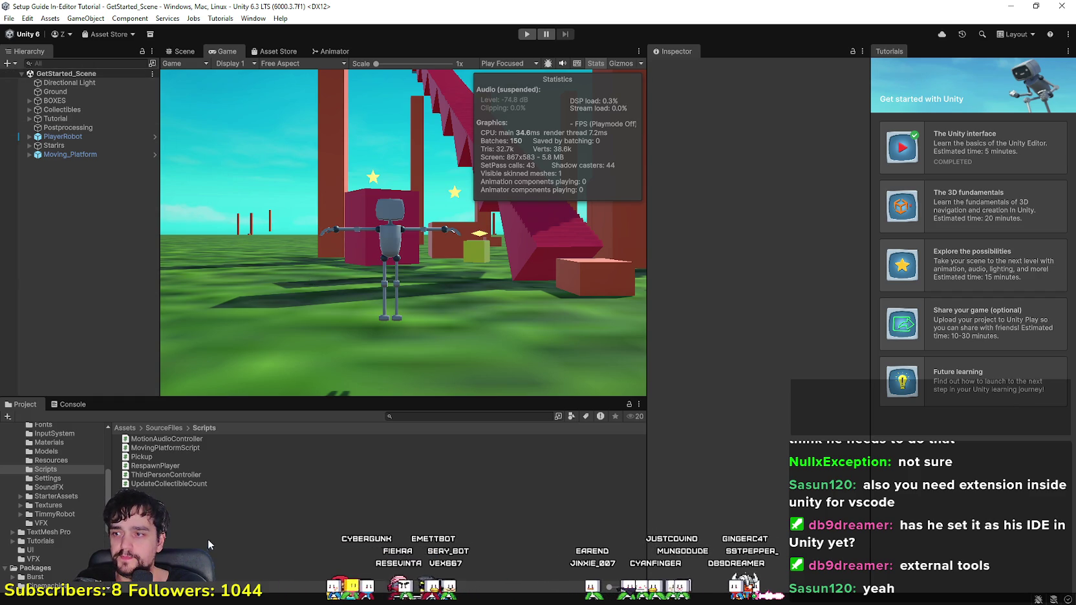
# Step: Open MovingPlatformScript through its Project panel context menu
pyautogui.rightClick(166, 446)
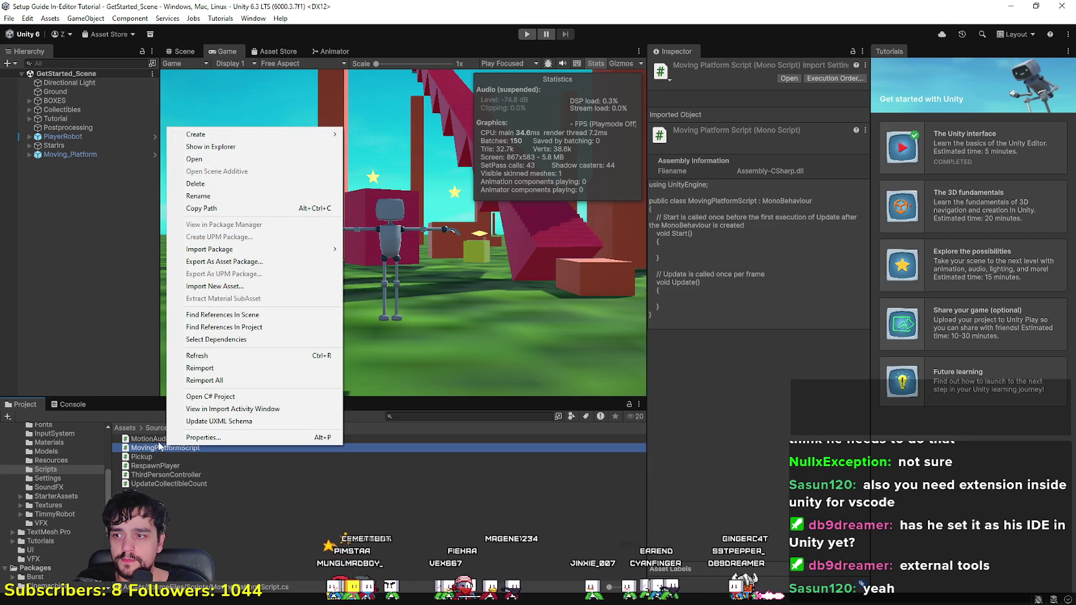
pyautogui.click(194, 159)
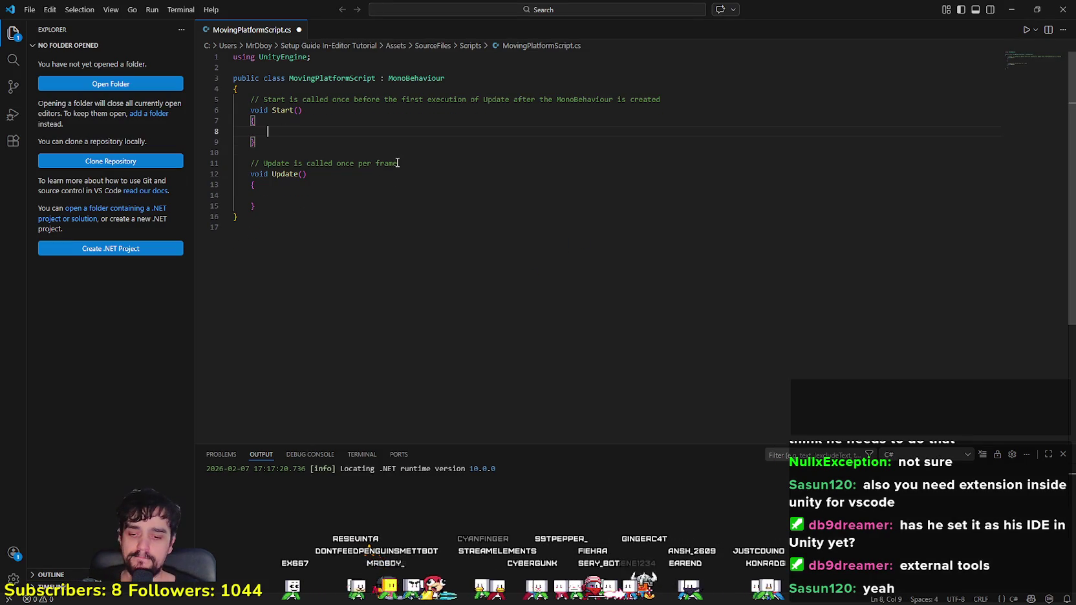
# Step: Type and erase trial text like 'this.' on line 8, then close VS Code
pyautogui.write('ty')
pyautogui.write('is.')
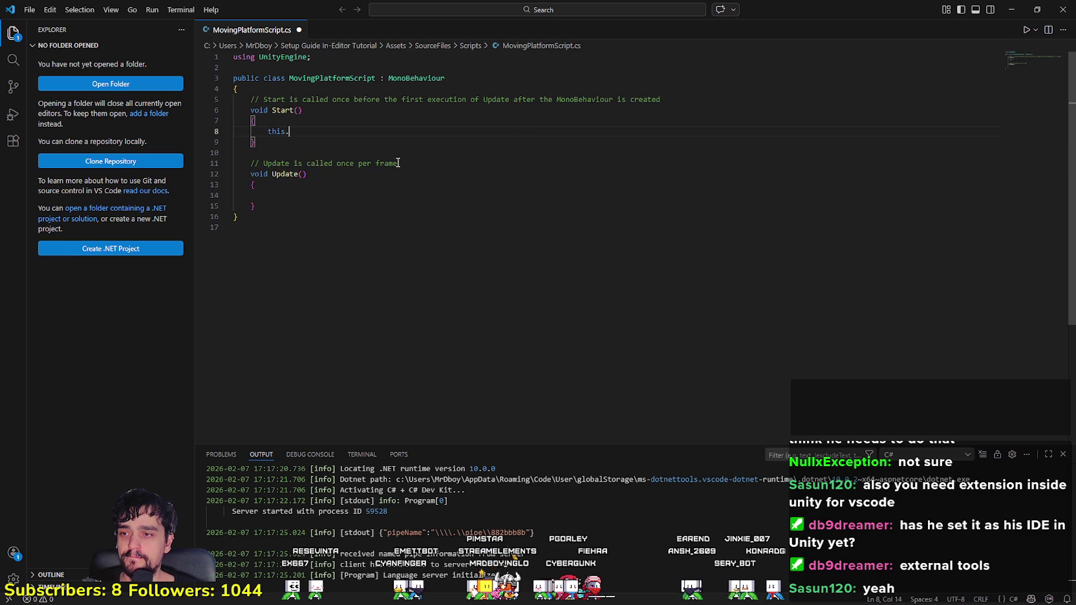
pyautogui.press('BackSpace')
pyautogui.press('BackSpace')
pyautogui.press('BackSpace')
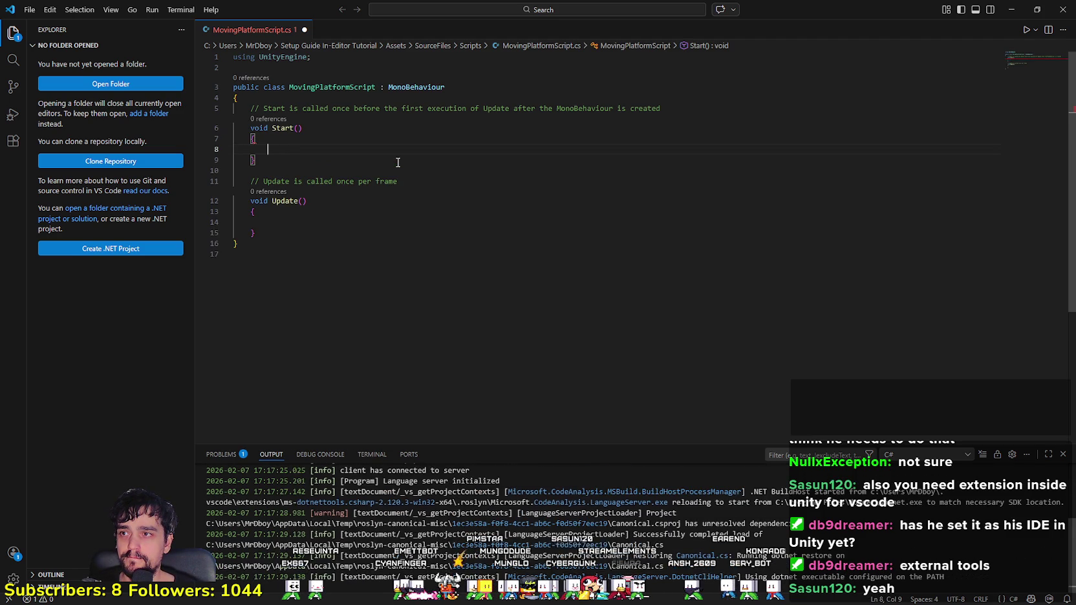
pyautogui.write('se')
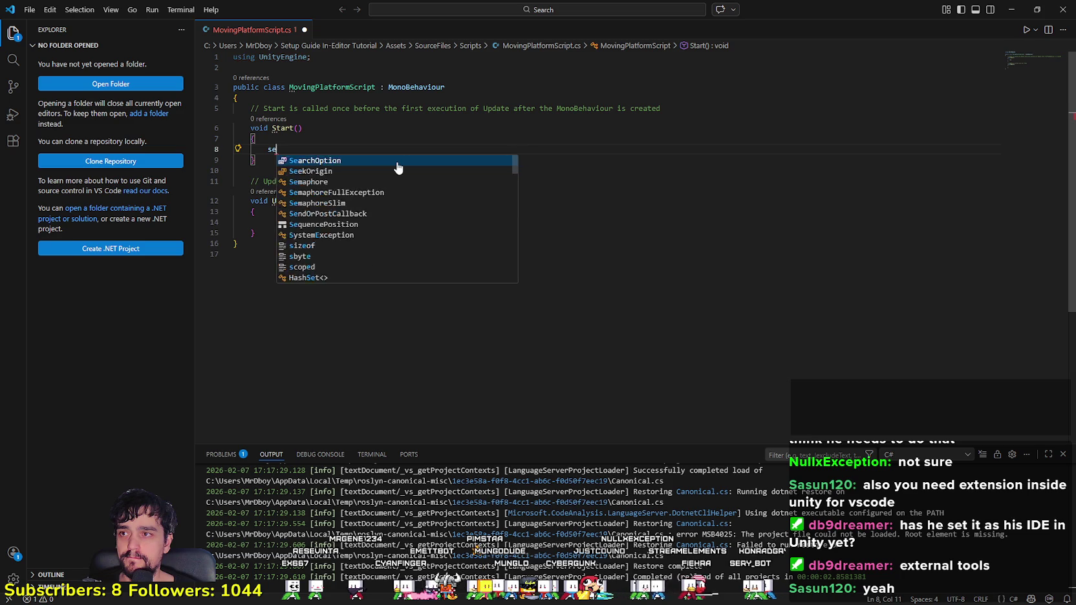
pyautogui.press('BackSpace')
pyautogui.press('BackSpace')
pyautogui.write('th')
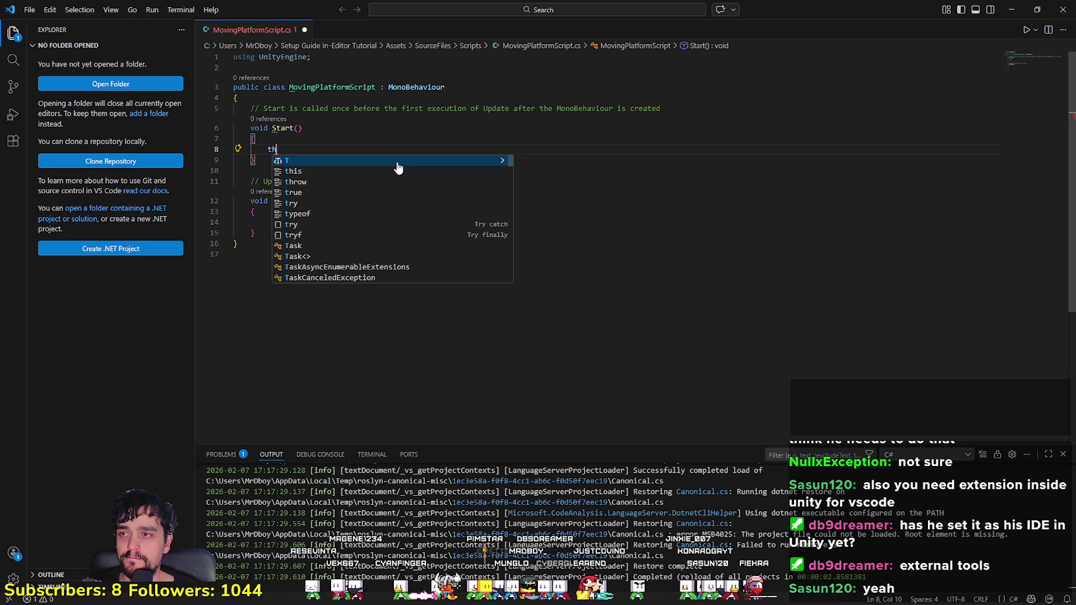
pyautogui.write('is.')
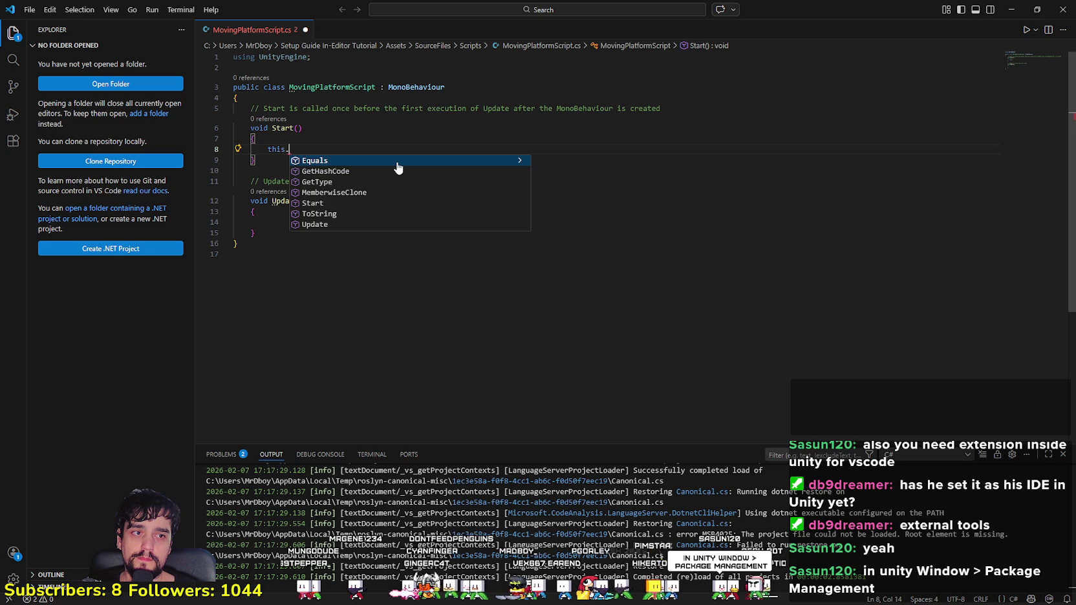
pyautogui.press('BackSpace')
pyautogui.press('BackSpace')
pyautogui.press('BackSpace')
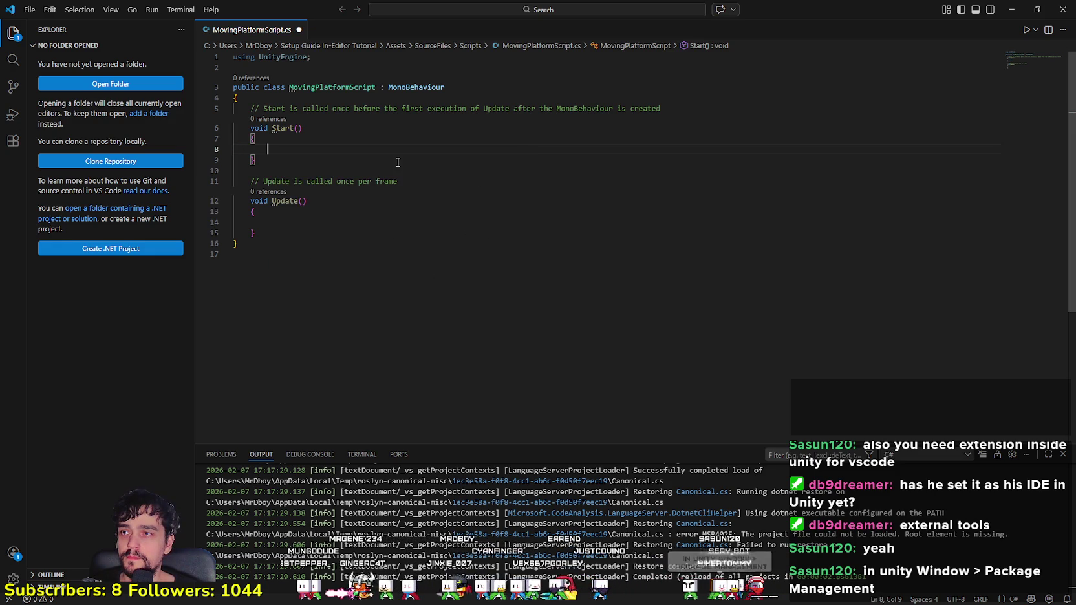
pyautogui.click(1062, 10)
# Step: Browse the File and Window menus to reach the Package Management submenu
pyautogui.click(9, 18)
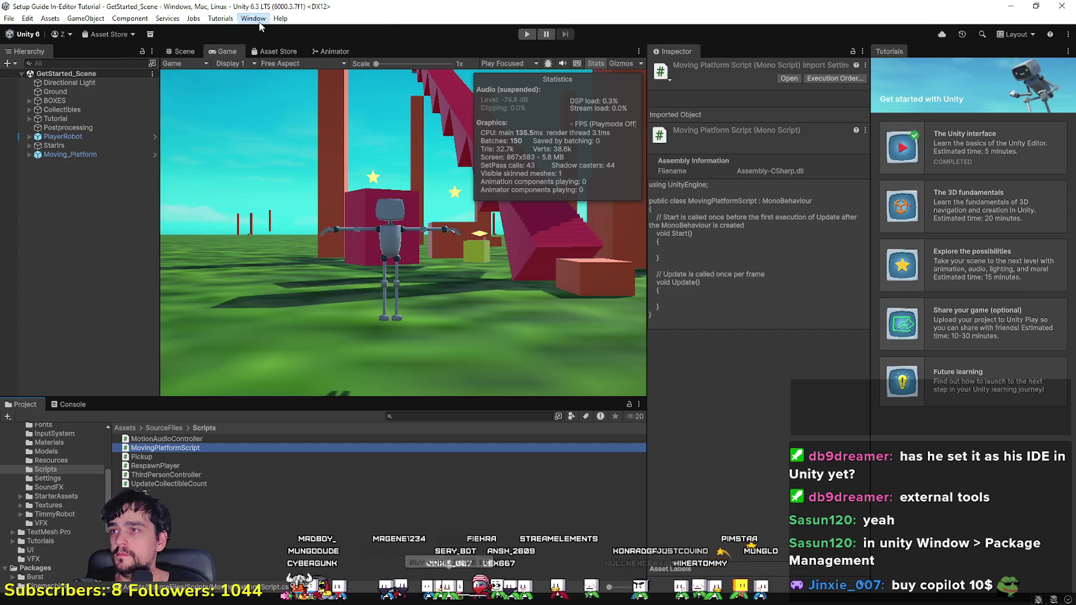
pyautogui.moveTo(253, 19)
pyautogui.moveTo(319, 234)
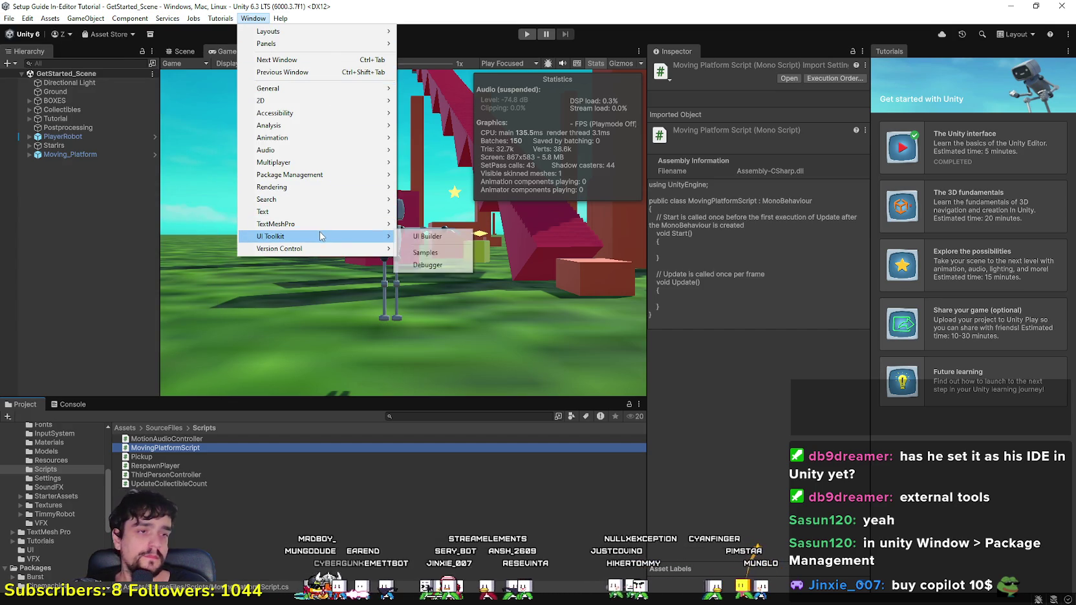
pyautogui.moveTo(325, 214)
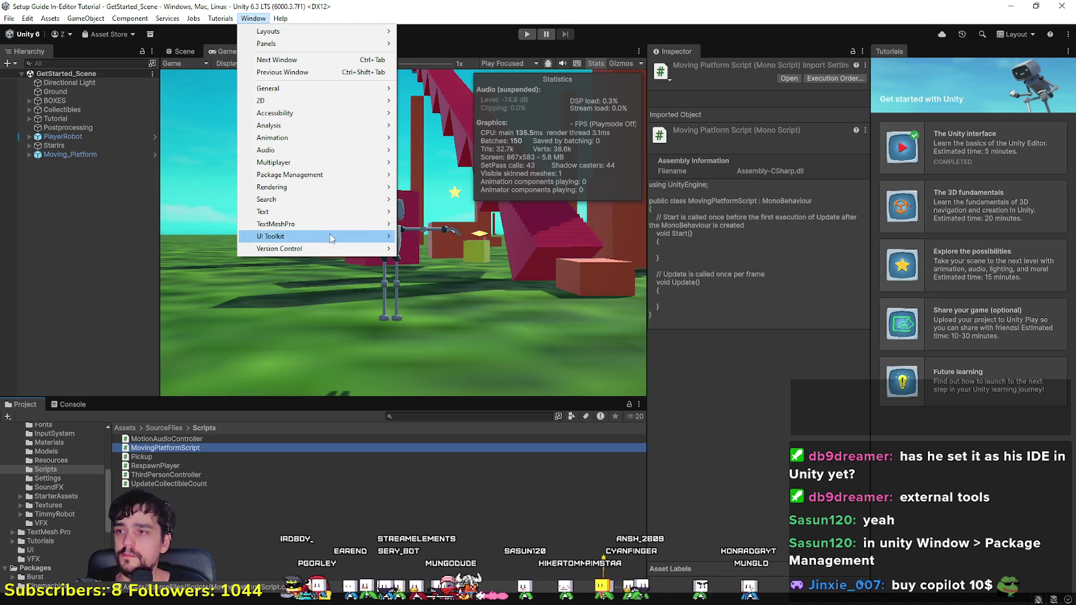
# Step: Open the Package Manager, then enlarge and reposition its window and panels
pyautogui.moveTo(303, 175)
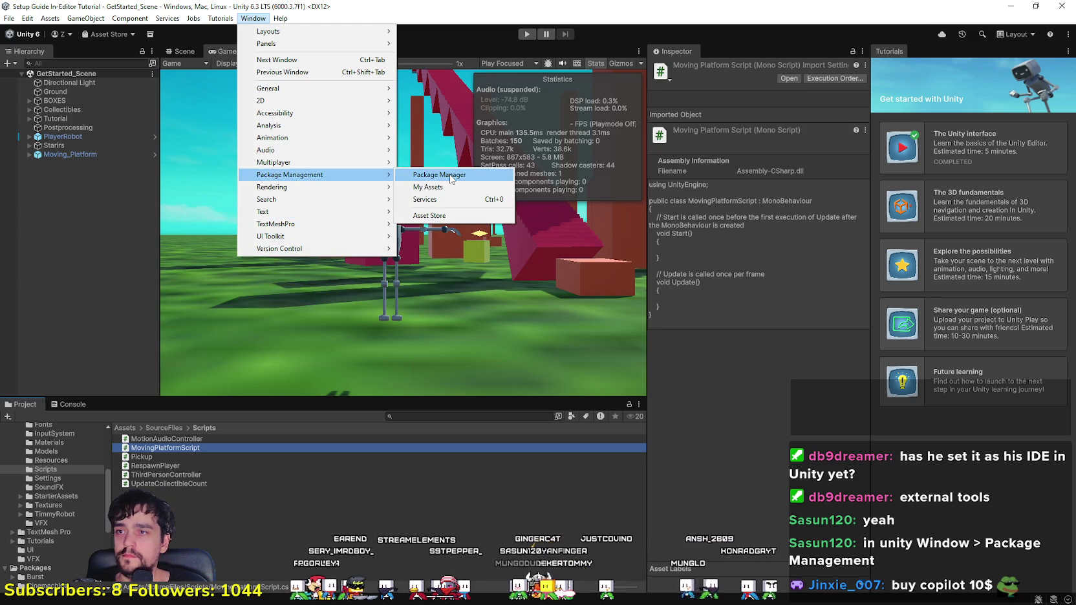
pyautogui.click(451, 178)
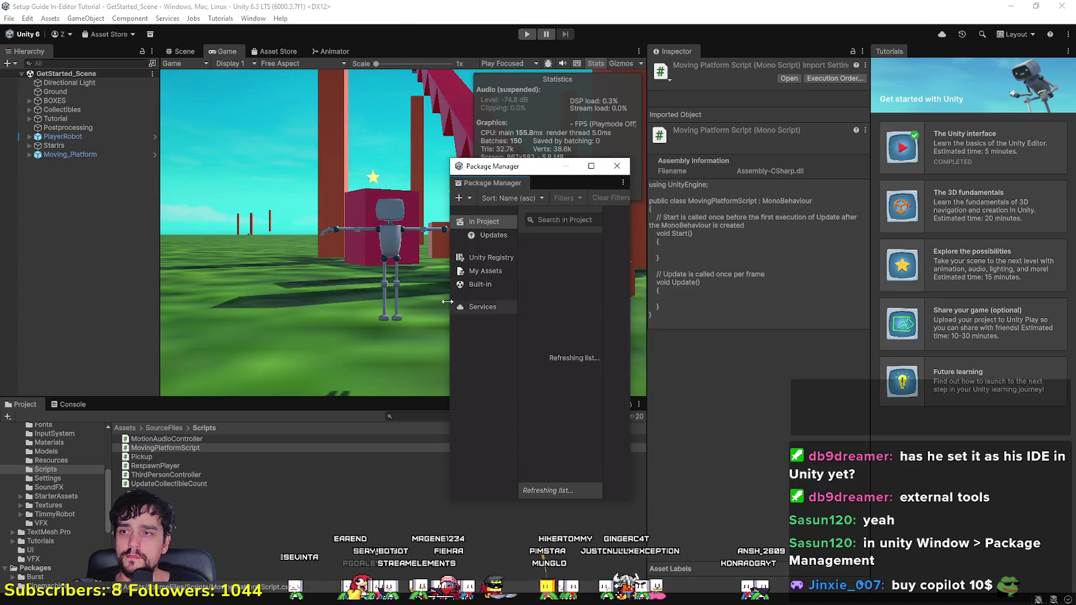
pyautogui.moveTo(447, 301); pyautogui.dragTo(199, 301)
pyautogui.moveTo(344, 167)
pyautogui.mouseDown()
pyautogui.moveTo(429, 145)
pyautogui.moveTo(446, 79)
pyautogui.mouseUp()
pyautogui.moveTo(455, 234); pyautogui.dragTo(613, 242)
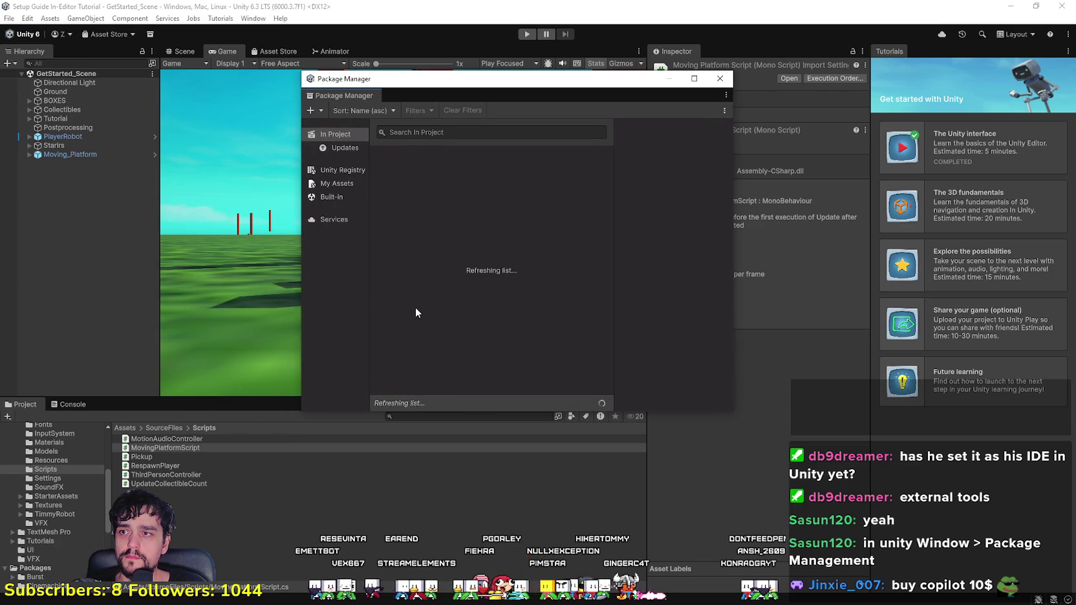
pyautogui.moveTo(367, 273); pyautogui.dragTo(457, 278)
pyautogui.moveTo(442, 79); pyautogui.dragTo(374, 75)
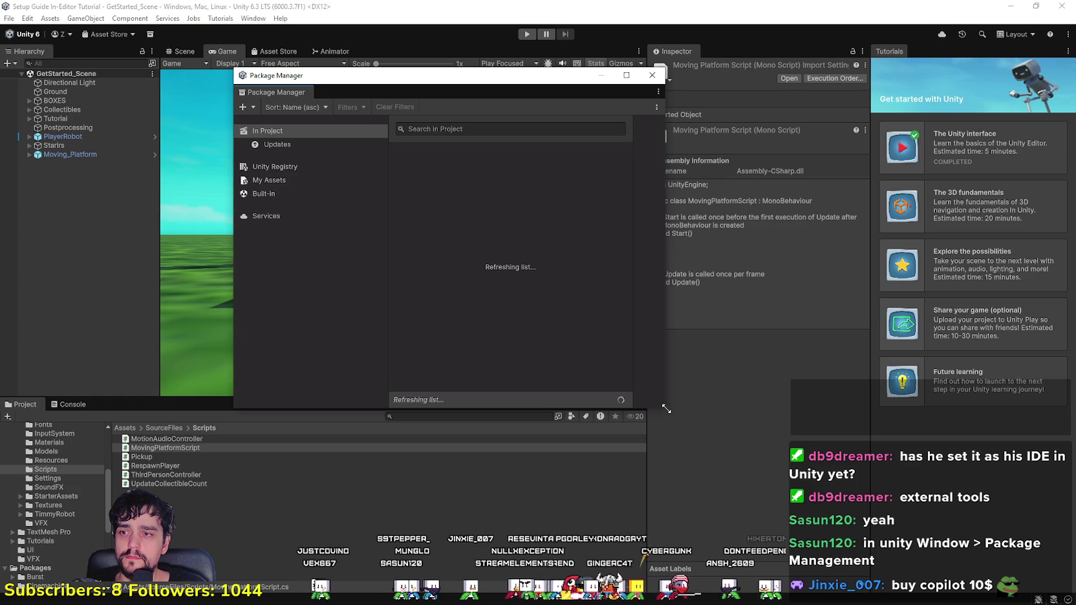
pyautogui.moveTo(667, 409); pyautogui.dragTo(816, 411)
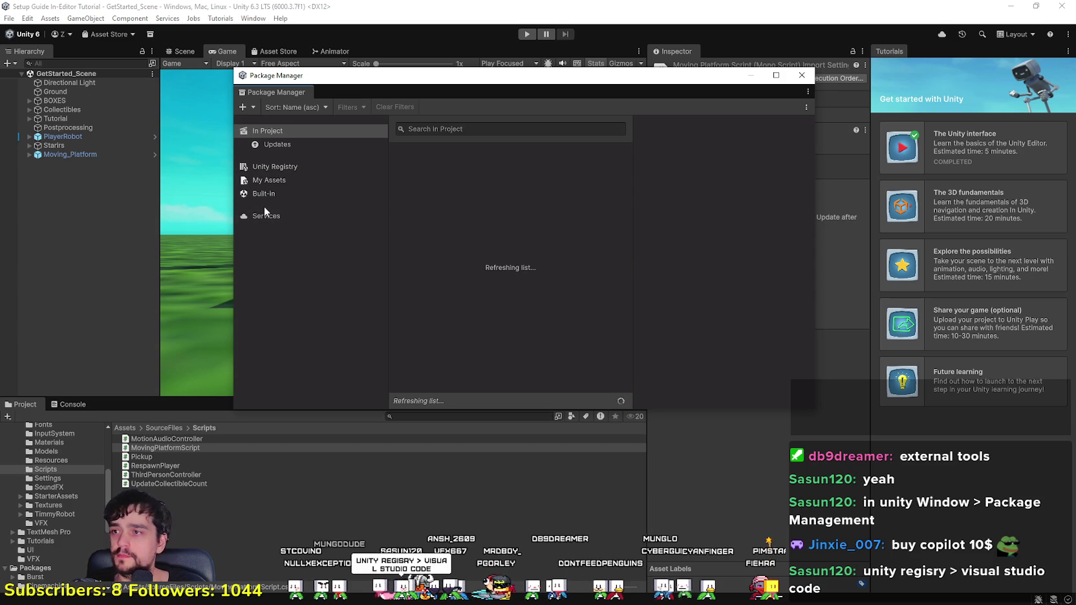
# Step: Search the Unity Registry for 'Vi' and show Visual Studio Editor 2.0.27 details
pyautogui.click(278, 167)
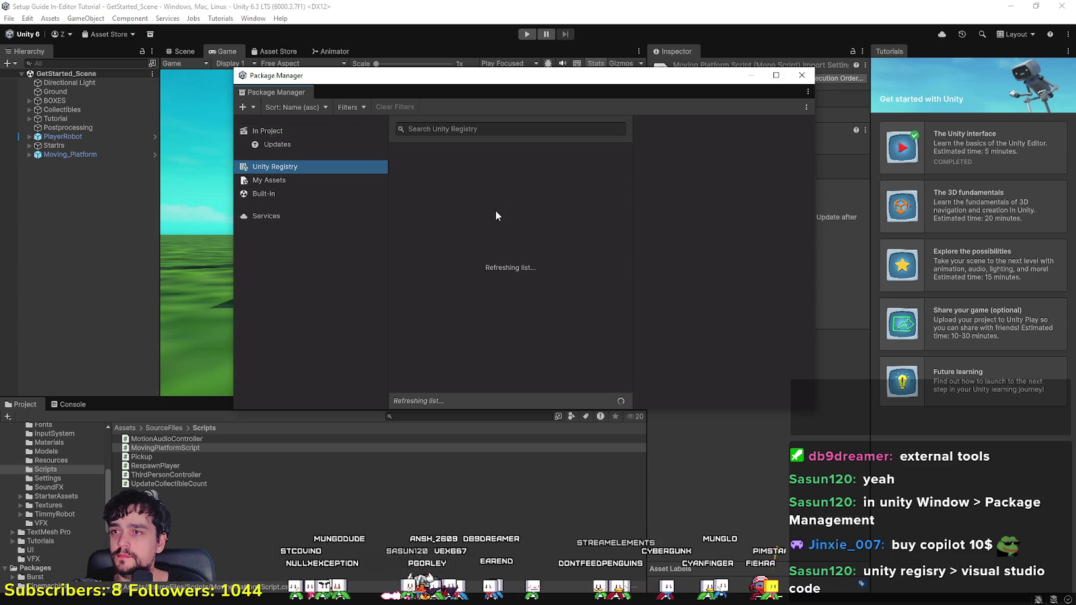
pyautogui.click(482, 129)
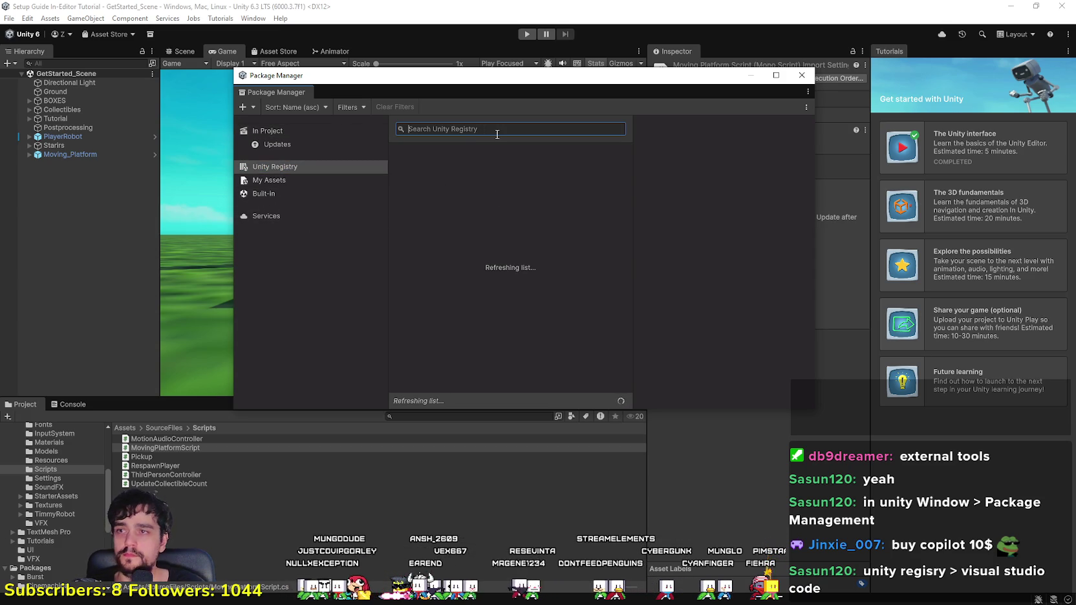
pyautogui.write('Visual')
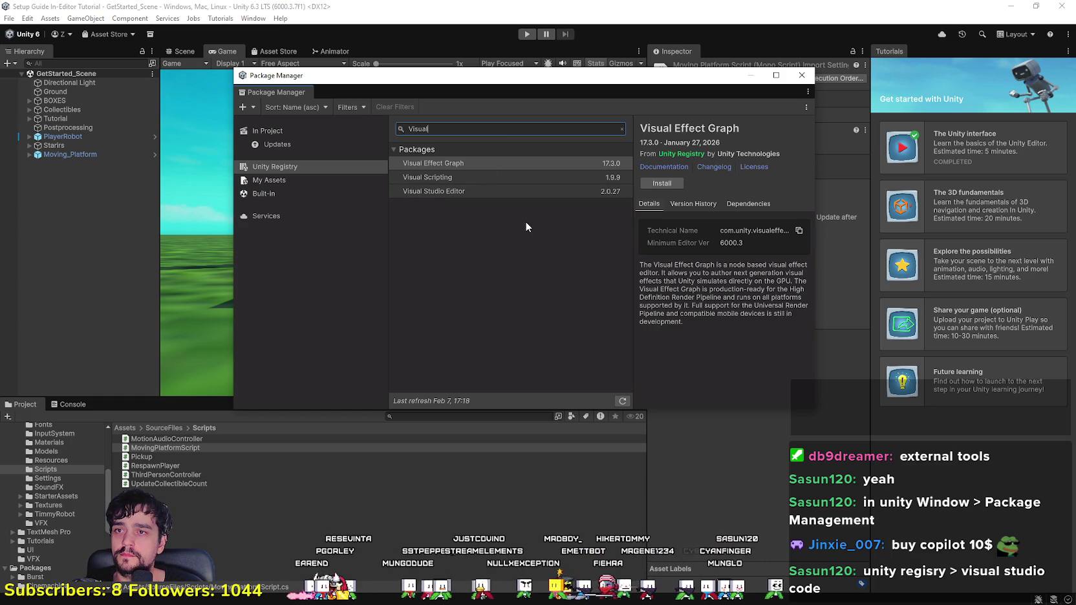
pyautogui.click(510, 190)
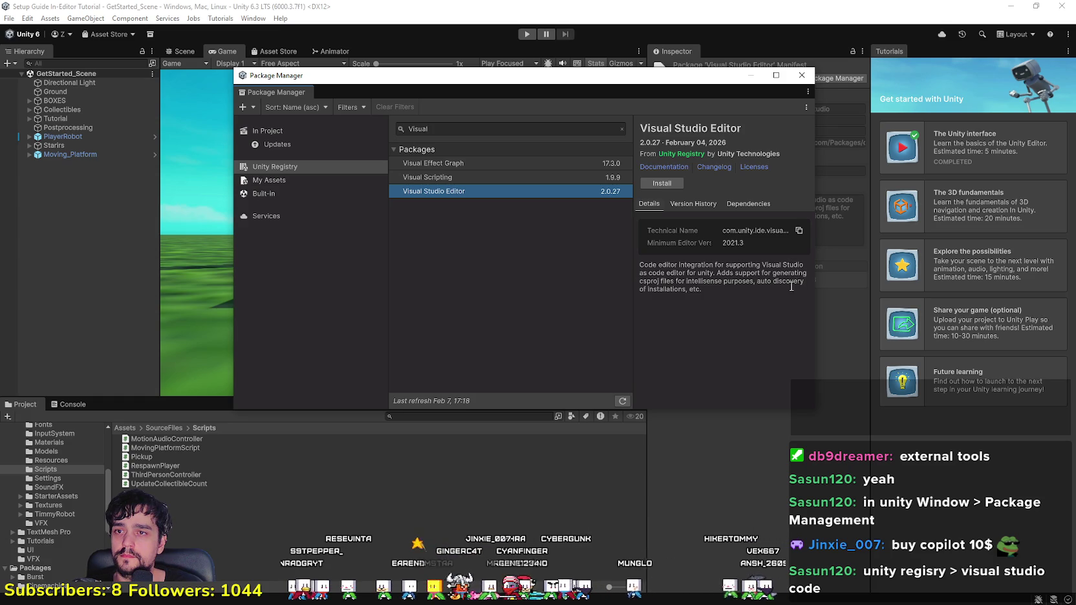
# Step: Install Visual Studio Editor 2.0.27 and close the Package Manager
pyautogui.click(666, 183)
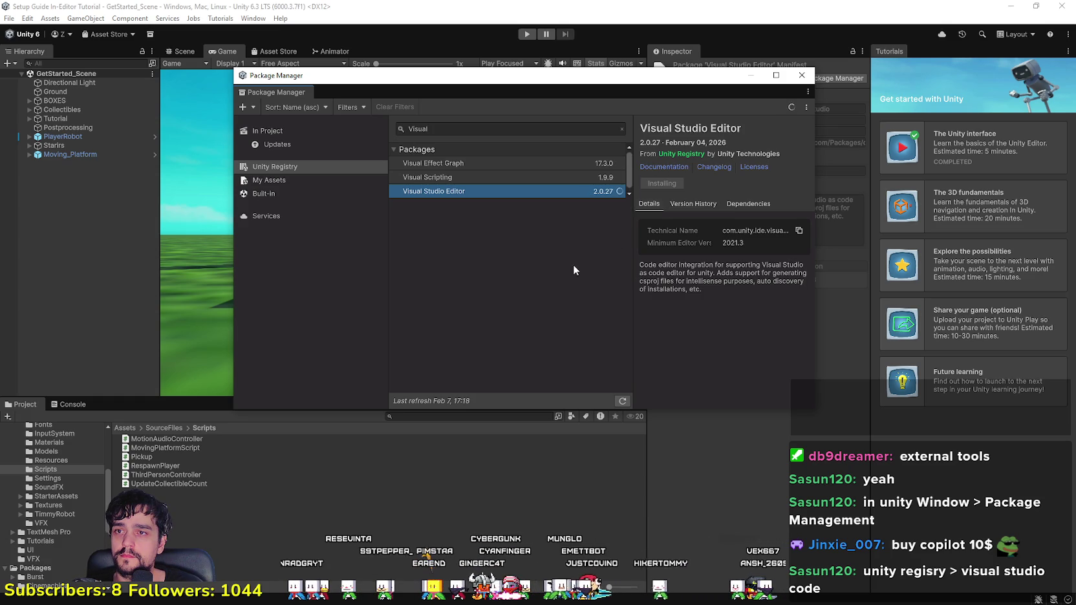
pyautogui.click(467, 181)
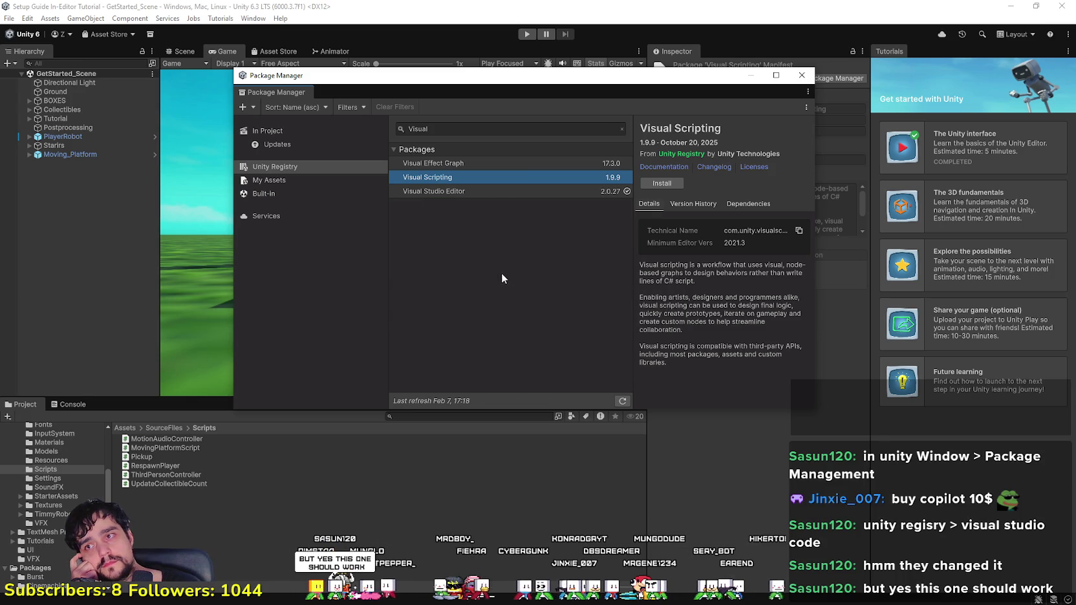
pyautogui.click(499, 191)
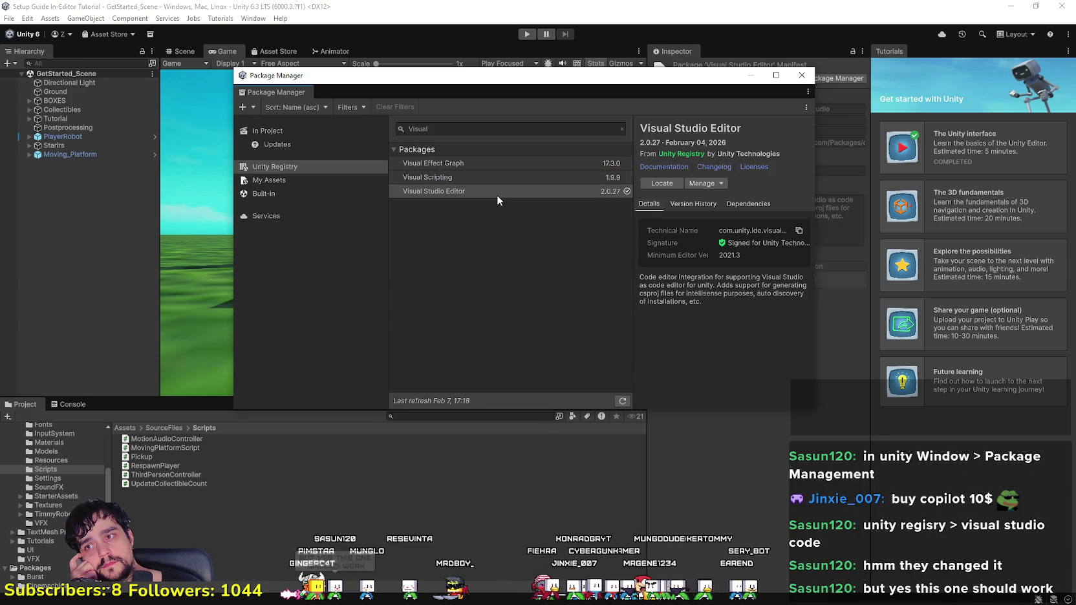
pyautogui.click(801, 74)
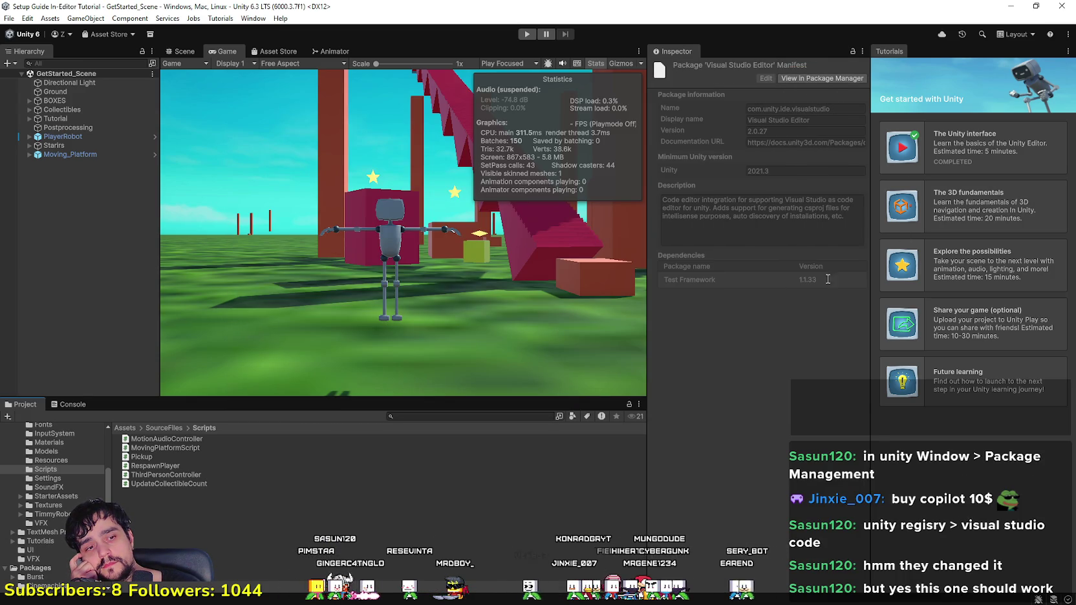
# Step: Open MovingPlatformScript from Unity's Project window in VS Code and trust the folder's authors
pyautogui.click(157, 465)
pyautogui.click(160, 450)
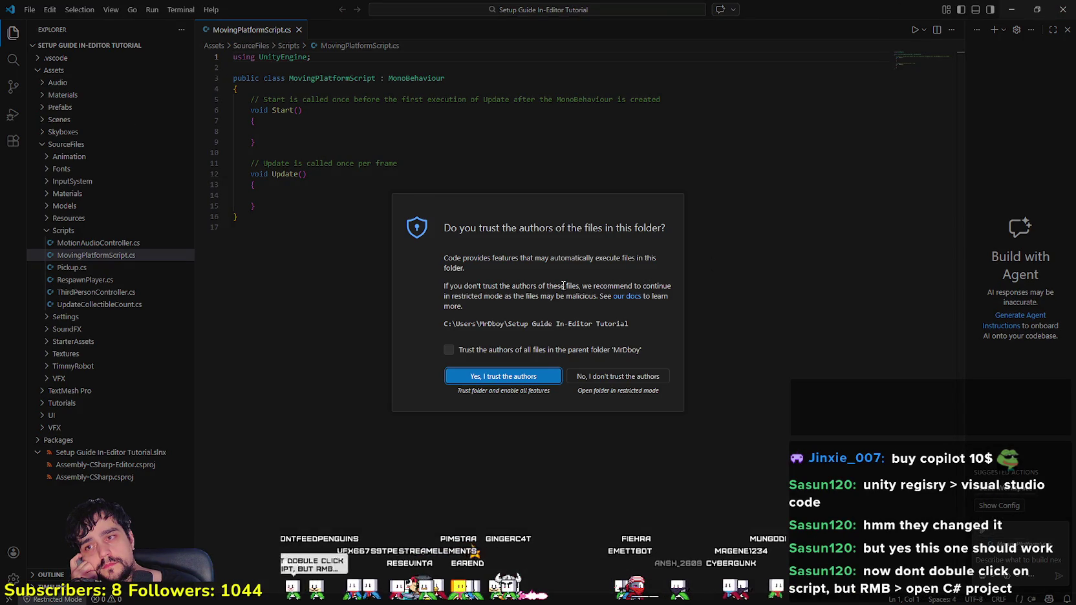
pyautogui.click(518, 382)
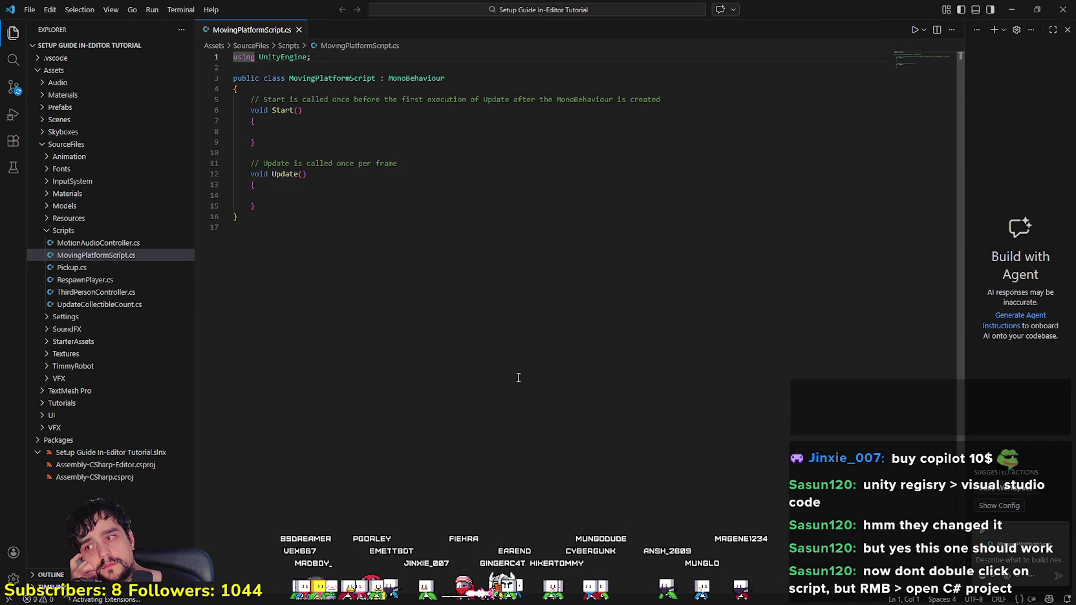
# Step: Type a trial 'this.' inside Start() and cancel the first attempt to close the editor
pyautogui.click(329, 159)
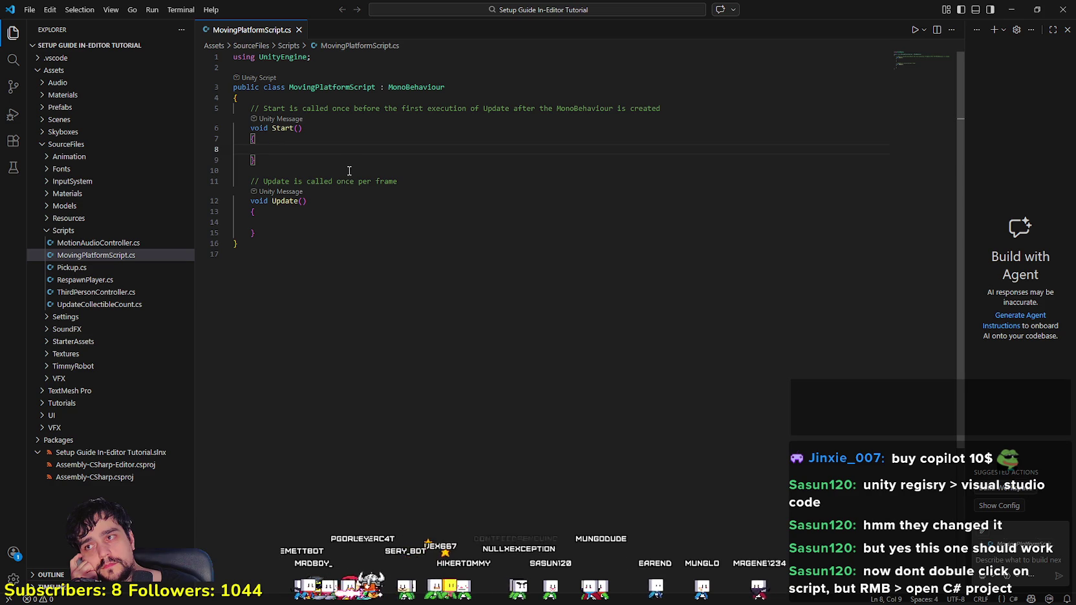
pyautogui.write('t')
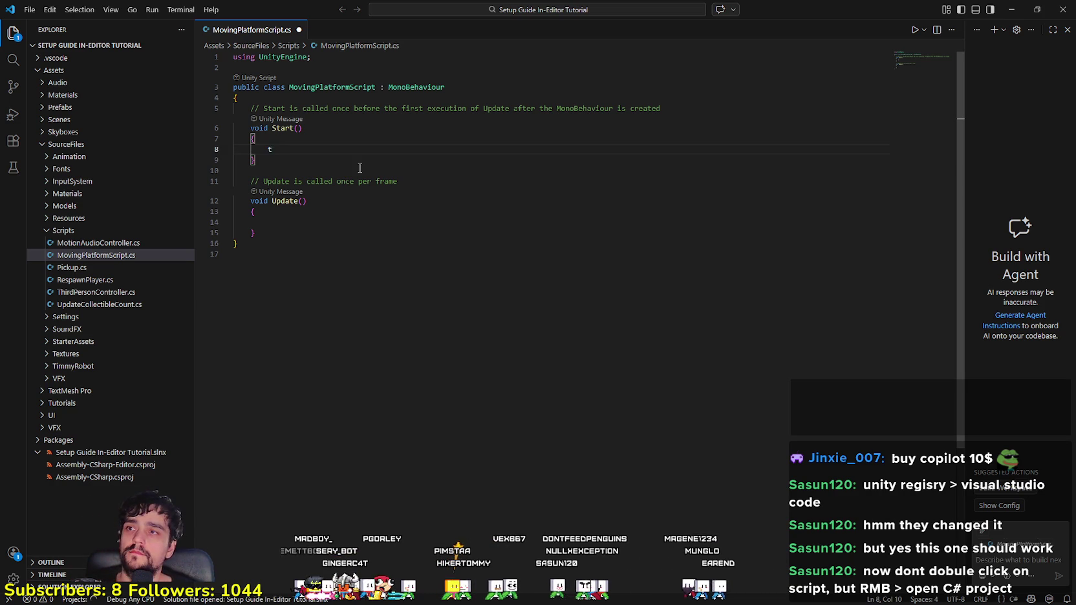
pyautogui.write('his')
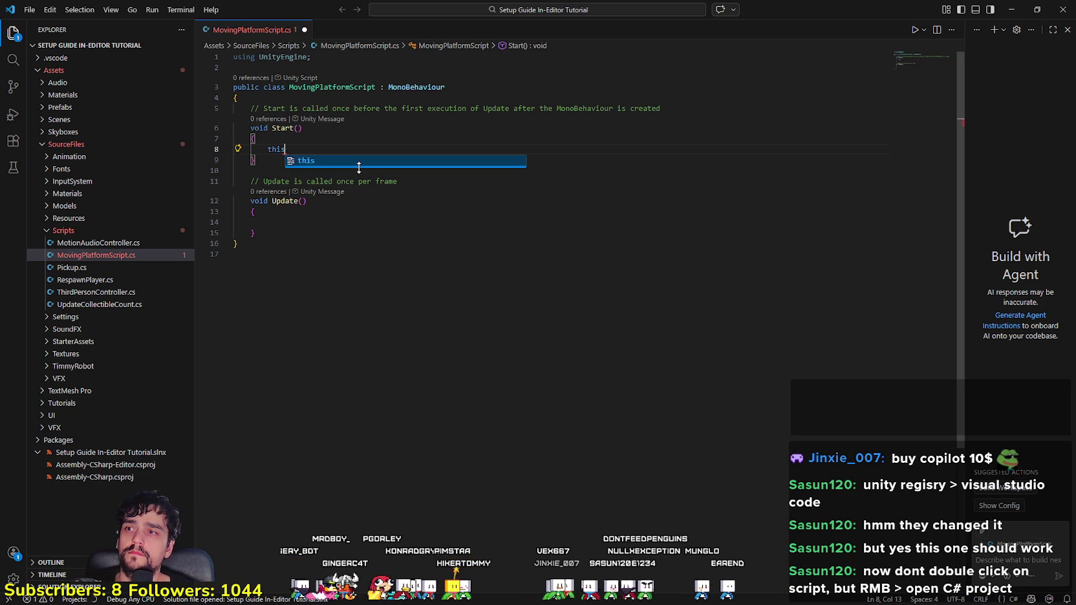
pyautogui.write('.')
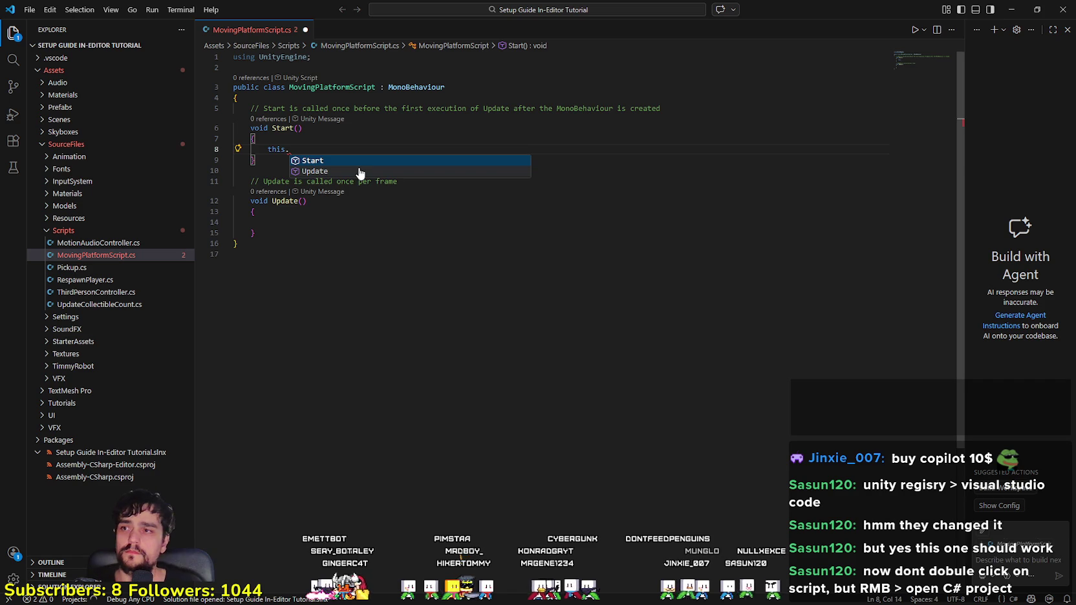
pyautogui.click(371, 138)
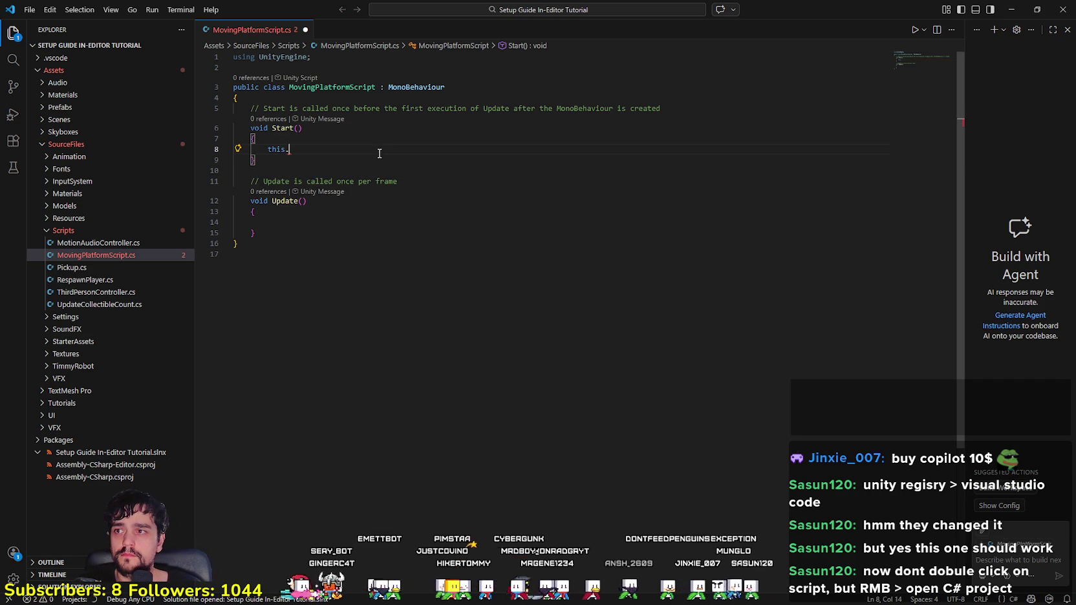
pyautogui.click(1062, 9)
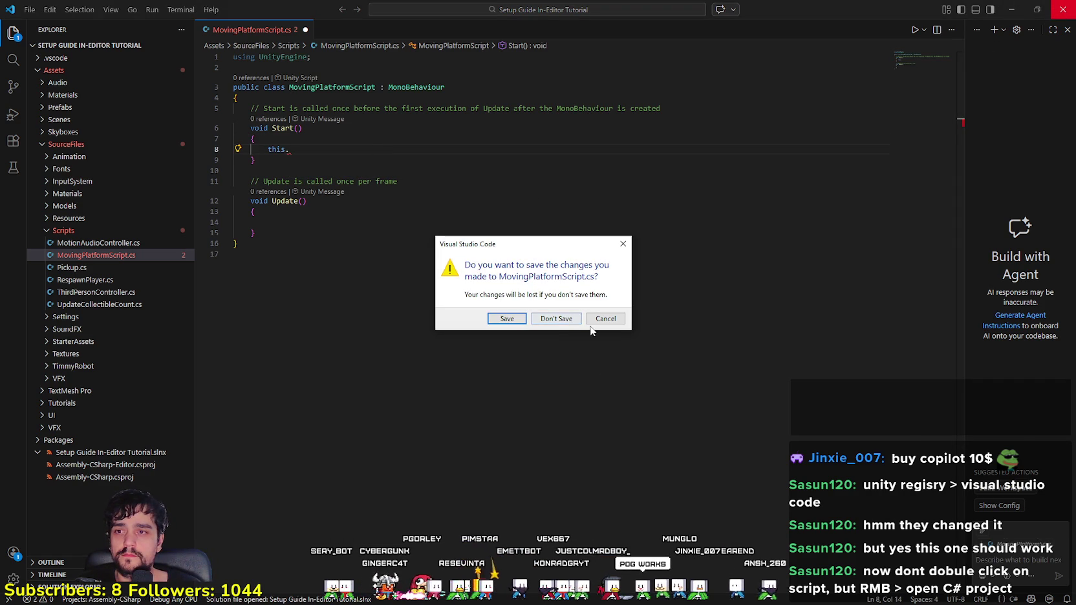
pyautogui.click(607, 318)
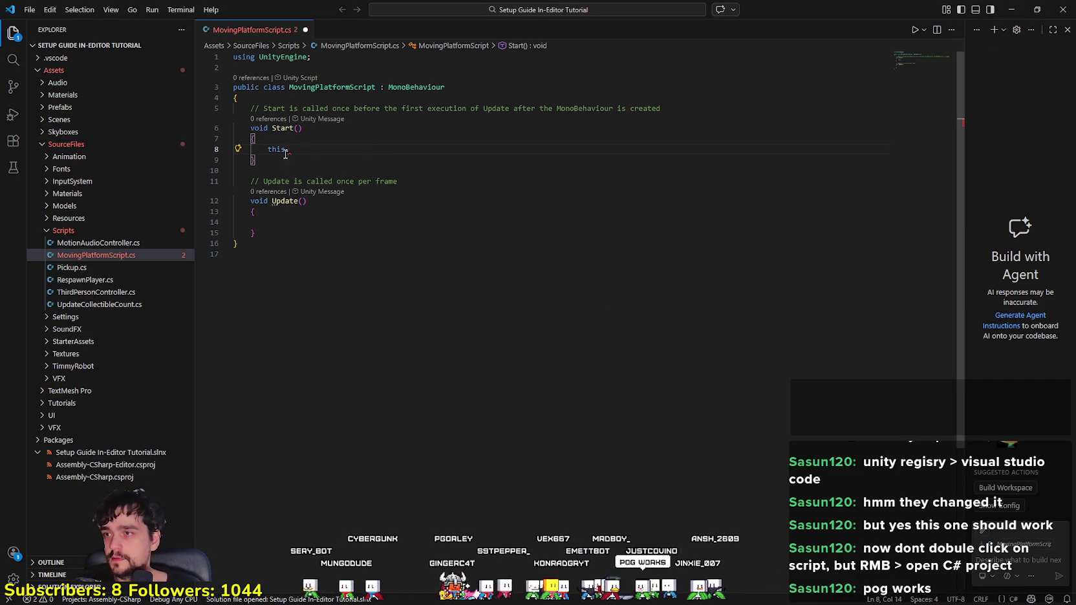
# Step: Delete the stray 'this.' from line 8 and close the project window, answering the save prompt
pyautogui.moveTo(291, 150); pyautogui.dragTo(268, 150)
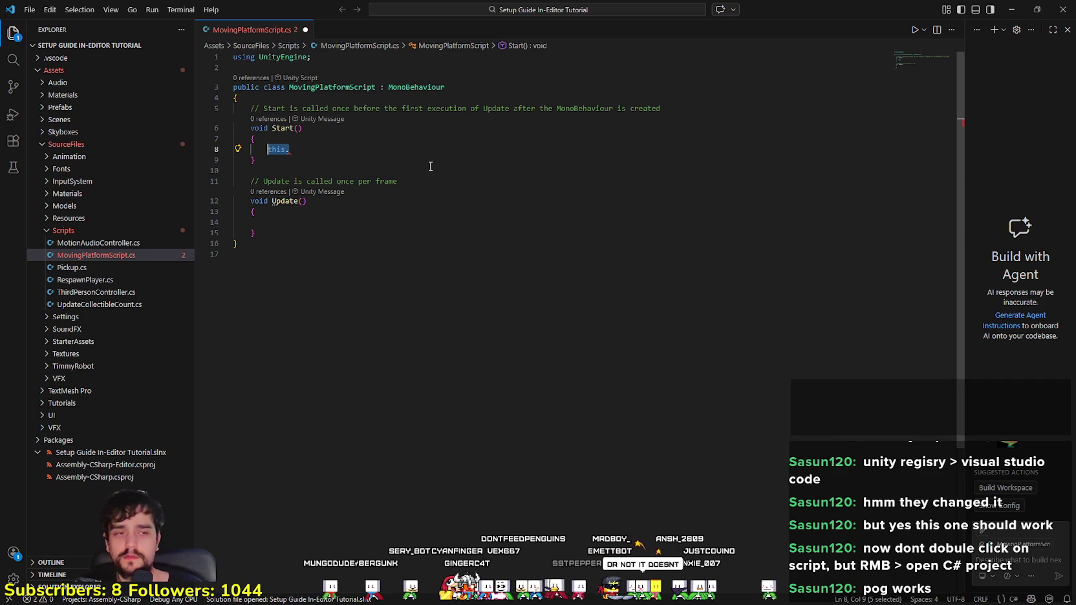
pyautogui.press('BackSpace')
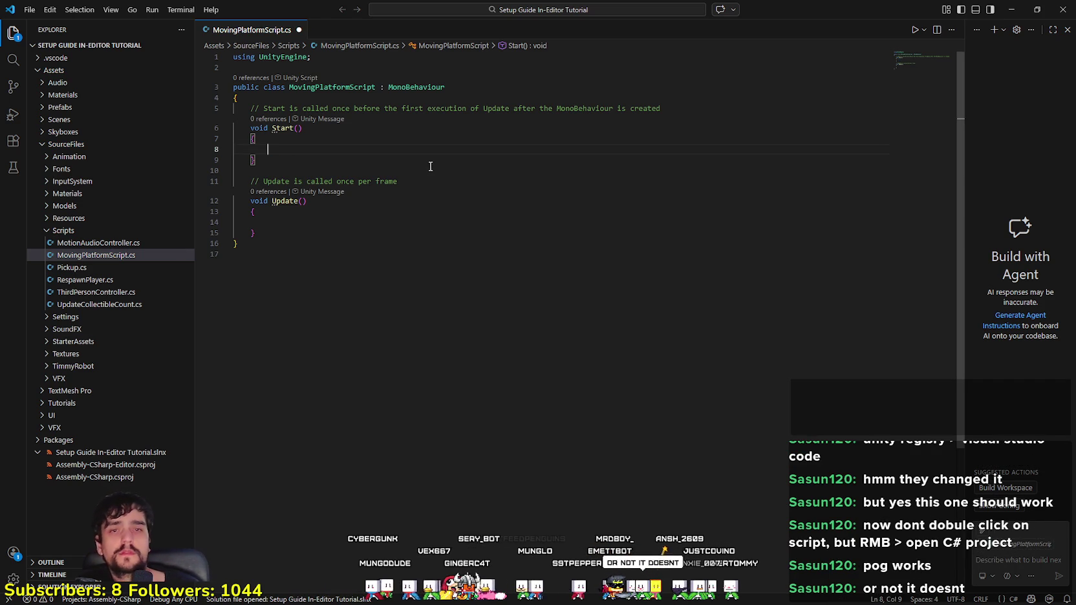
pyautogui.click(1062, 9)
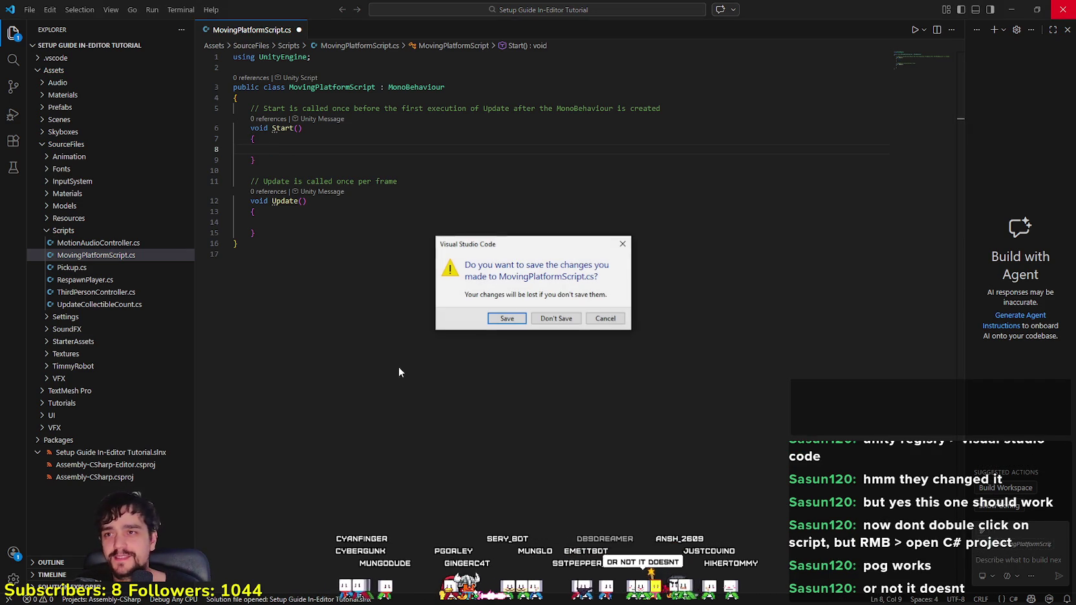
pyautogui.click(556, 318)
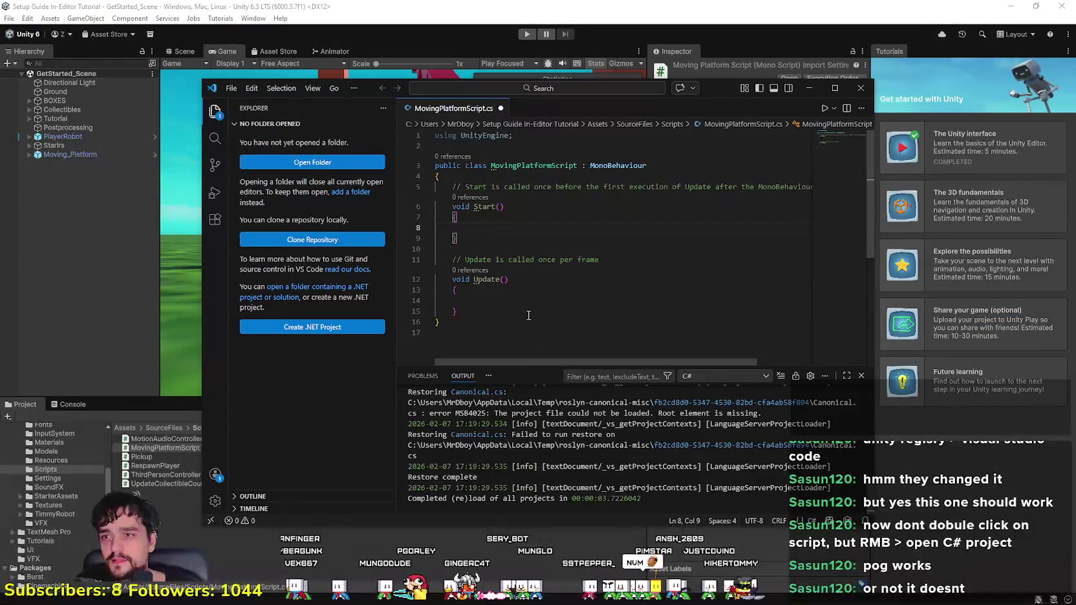
# Step: Close the leftover empty editor, reopen the scripts as a C# project, and rearrange the windows
pyautogui.click(861, 87)
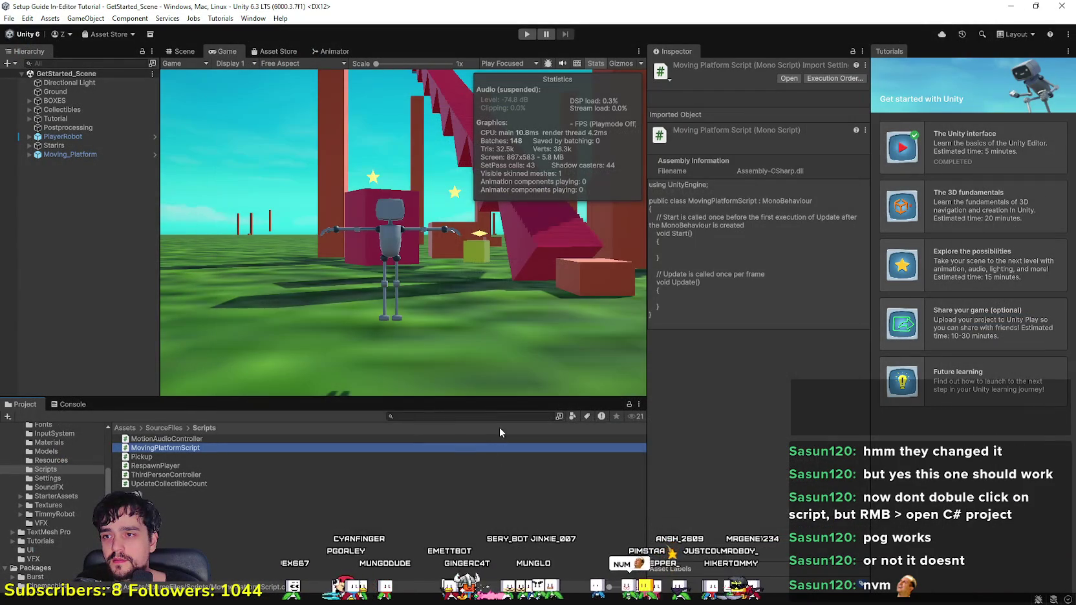
pyautogui.rightClick(221, 447)
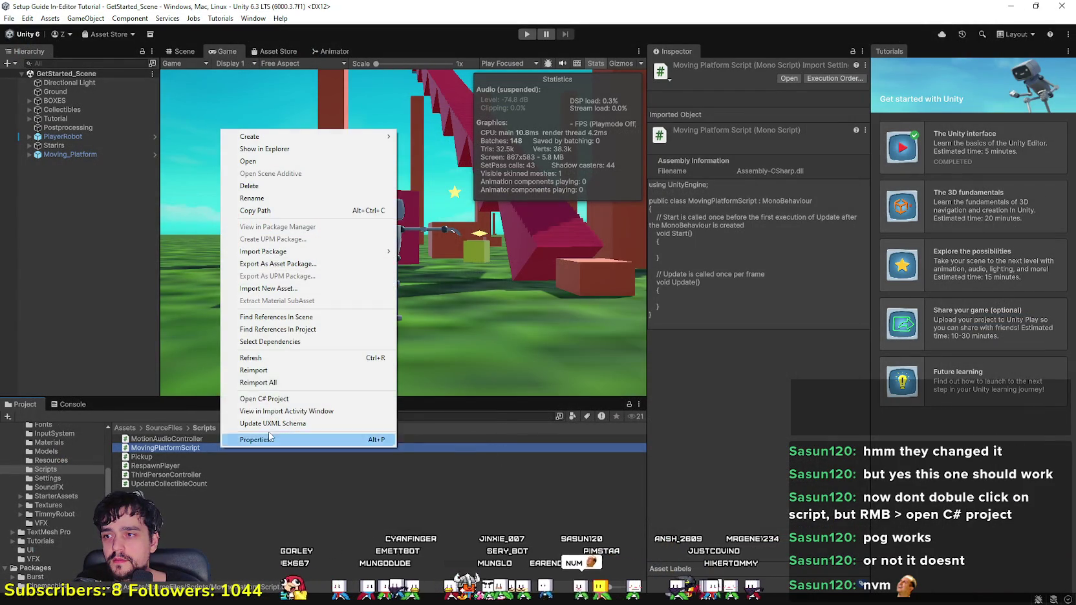
pyautogui.click(292, 400)
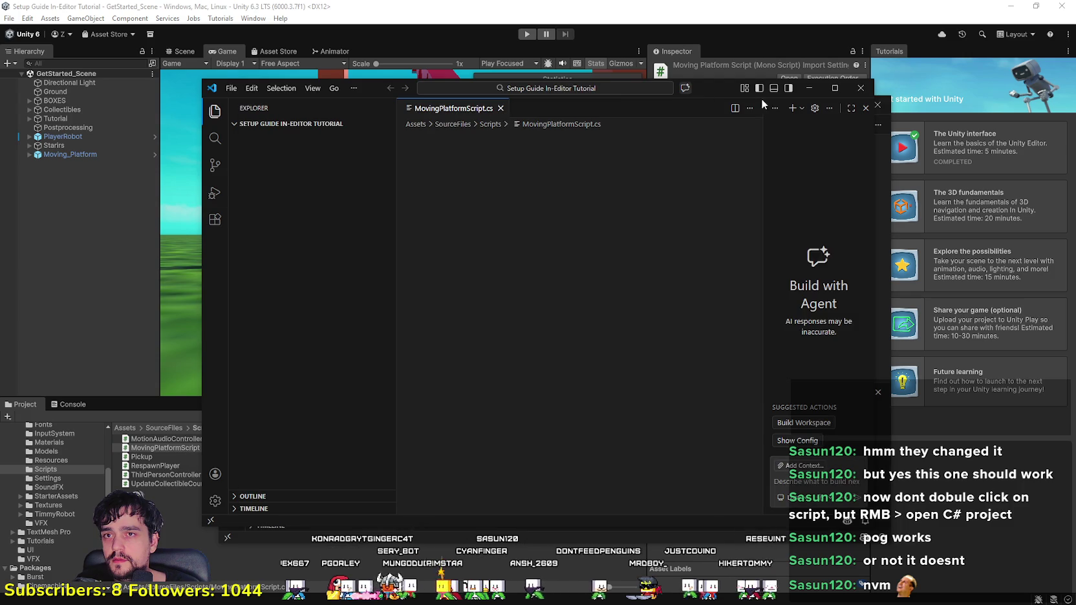
pyautogui.moveTo(635, 91)
pyautogui.mouseDown()
pyautogui.moveTo(498, 326)
pyautogui.moveTo(630, 456)
pyautogui.moveTo(704, 36)
pyautogui.moveTo(691, 64)
pyautogui.moveTo(666, 67)
pyautogui.mouseUp()
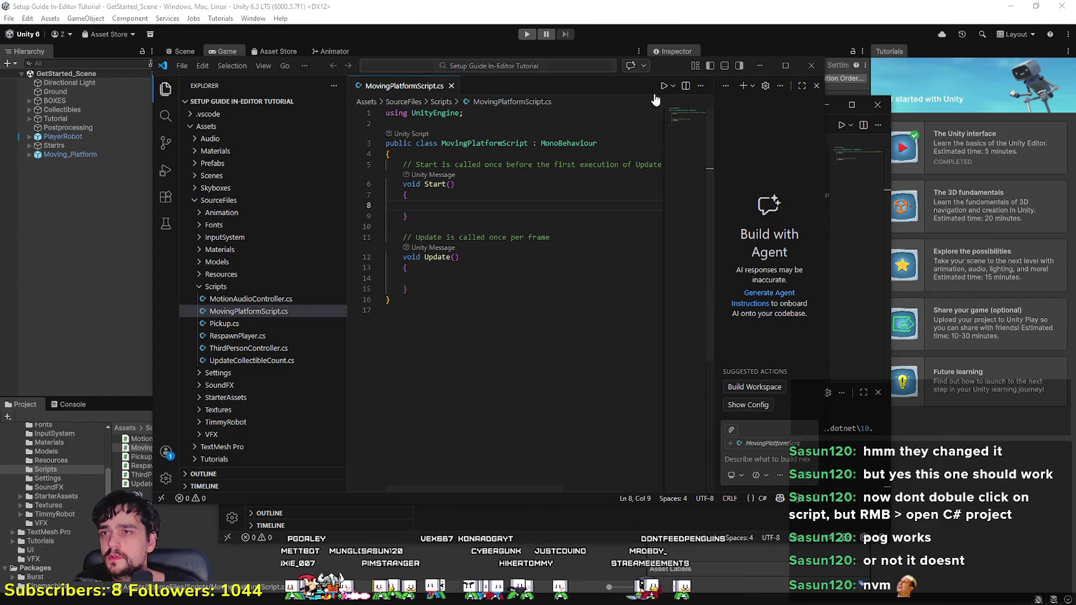
pyautogui.moveTo(689, 70)
pyautogui.mouseDown()
pyautogui.moveTo(630, 77)
pyautogui.moveTo(708, 536)
pyautogui.moveTo(602, 132)
pyautogui.moveTo(603, 87)
pyautogui.moveTo(609, 269)
pyautogui.moveTo(651, 502)
pyautogui.moveTo(538, 40)
pyautogui.moveTo(534, 63)
pyautogui.mouseUp()
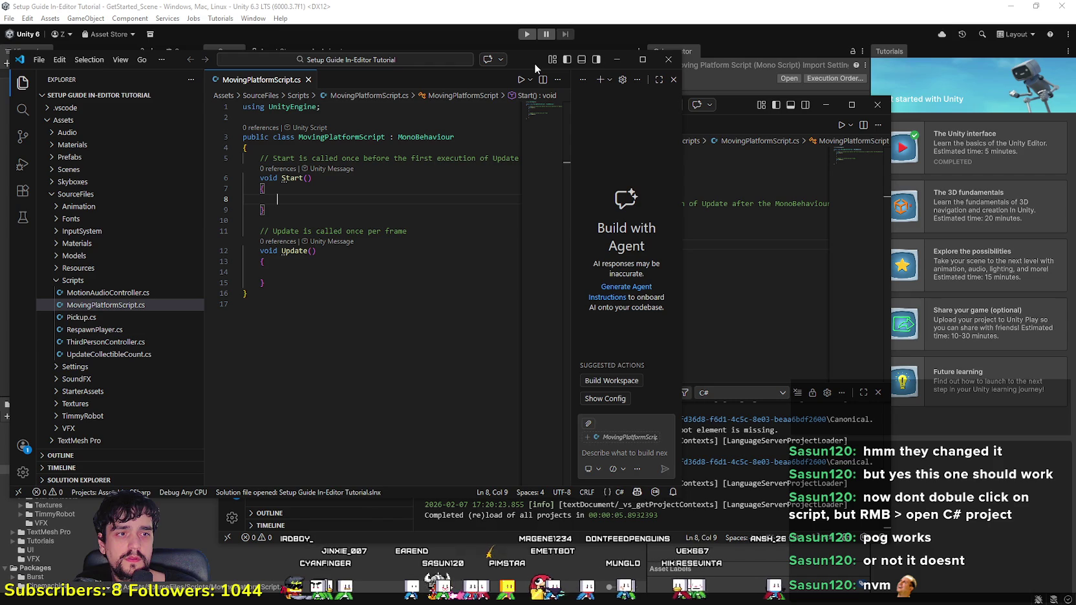
pyautogui.moveTo(533, 64)
pyautogui.mouseDown()
pyautogui.moveTo(736, 13)
pyautogui.moveTo(638, 54)
pyautogui.moveTo(711, 191)
pyautogui.moveTo(715, 252)
pyautogui.moveTo(730, 110)
pyautogui.moveTo(724, 121)
pyautogui.moveTo(672, 59)
pyautogui.moveTo(665, 118)
pyautogui.mouseUp()
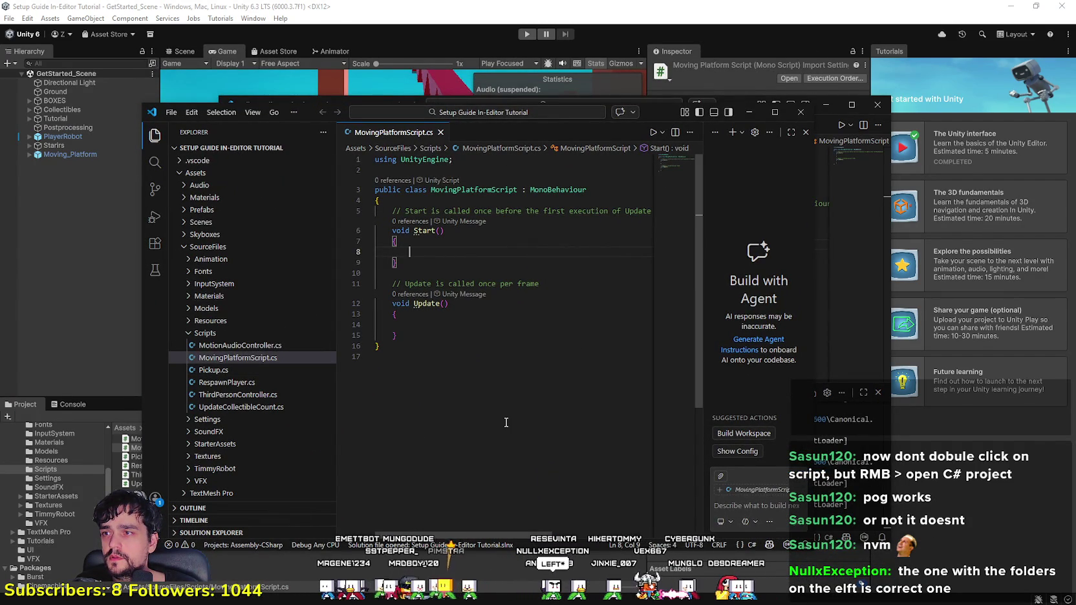
# Step: Close the folderless VS Code window with Don't Save and move the project window back into place
pyautogui.moveTo(671, 106); pyautogui.dragTo(662, 166)
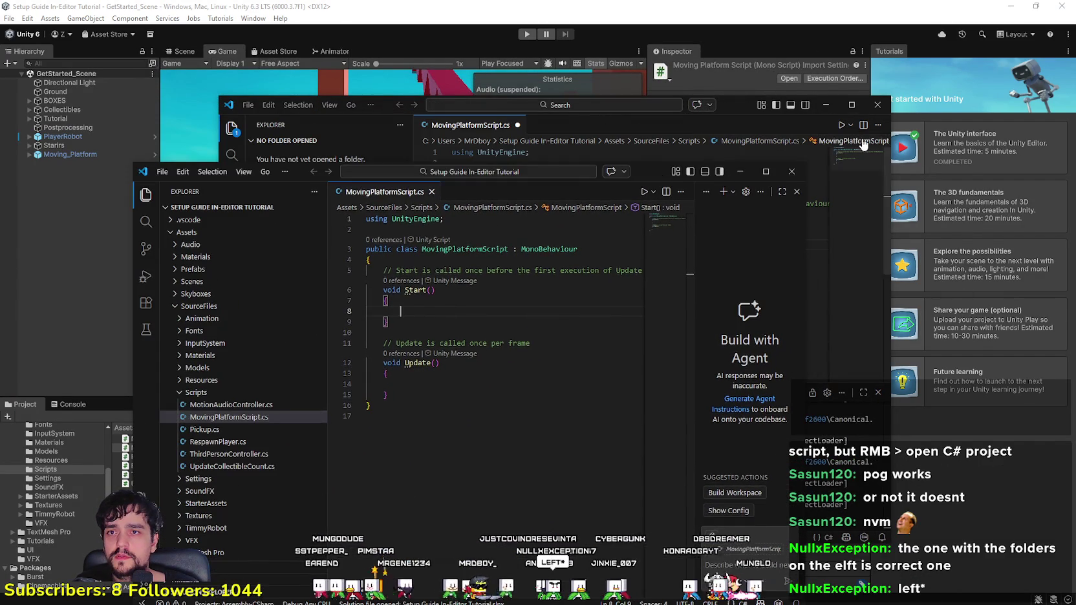
pyautogui.click(876, 105)
pyautogui.click(572, 335)
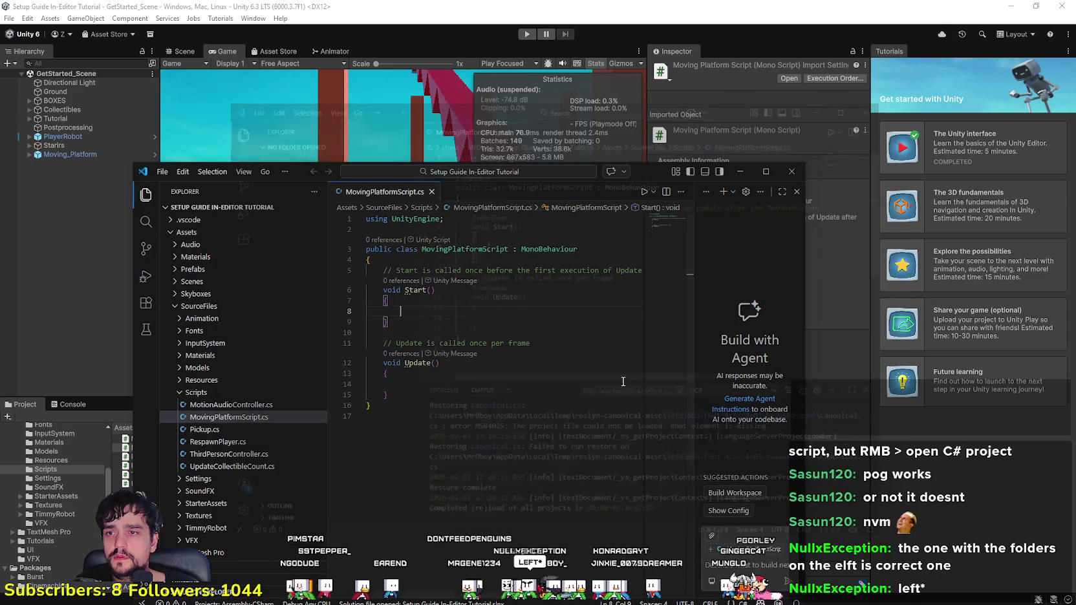
pyautogui.moveTo(659, 173)
pyautogui.mouseDown()
pyautogui.moveTo(720, 80)
pyautogui.moveTo(726, 86)
pyautogui.mouseUp()
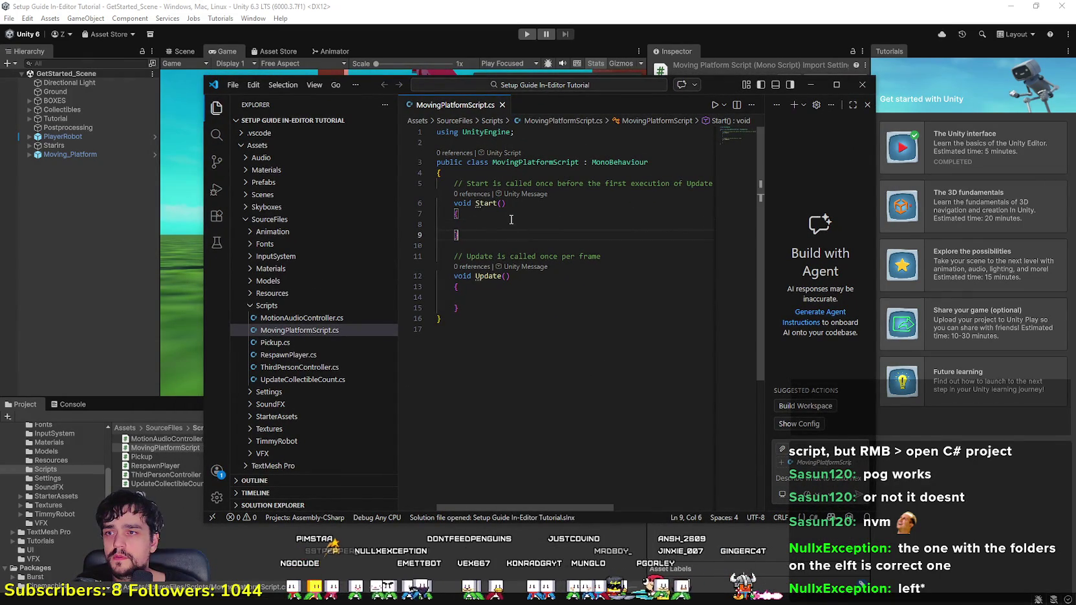
# Step: Type 'this.' on line 8 and try the colo and mat member names from IntelliSense
pyautogui.write('this')
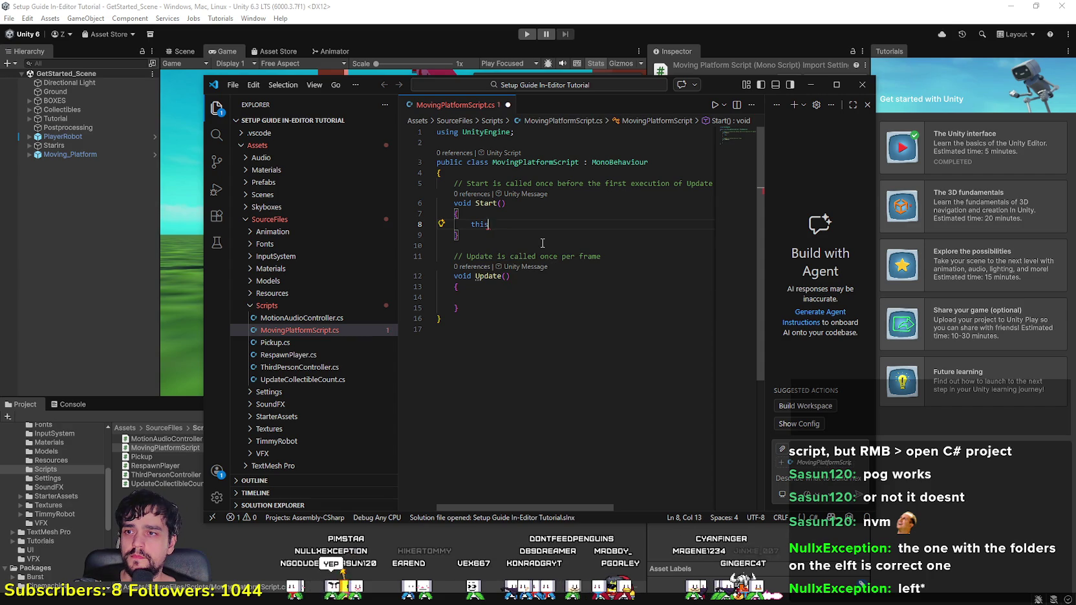
pyautogui.write('..')
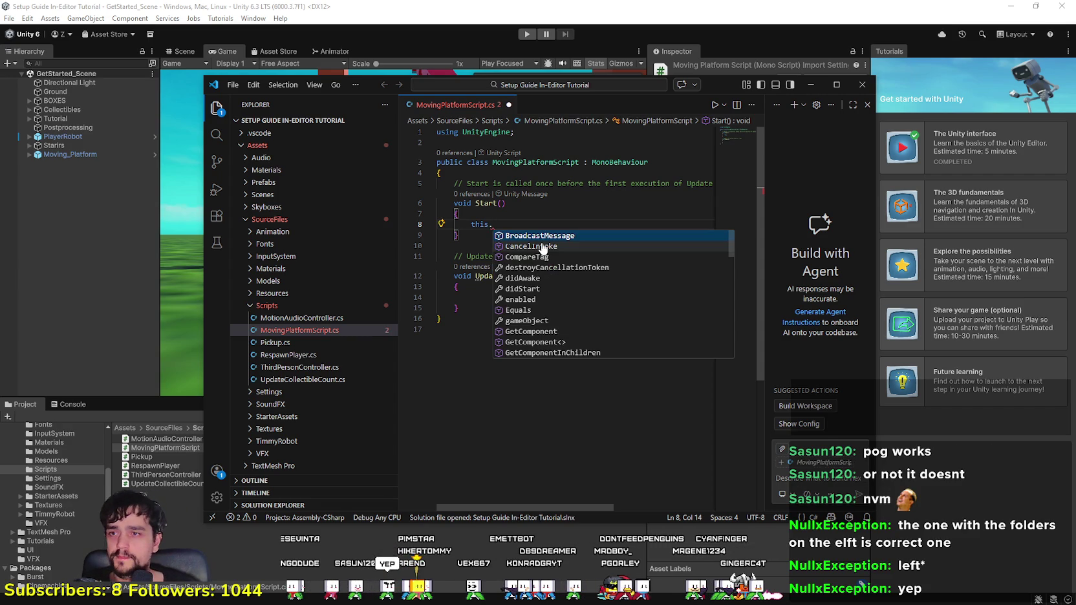
pyautogui.press('Down')
pyautogui.press('Down')
pyautogui.press('Down')
pyautogui.write('co')
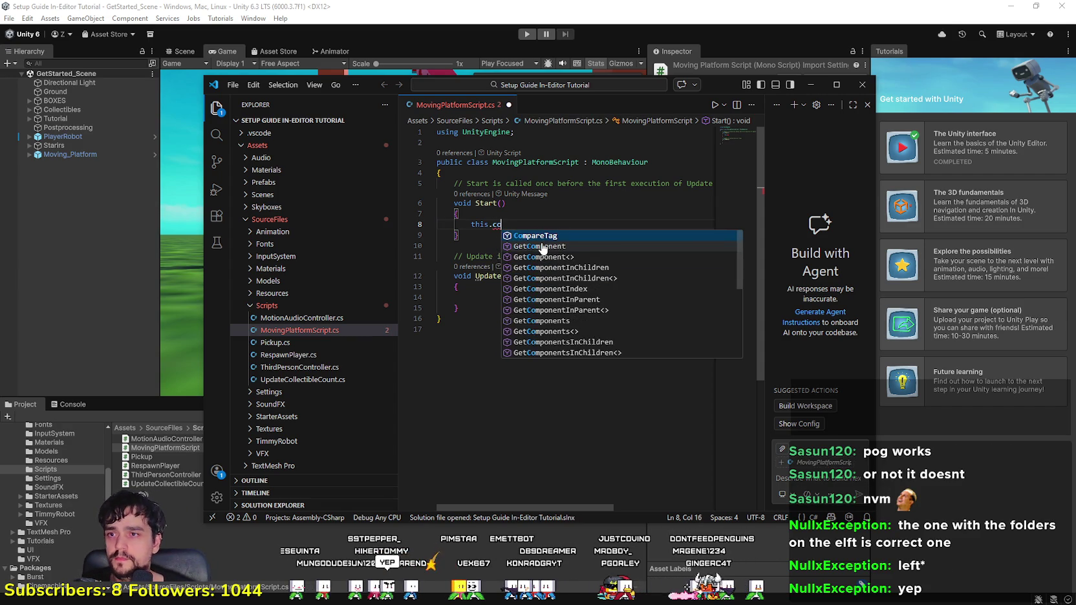
pyautogui.write('lo')
pyautogui.press('BackSpace')
pyautogui.press('BackSpace')
pyautogui.press('BackSpace')
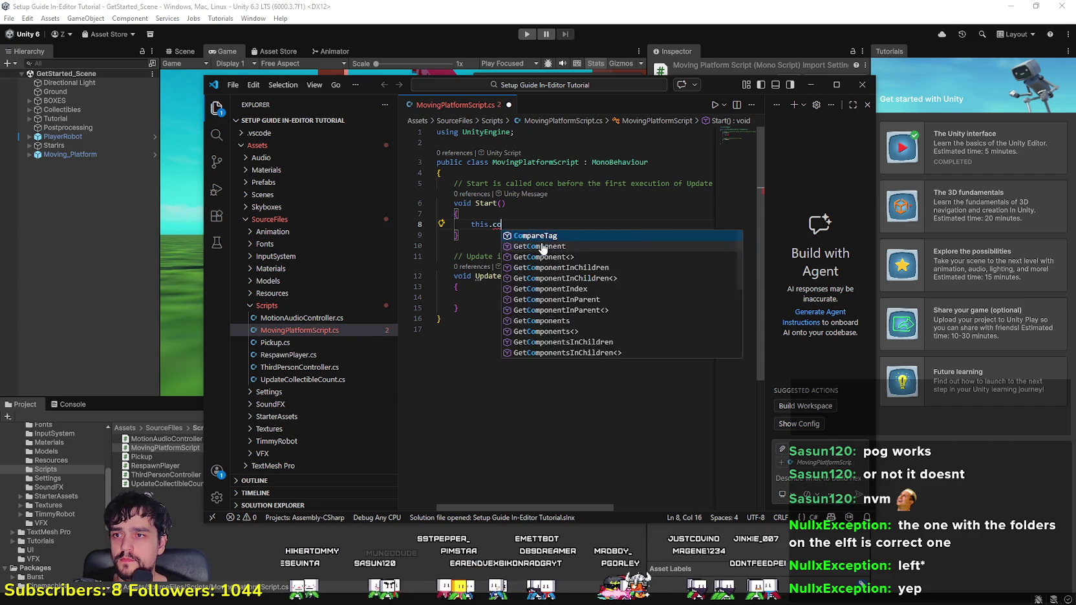
pyautogui.write('mat')
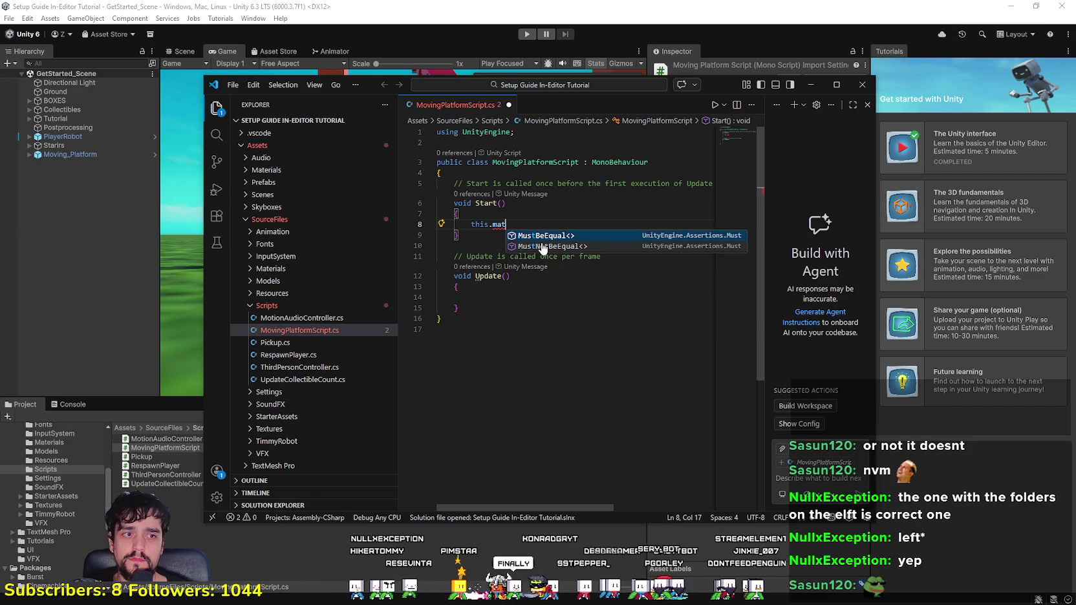
pyautogui.press('BackSpace')
pyautogui.press('BackSpace')
pyautogui.press('BackSpace')
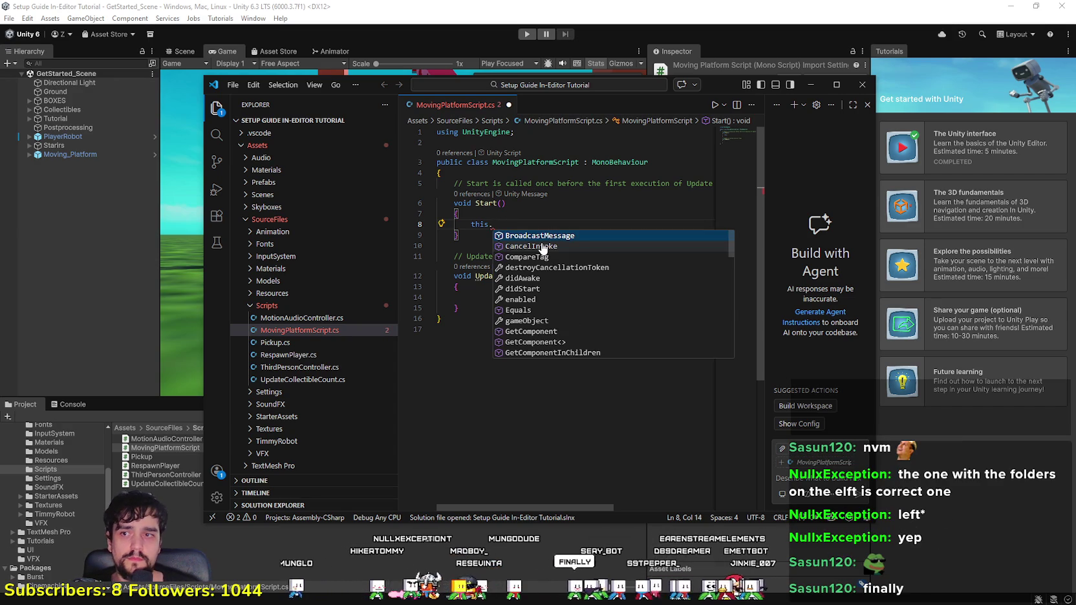
# Step: Try the gameObject suggestion, then back it out so line 8 reads 'this.ma'
pyautogui.press('Down')
pyautogui.press('Down')
pyautogui.press('Down')
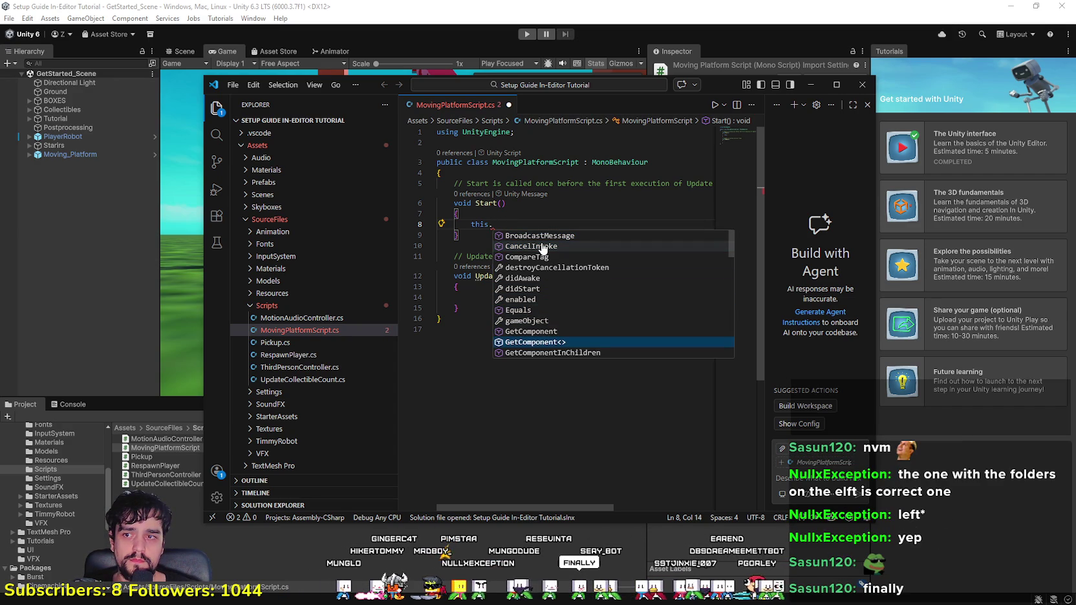
pyautogui.press('Up')
pyautogui.press('Up')
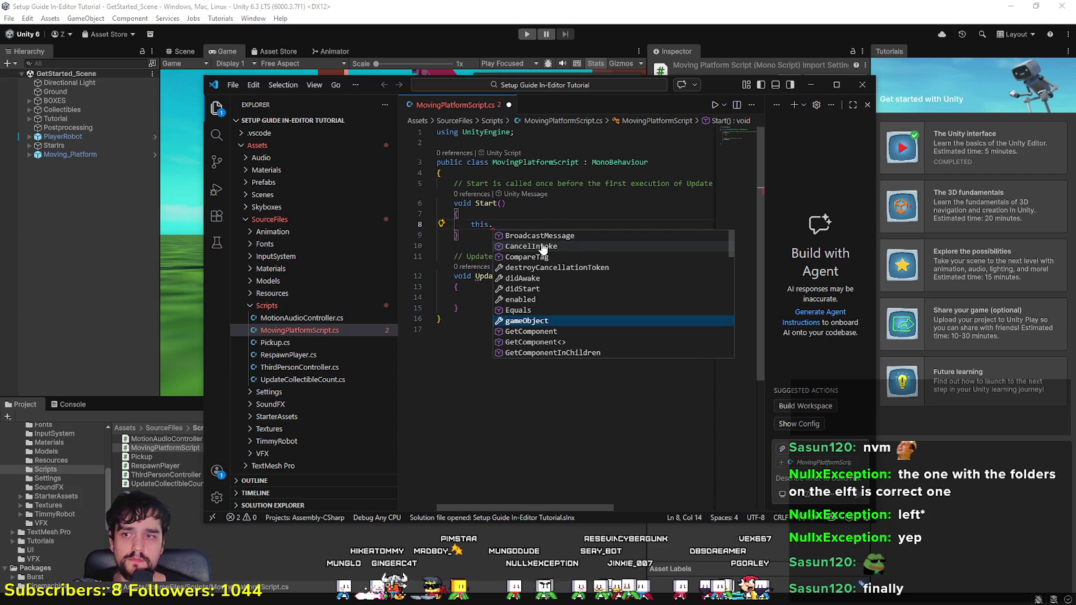
pyautogui.press('Tab')
pyautogui.write('.')
pyautogui.write('com')
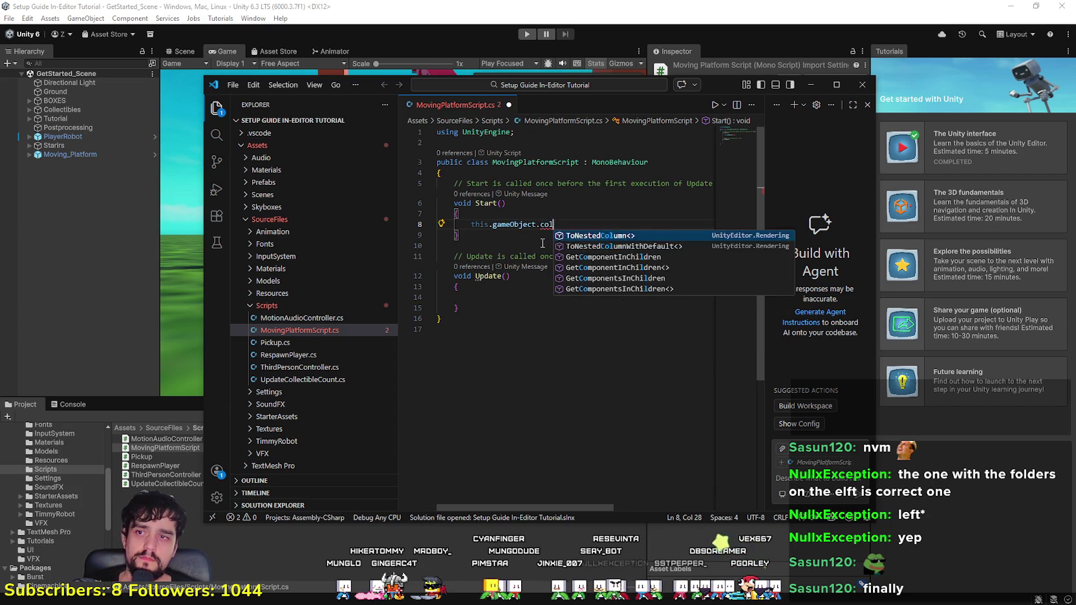
pyautogui.press('BackSpace')
pyautogui.press('BackSpace')
pyautogui.press('BackSpace')
pyautogui.press('Escape')
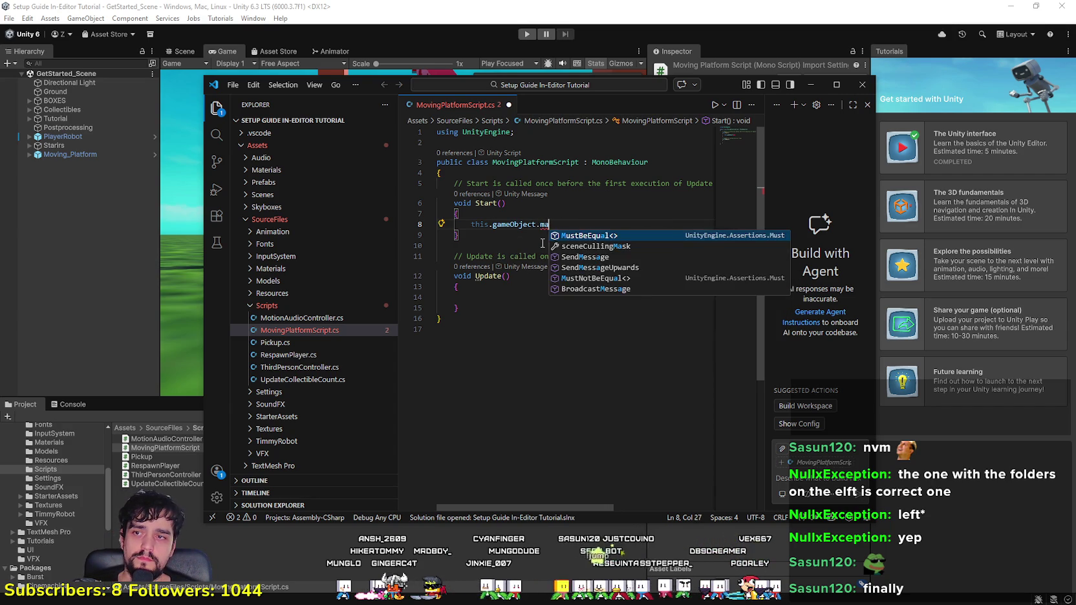
pyautogui.press('BackSpace')
pyautogui.press('BackSpace')
pyautogui.press('BackSpace')
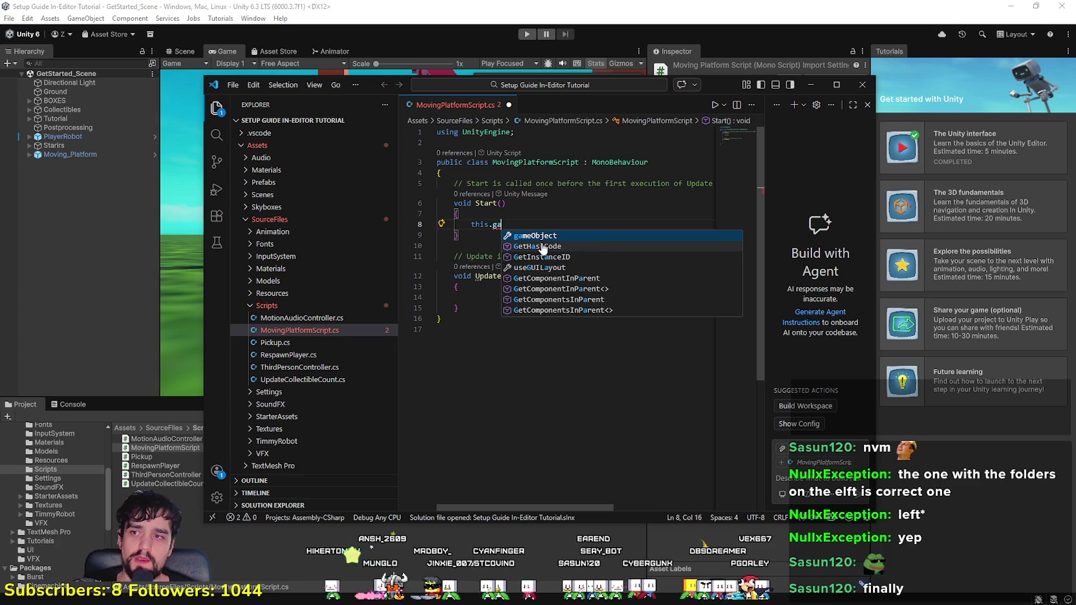
pyautogui.press('Escape')
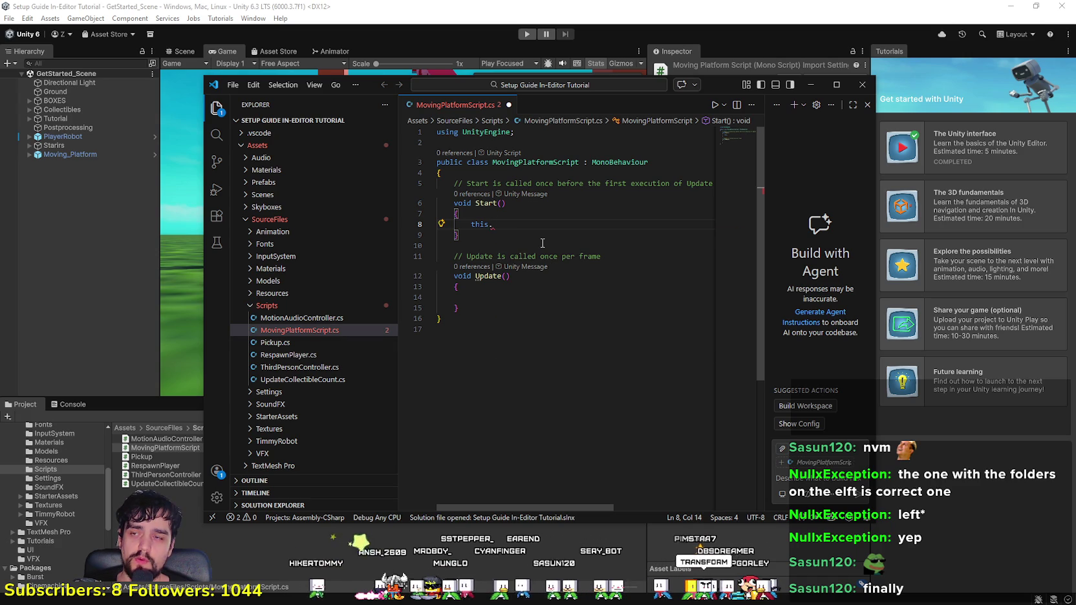
pyautogui.write('.')
pyautogui.press('BackSpace')
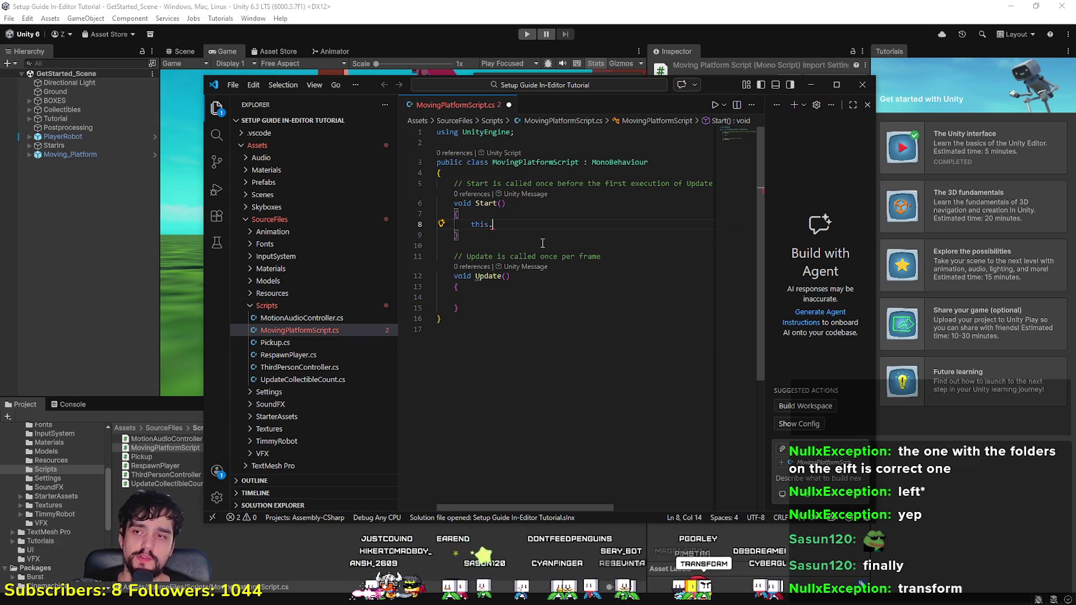
pyautogui.write('.mater')
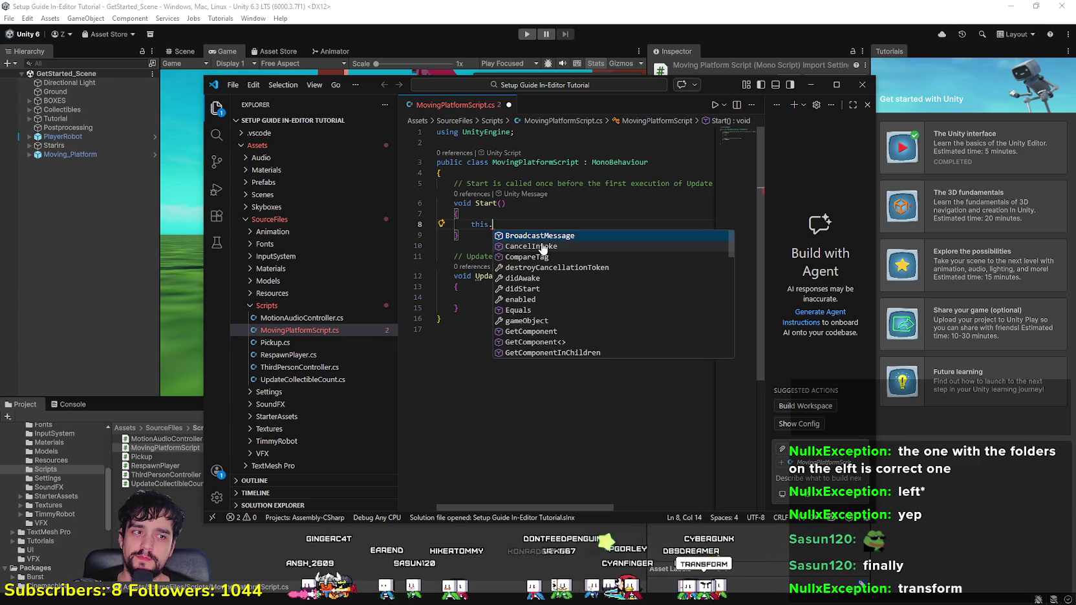
pyautogui.press('BackSpace')
pyautogui.press('BackSpace')
pyautogui.press('BackSpace')
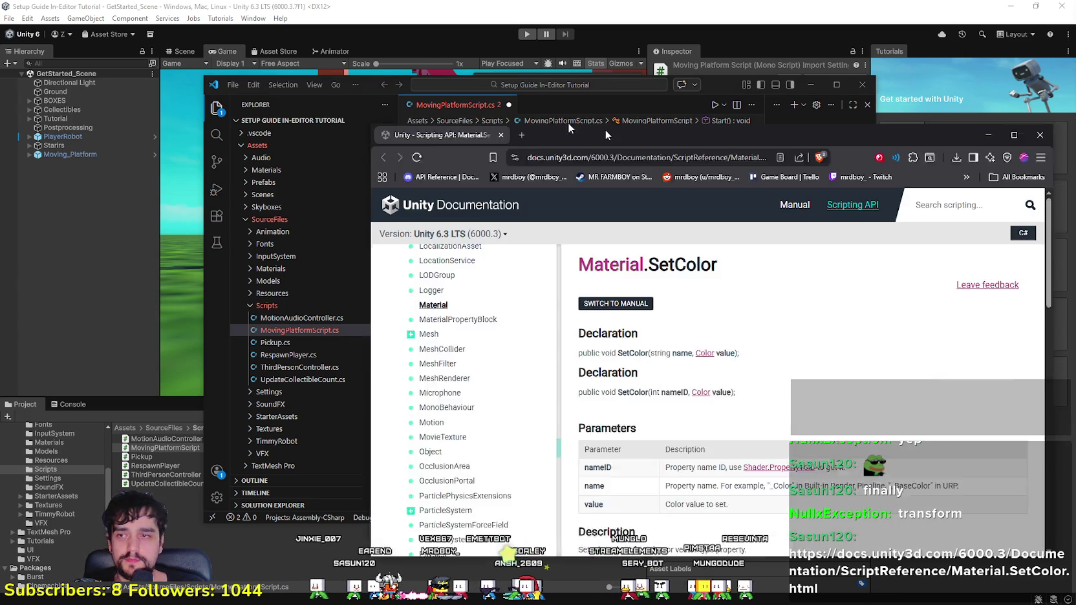
# Step: Arrange the Material.SetColor documentation page beside the code editor
pyautogui.moveTo(567, 122); pyautogui.dragTo(590, 98)
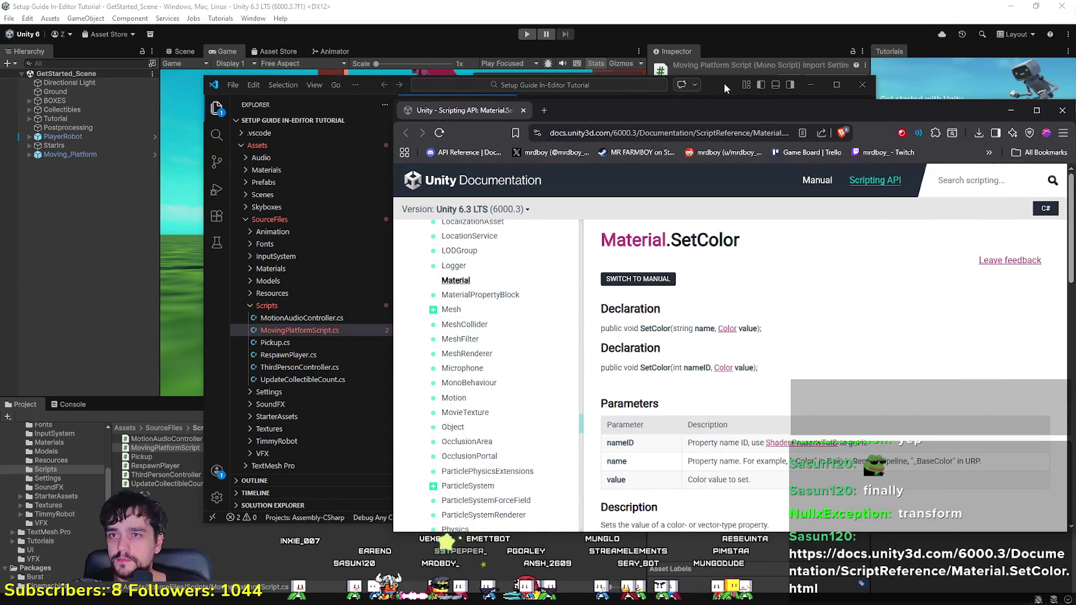
pyautogui.moveTo(724, 82); pyautogui.dragTo(539, 25)
pyautogui.moveTo(771, 111); pyautogui.dragTo(852, 56)
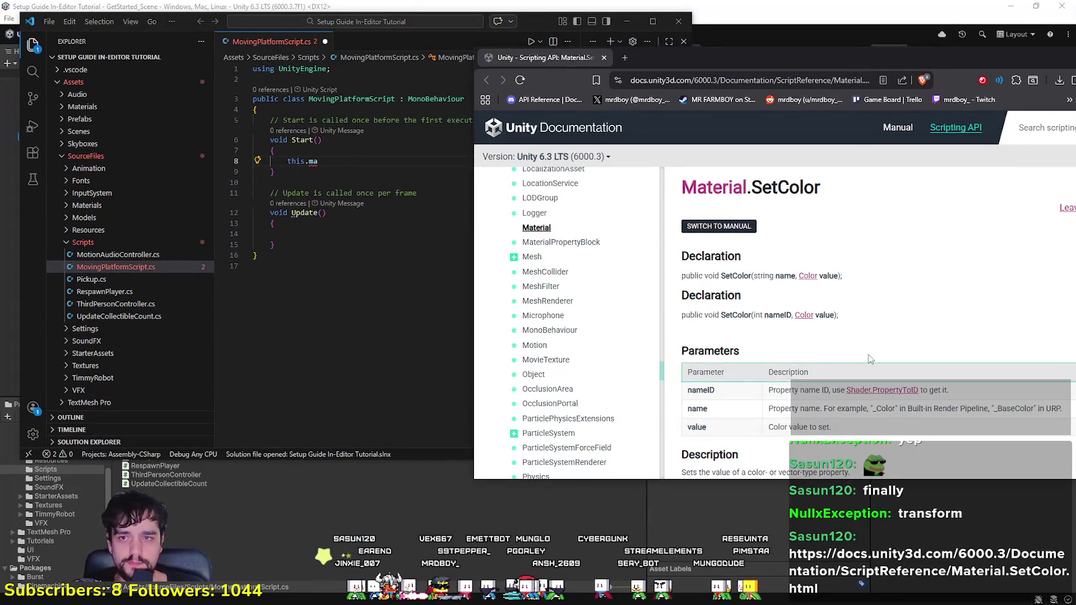
pyautogui.click(342, 167)
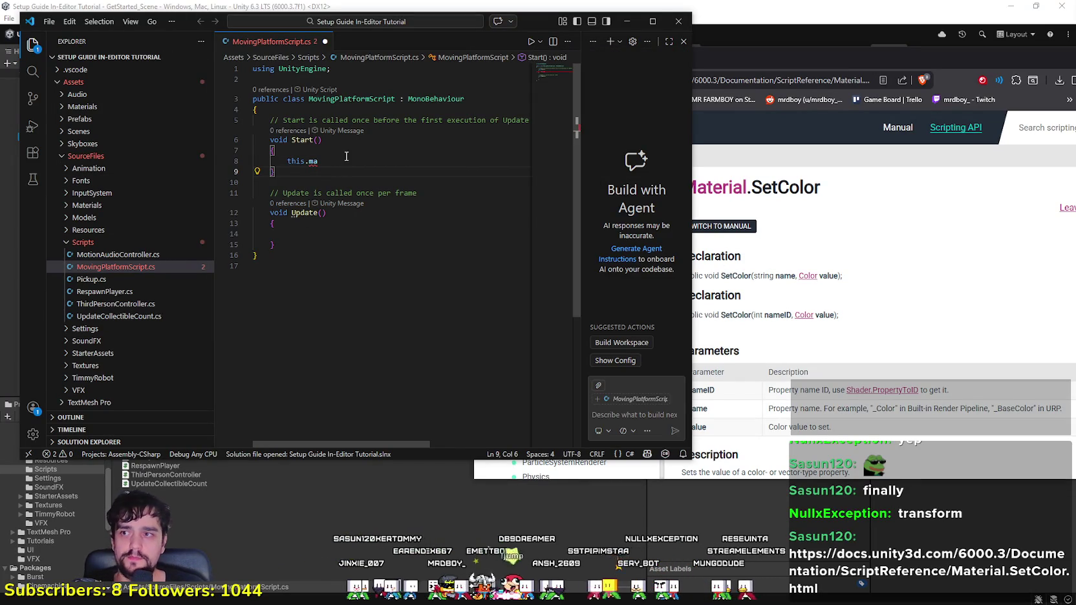
# Step: Replace 'ma' on line 8 with trial members 'set', then 'mate'
pyautogui.click(348, 157)
pyautogui.press('BackSpace')
pyautogui.press('BackSpace')
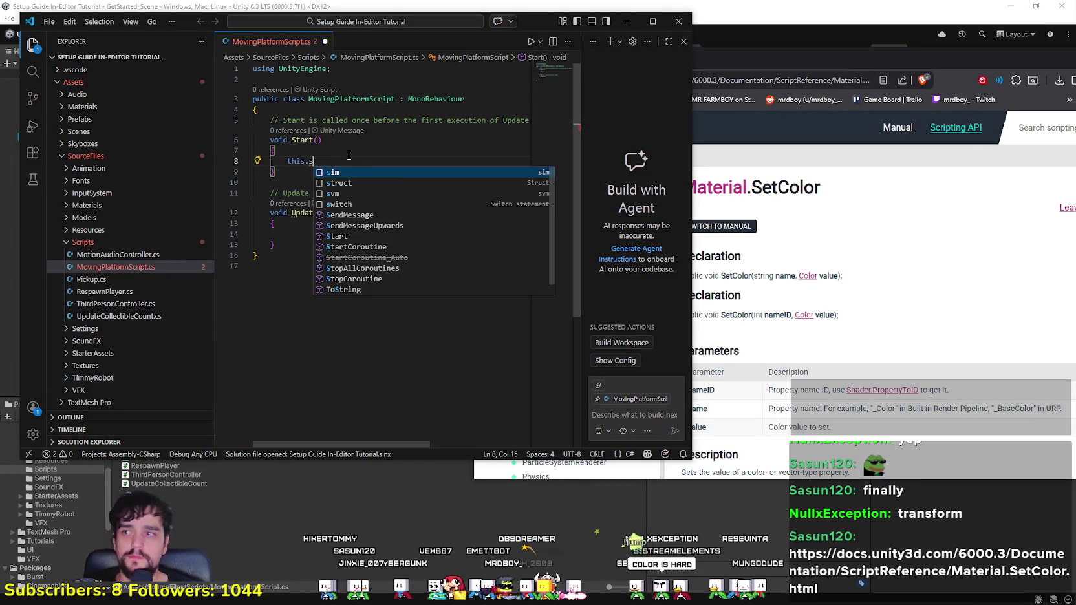
pyautogui.write('set')
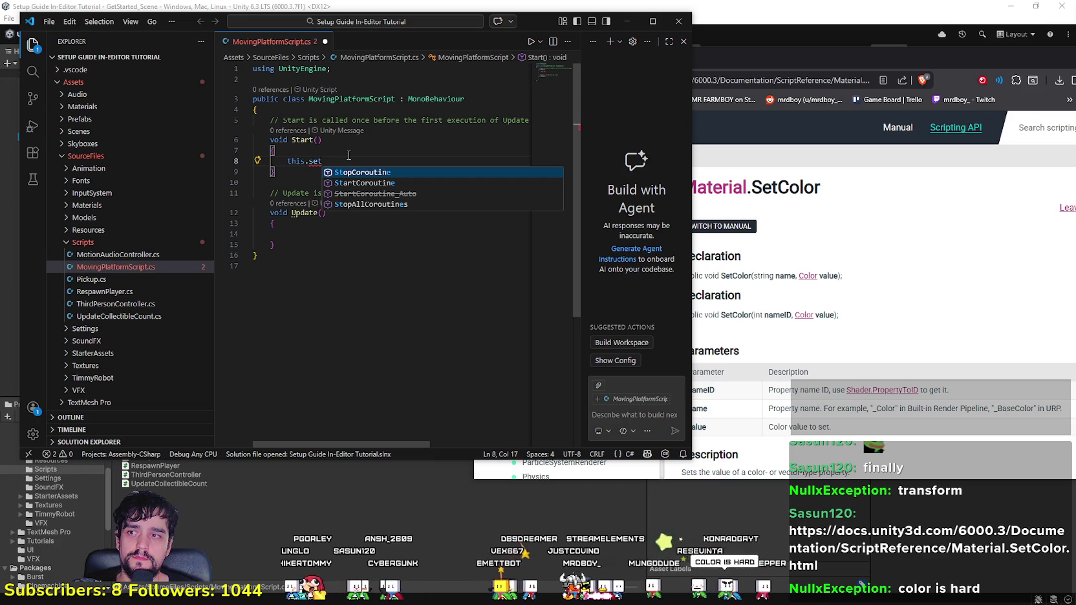
pyautogui.press('BackSpace')
pyautogui.press('BackSpace')
pyautogui.press('BackSpace')
pyautogui.write('mate')
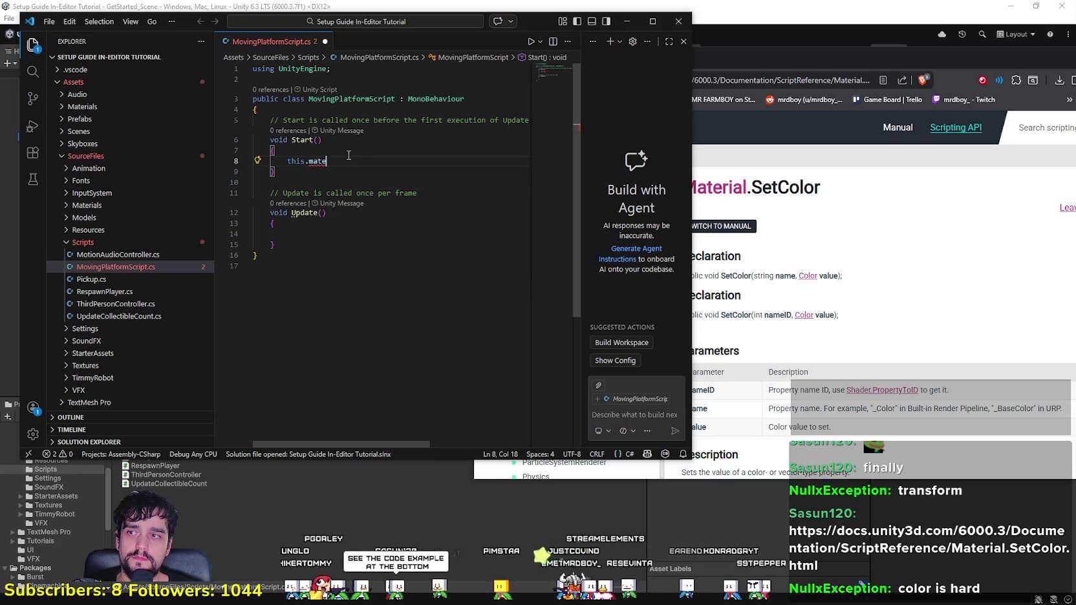
# Step: Scroll the SetColor docs to the C# example, move them aside, and select 'mate' on line 8
pyautogui.click(931, 317)
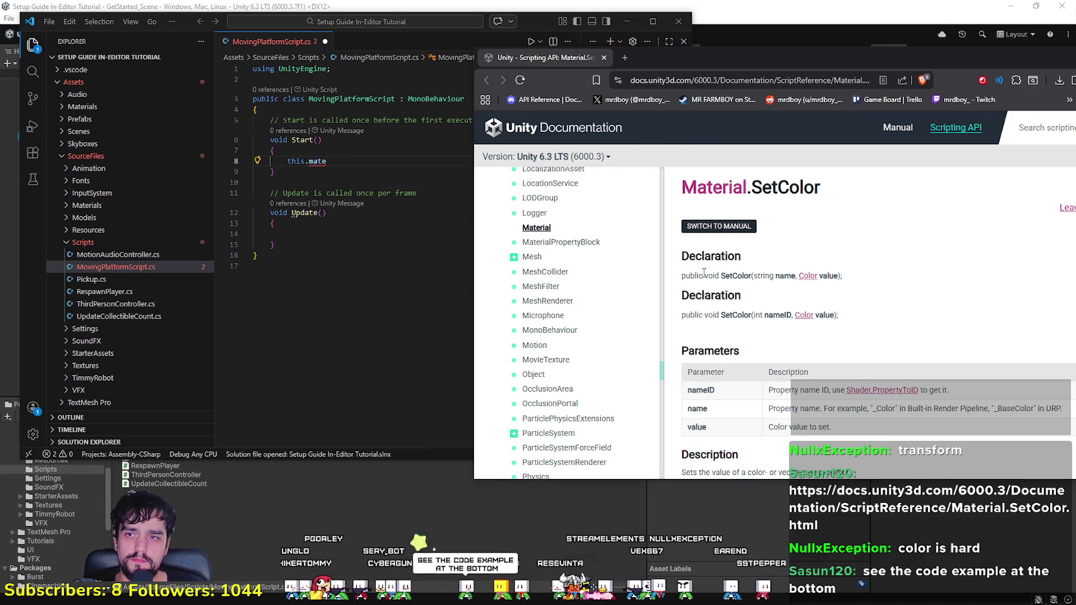
pyautogui.scroll(-4, 743, 291)
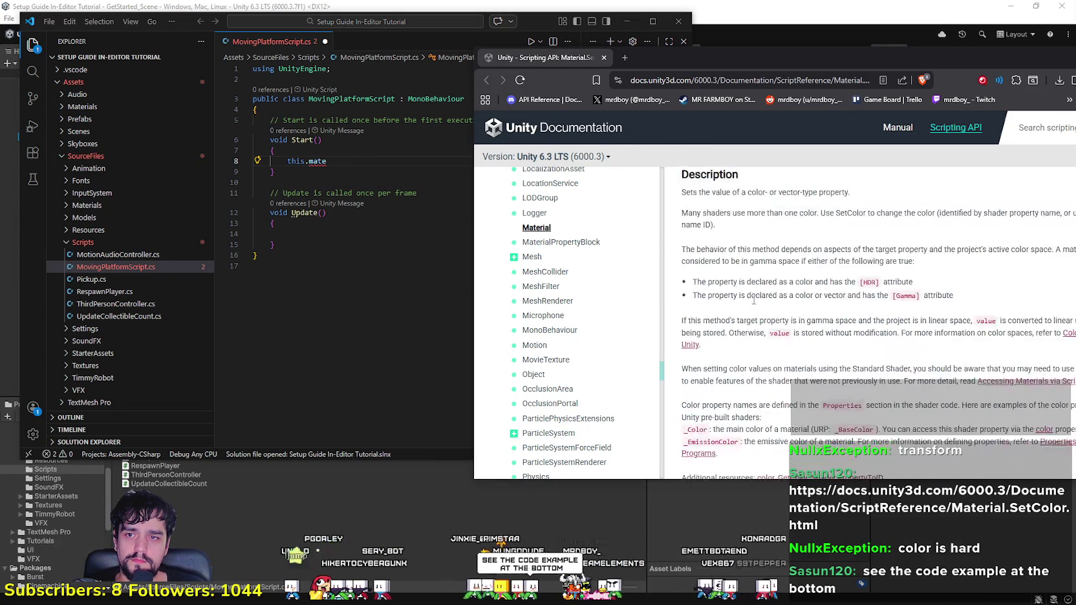
pyautogui.scroll(-5, 753, 300)
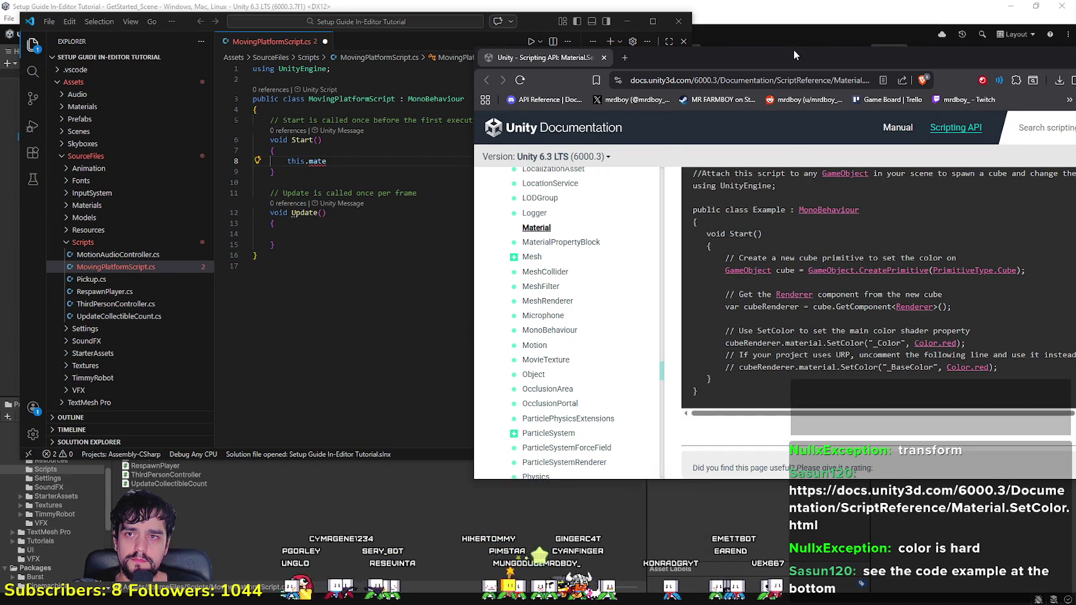
pyautogui.moveTo(793, 49); pyautogui.dragTo(991, 55)
pyautogui.click(348, 161)
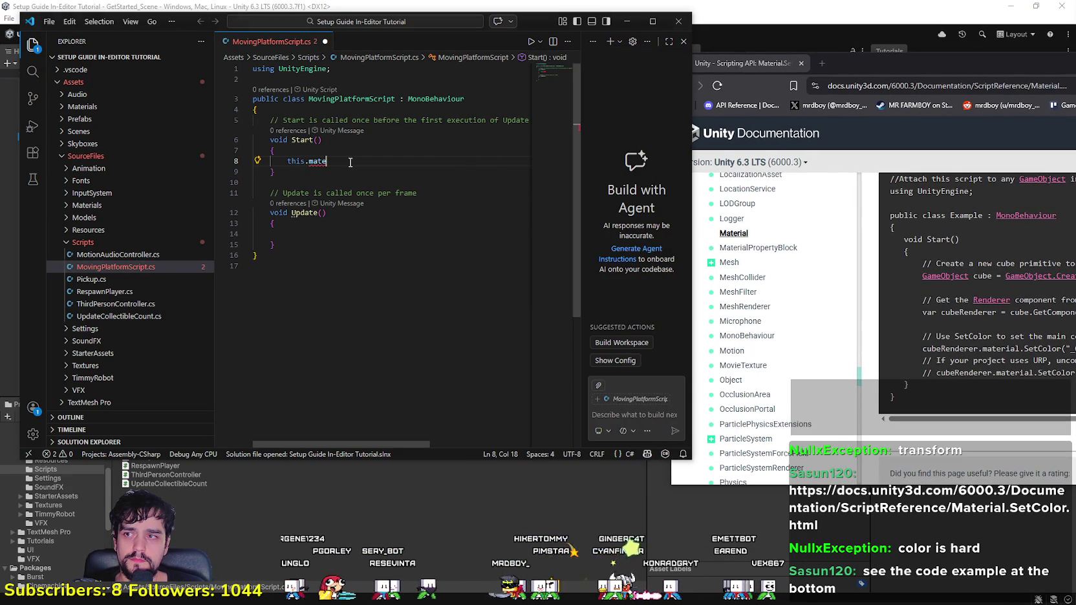
pyautogui.doubleClick(309, 162)
# Step: Complete 'gameObject' on line 8, try the set and colo members, then remove them and the trailing dot
pyautogui.write('game')
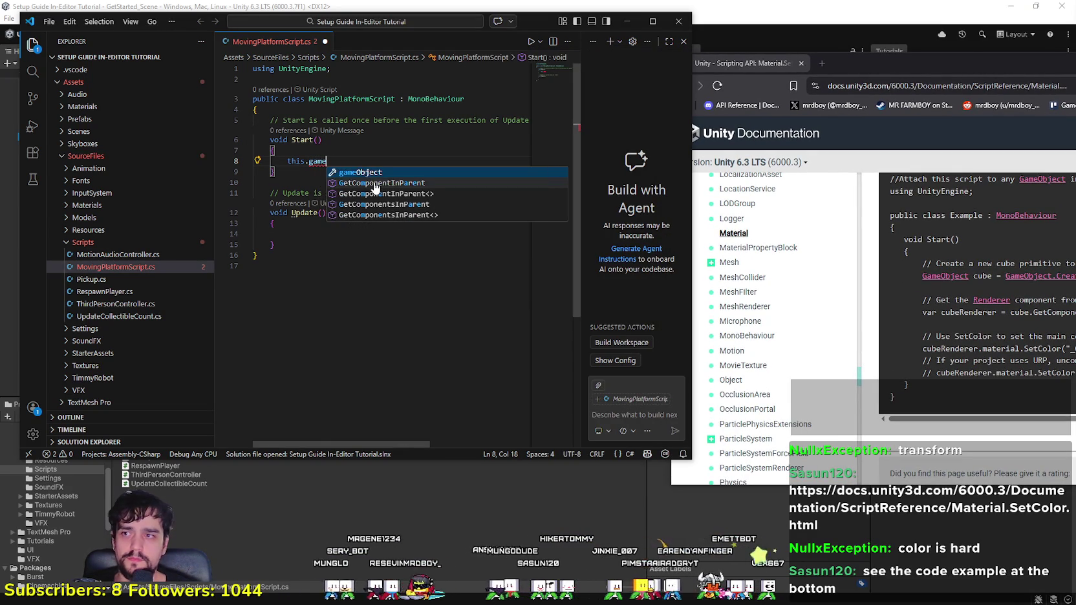
pyautogui.press('Tab')
pyautogui.write('.set')
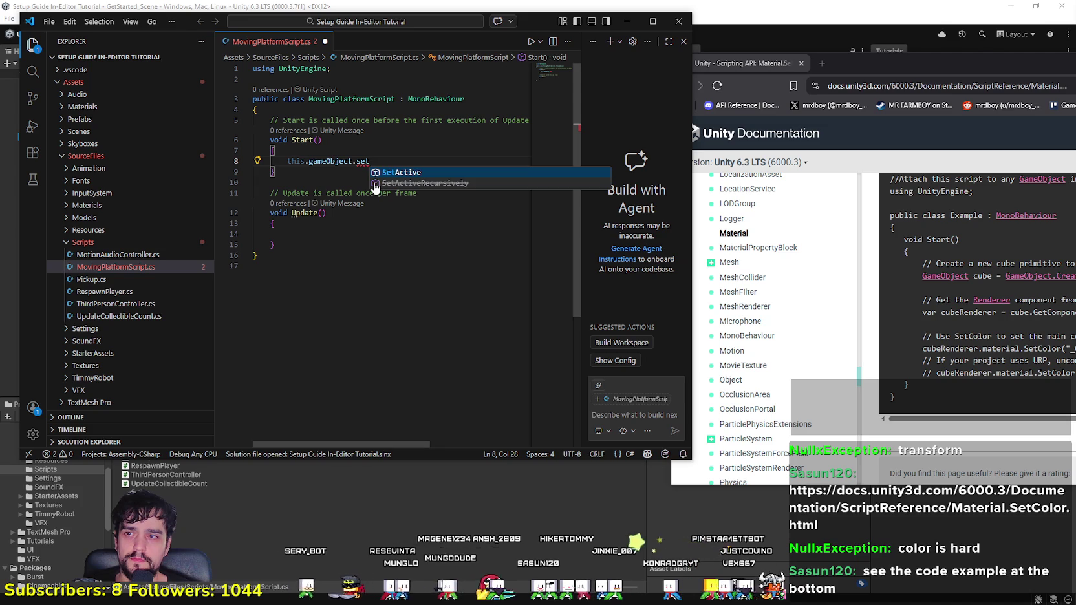
pyautogui.press('BackSpace')
pyautogui.press('BackSpace')
pyautogui.press('BackSpace')
pyautogui.press('Escape')
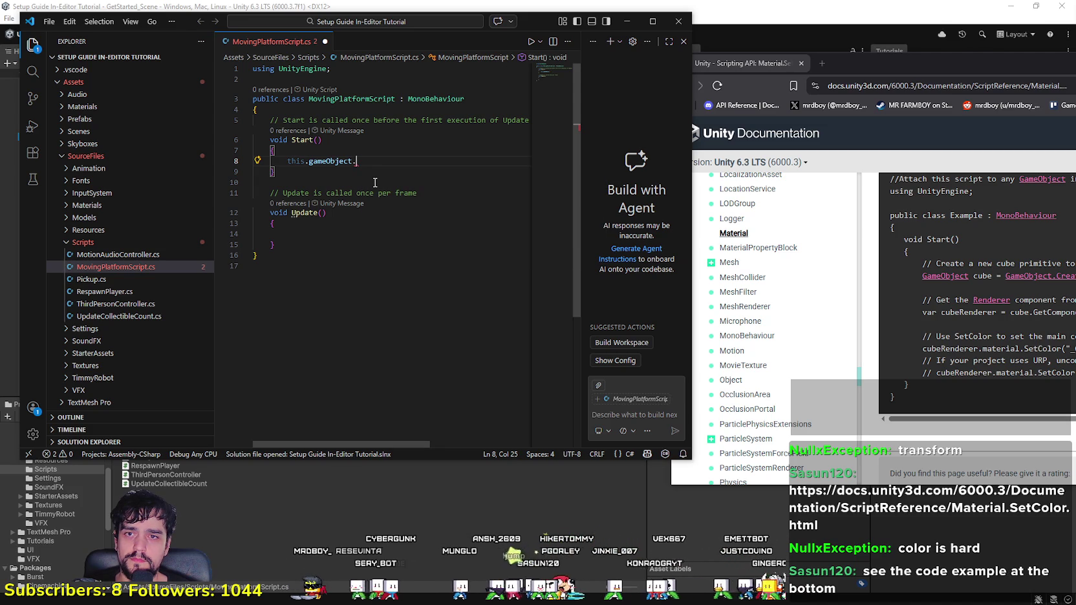
pyautogui.write('set')
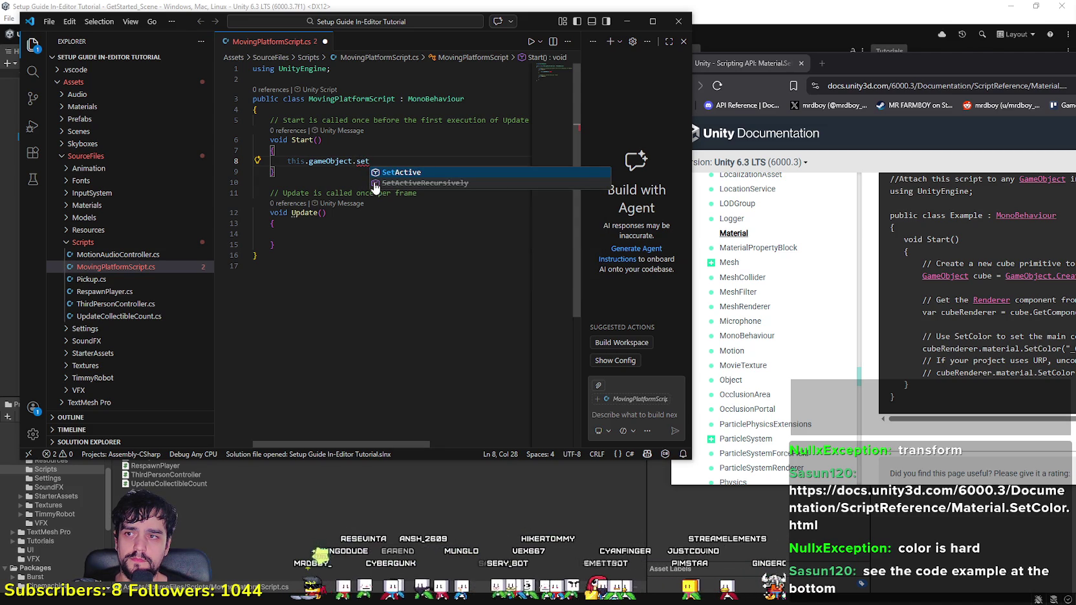
pyautogui.press('BackSpace')
pyautogui.press('BackSpace')
pyautogui.press('BackSpace')
pyautogui.write('colo')
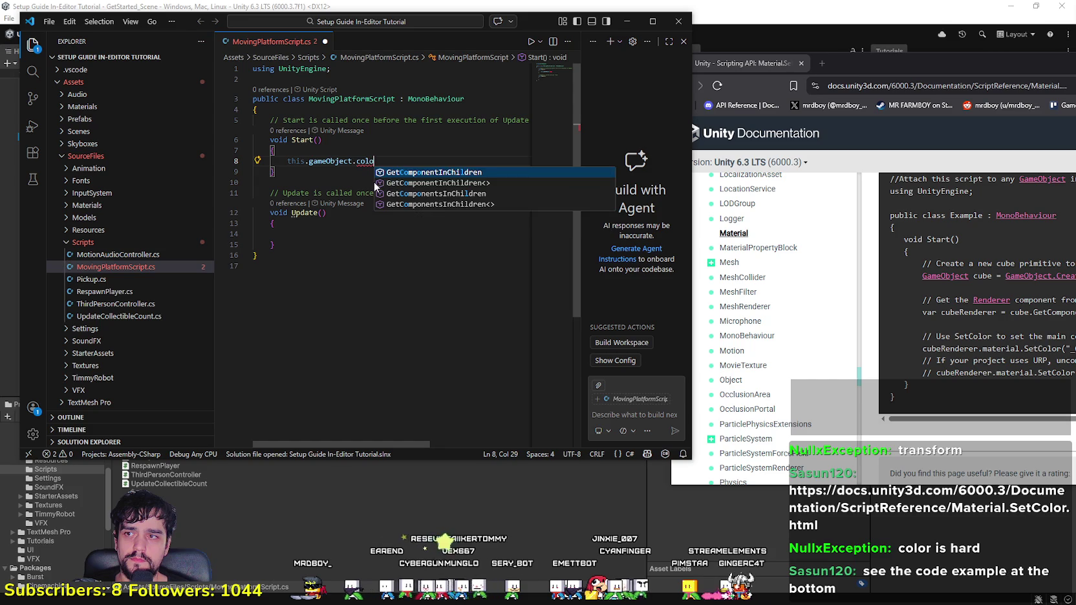
pyautogui.press('BackSpace')
pyautogui.press('BackSpace')
pyautogui.press('BackSpace')
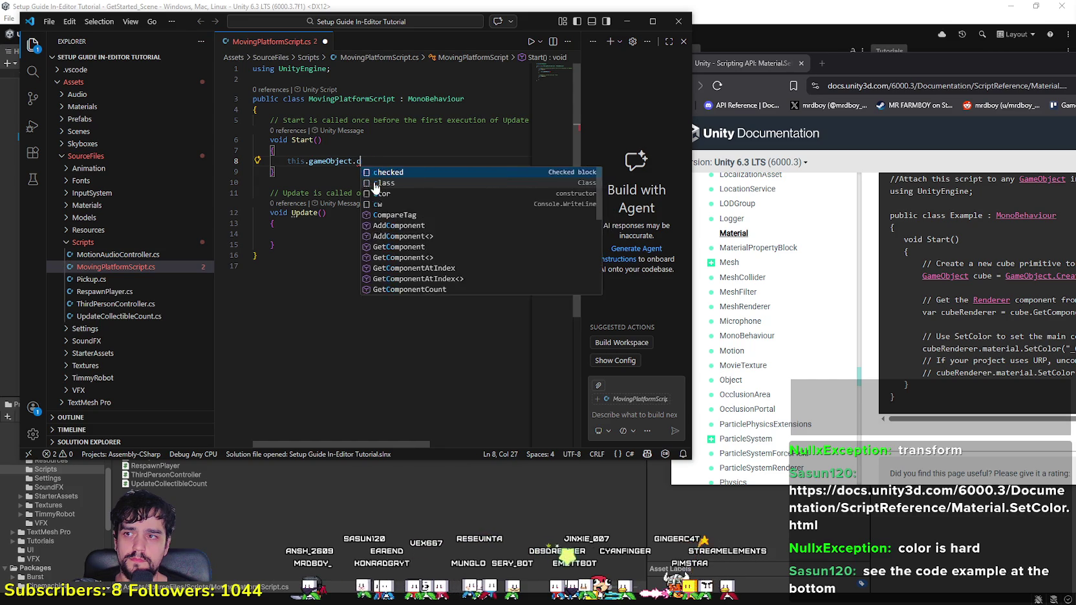
pyautogui.press('Escape')
pyautogui.press('BackSpace')
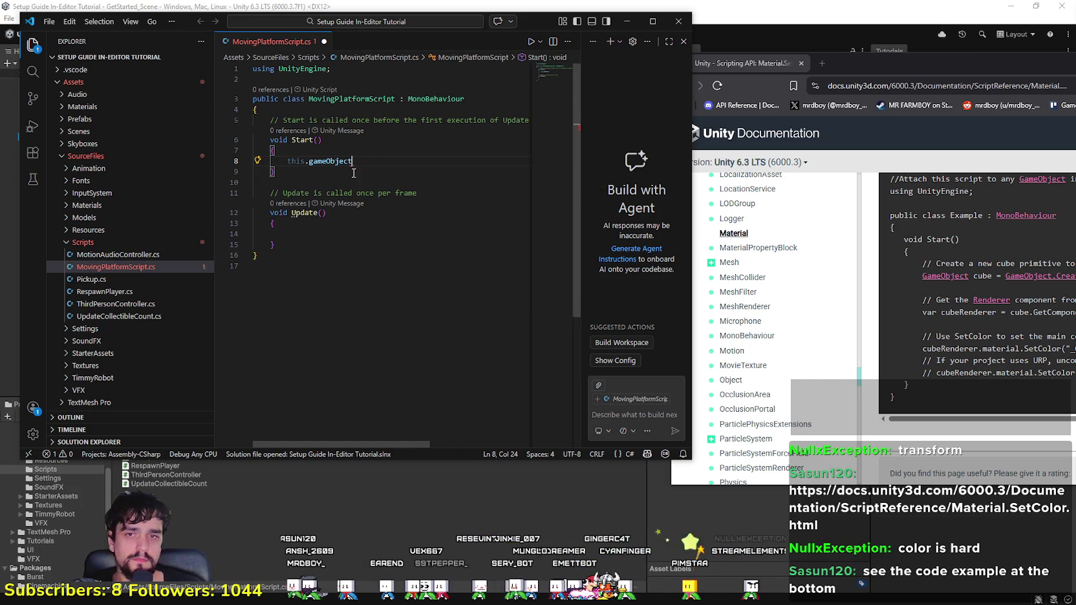
# Step: Scroll the documentation to the Material.SetColor code example, select its lines, and return to VS Code
pyautogui.moveTo(924, 65); pyautogui.dragTo(798, 68)
pyautogui.scroll(3, 787, 388)
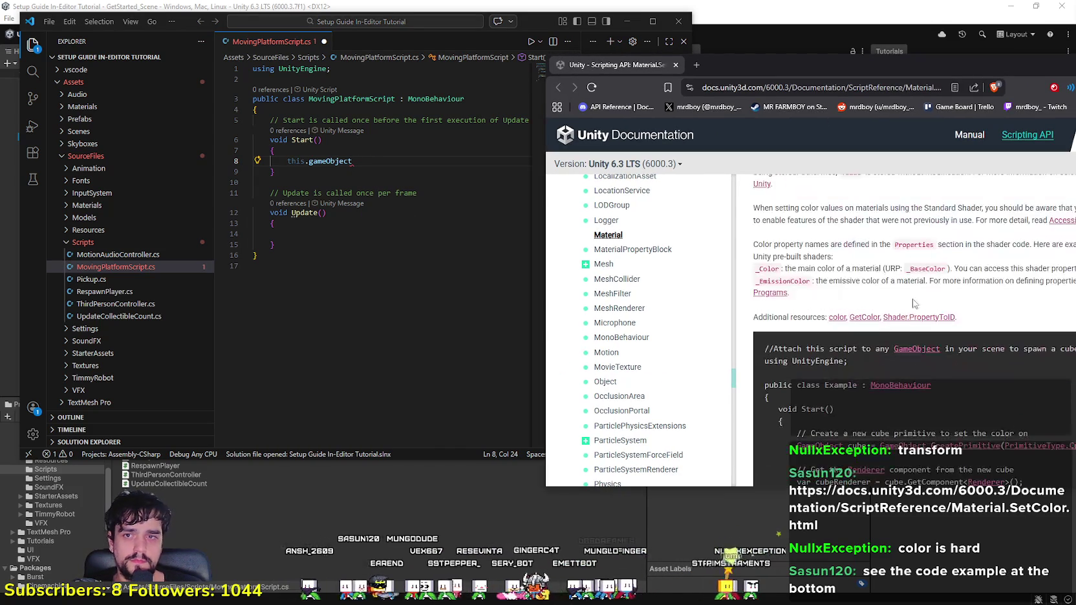
pyautogui.scroll(3, 787, 388)
pyautogui.scroll(-5, 834, 172)
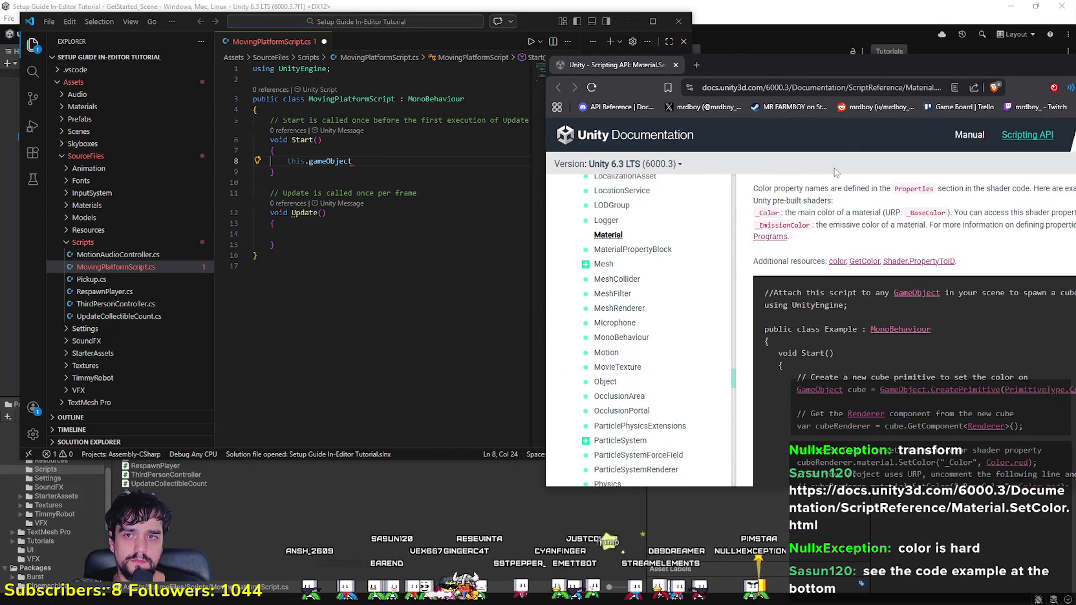
pyautogui.moveTo(832, 61); pyautogui.dragTo(758, 56)
pyautogui.scroll(-3, 730, 257)
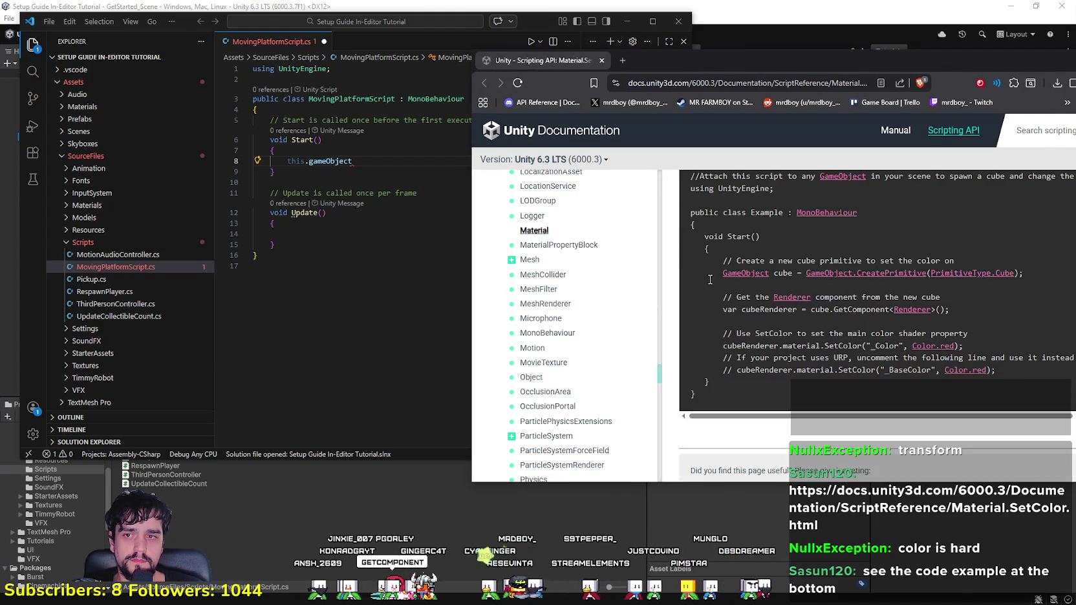
pyautogui.moveTo(730, 257)
pyautogui.mouseDown()
pyautogui.moveTo(1002, 261)
pyautogui.moveTo(1033, 271)
pyautogui.moveTo(1028, 382)
pyautogui.moveTo(1030, 369)
pyautogui.mouseUp()
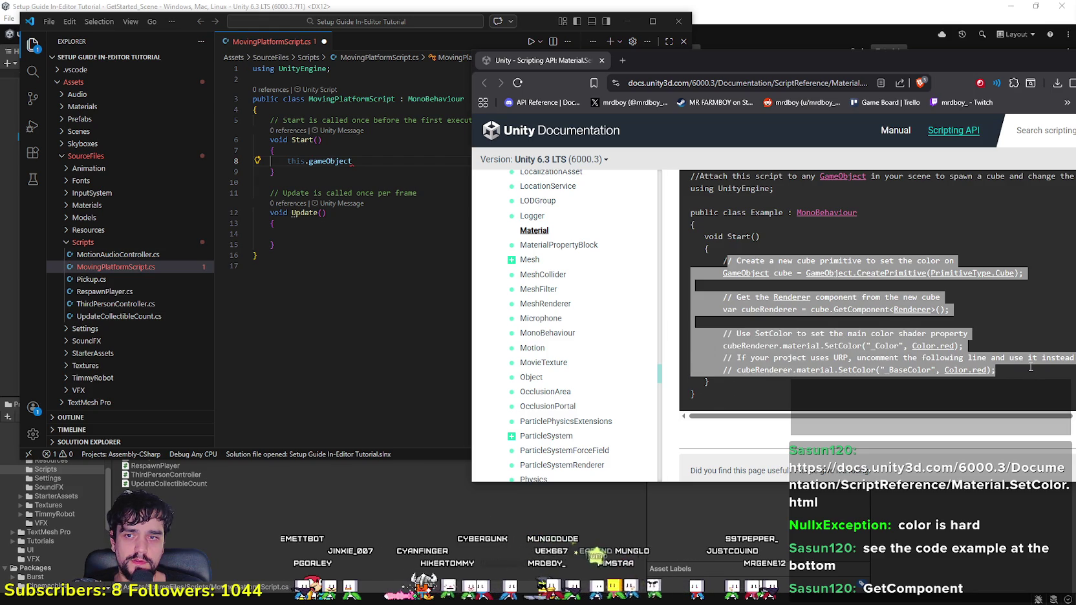
pyautogui.hotkey('alt', 'Tab')
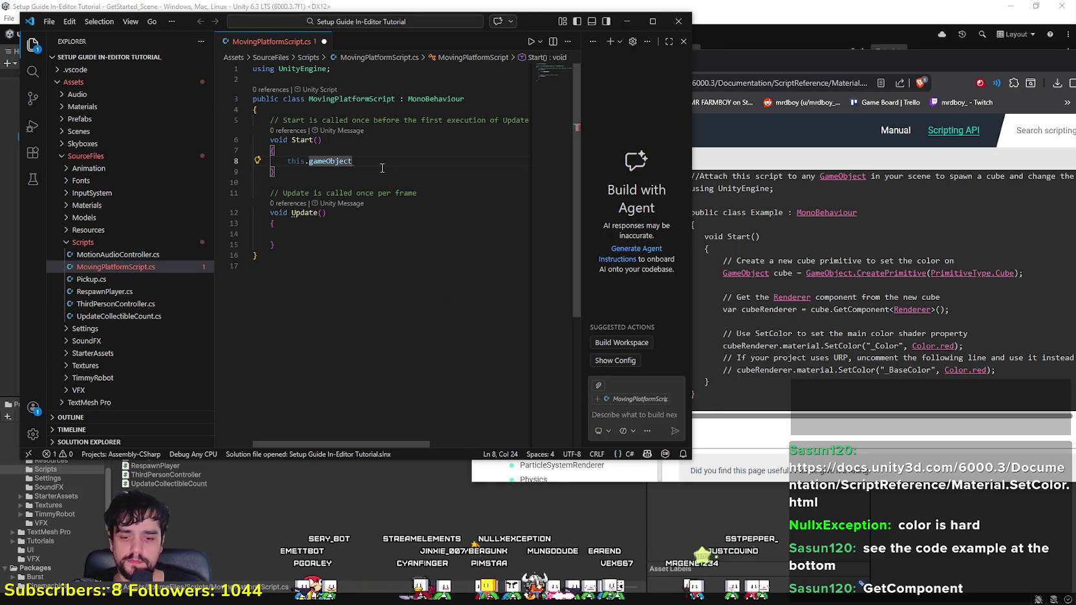
# Step: Try appending material.setColor to this.gameObject, delete it, and start typing a getCom call instead
pyautogui.write('.matertial')
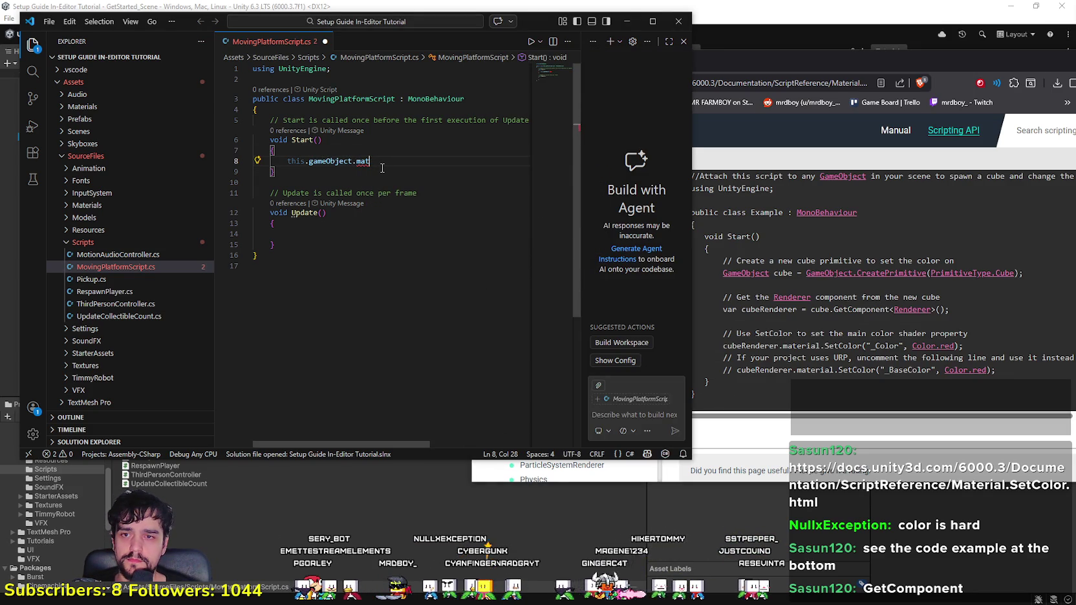
pyautogui.press('BackSpace')
pyautogui.press('BackSpace')
pyautogui.press('BackSpace')
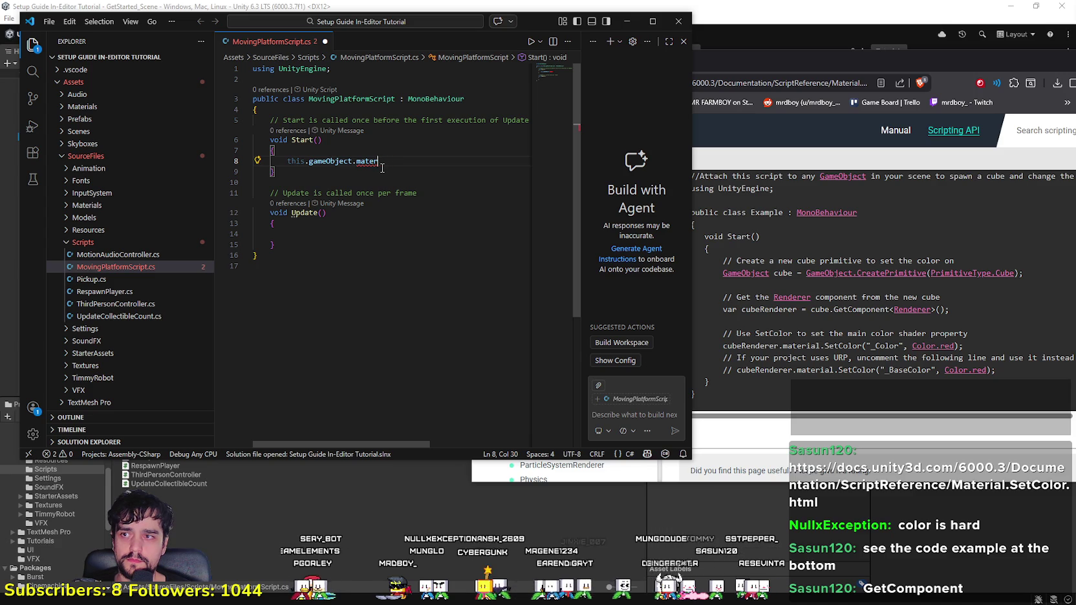
pyautogui.write('material.')
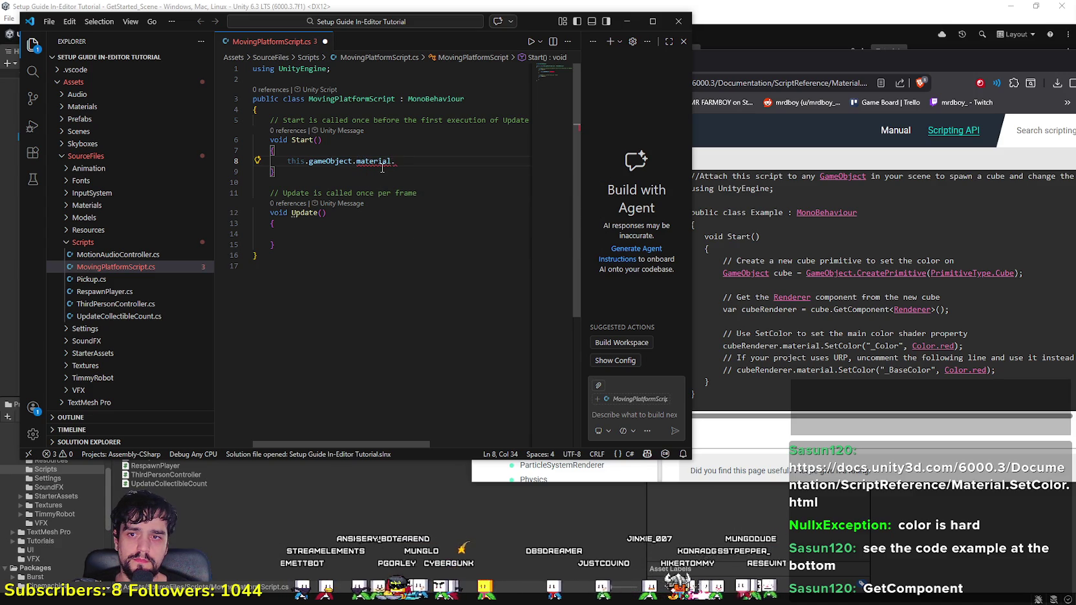
pyautogui.write('set')
pyautogui.press('BackSpace')
pyautogui.press('BackSpace')
pyautogui.write('S')
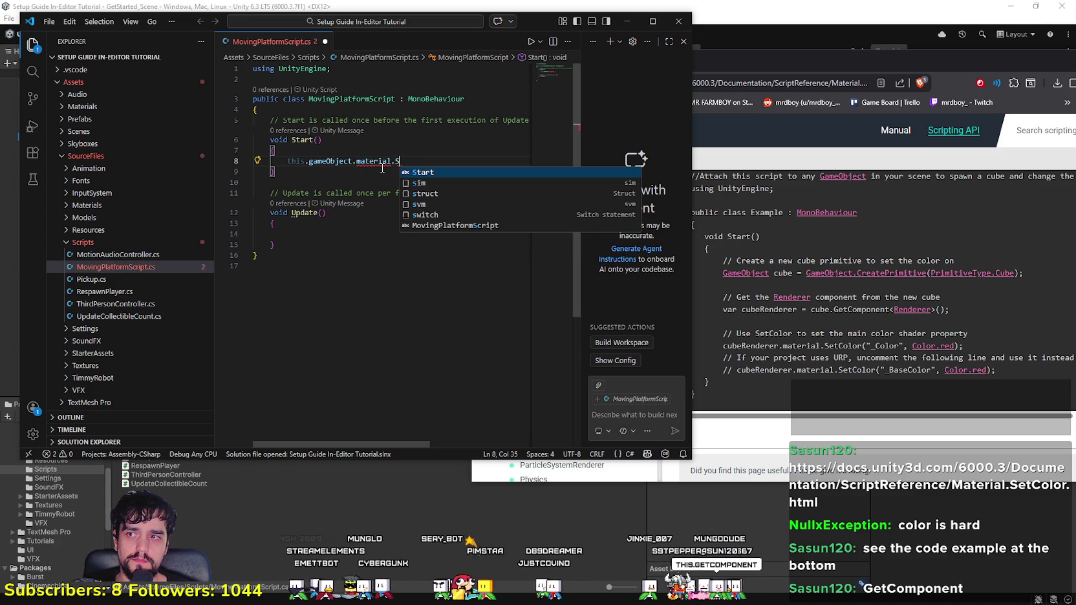
pyautogui.press('BackSpace')
pyautogui.write('setColor')
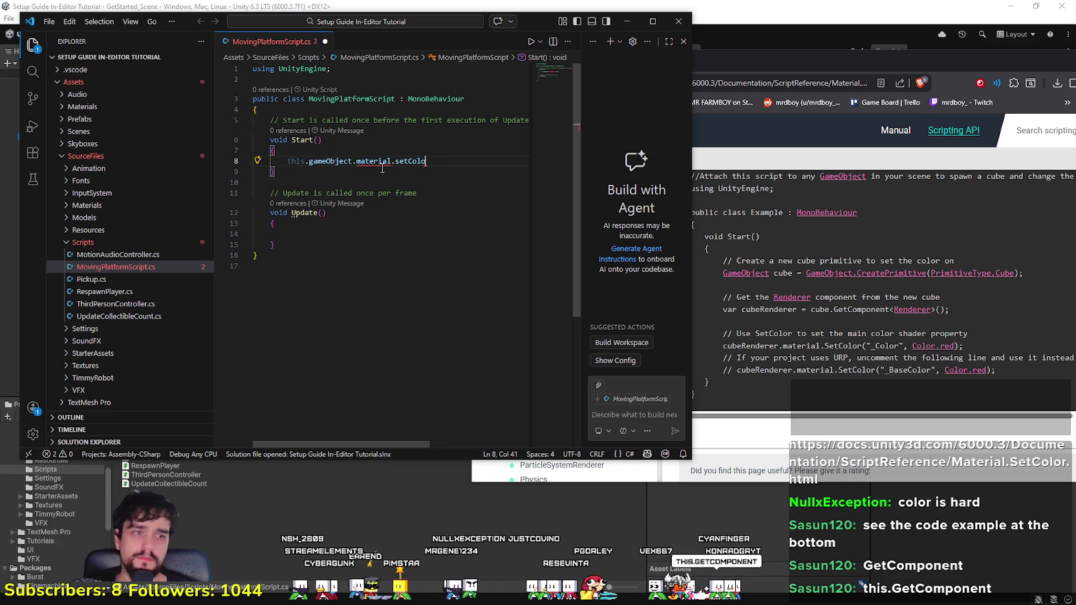
pyautogui.press('BackSpace')
pyautogui.press('BackSpace')
pyautogui.press('BackSpace')
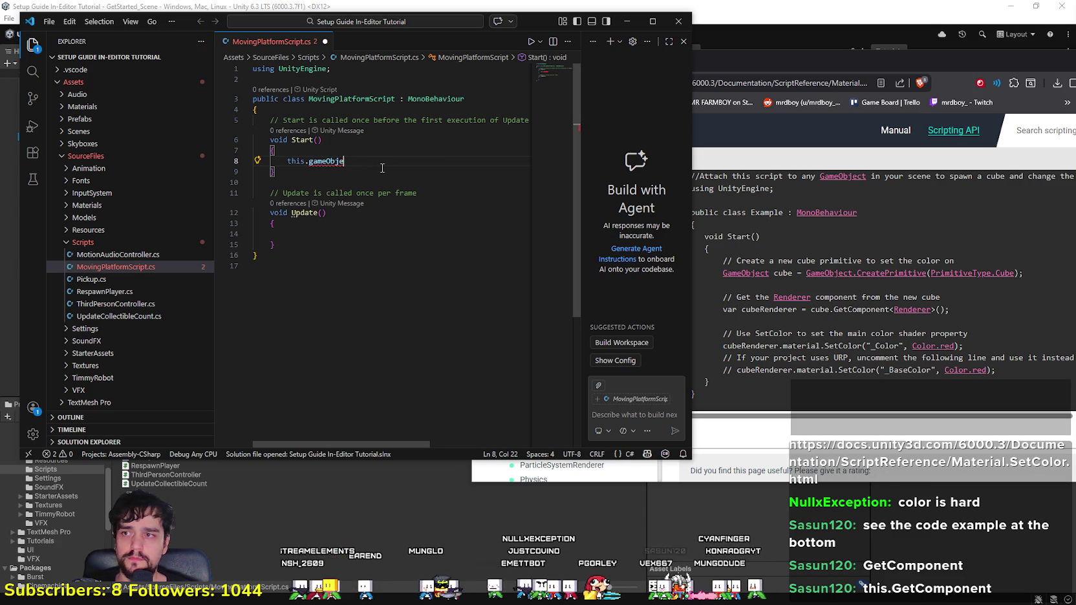
pyautogui.write('ct.get')
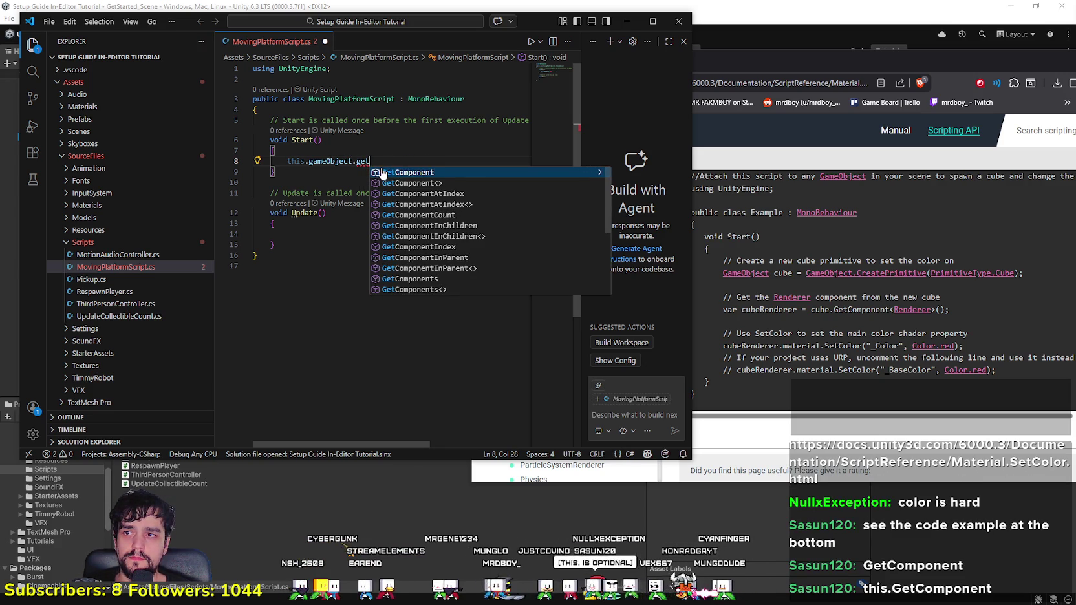
pyautogui.write('Com')
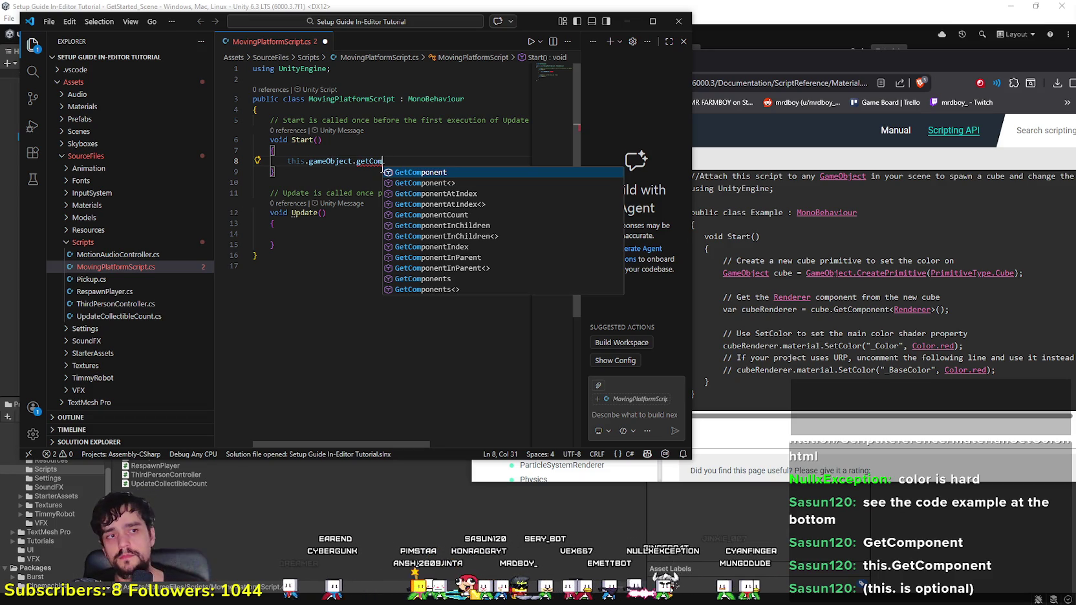
# Step: Replace the line 8 expression with this.GetComponent from IntelliSense, erasing the mistyped letters
pyautogui.moveTo(412, 161); pyautogui.dragTo(287, 160)
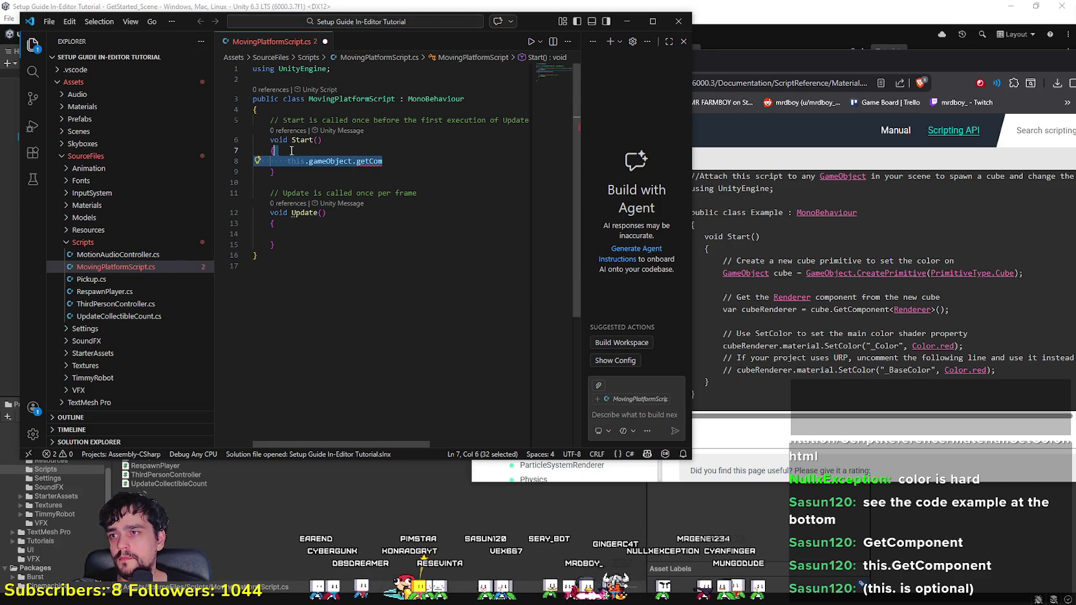
pyautogui.write('th')
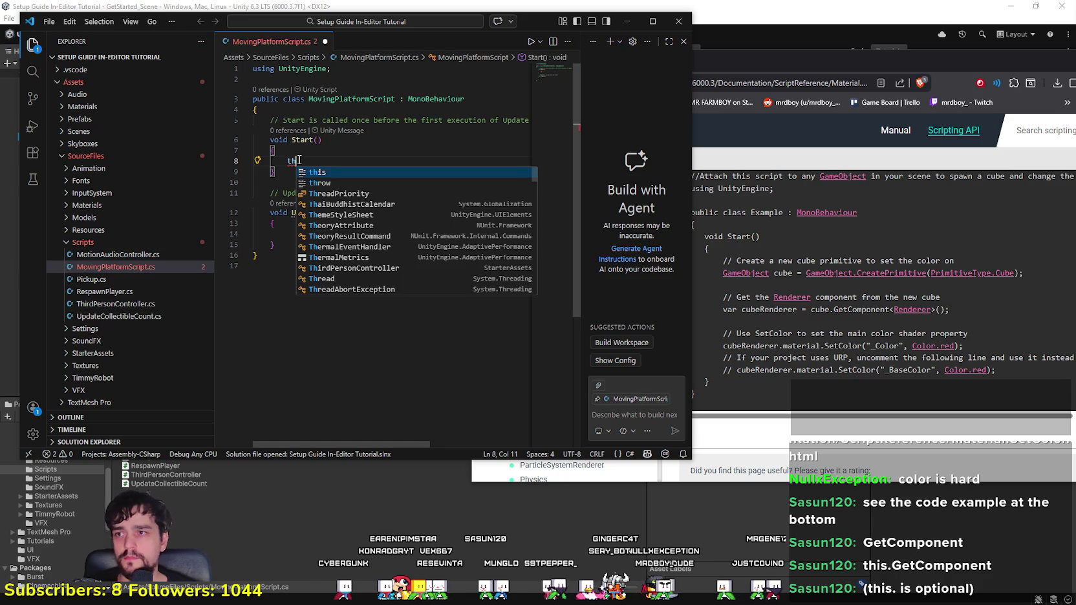
pyautogui.write('is.getCom')
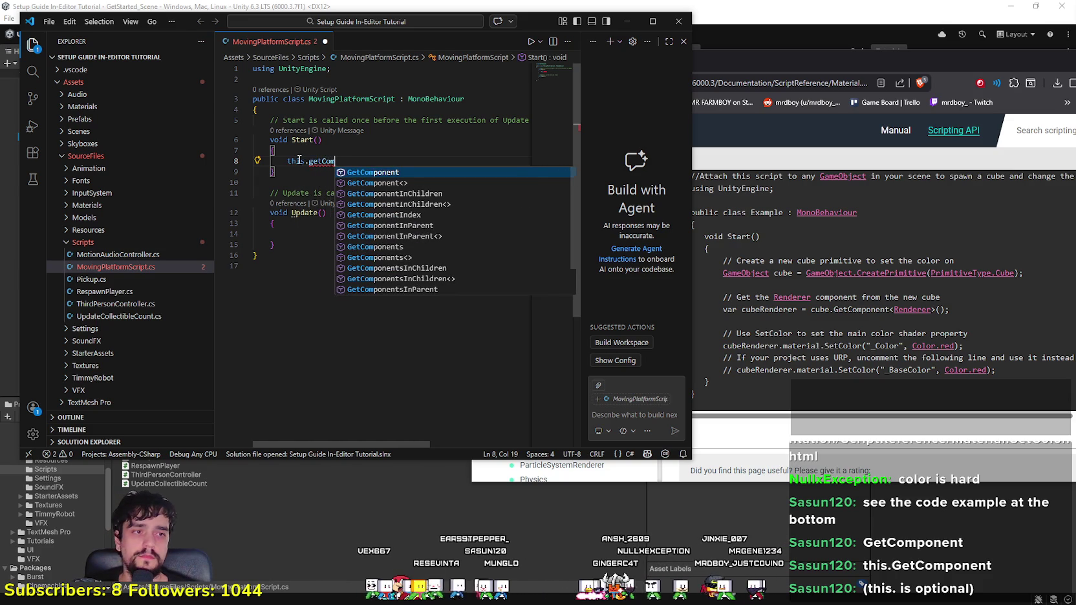
pyautogui.write('ponent.')
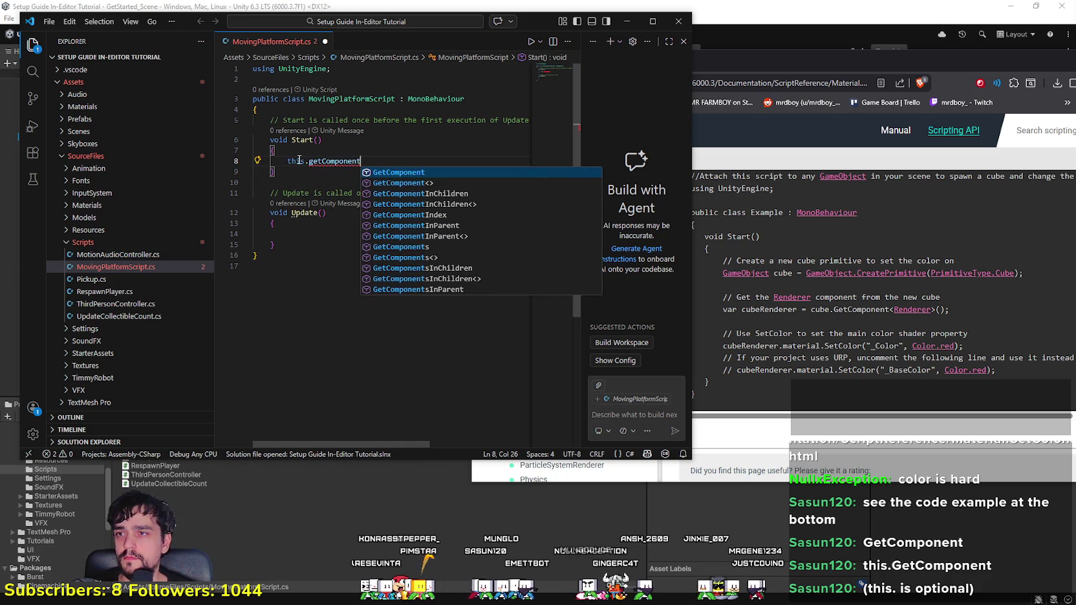
pyautogui.press('BackSpace')
pyautogui.press('BackSpace')
pyautogui.press('BackSpace')
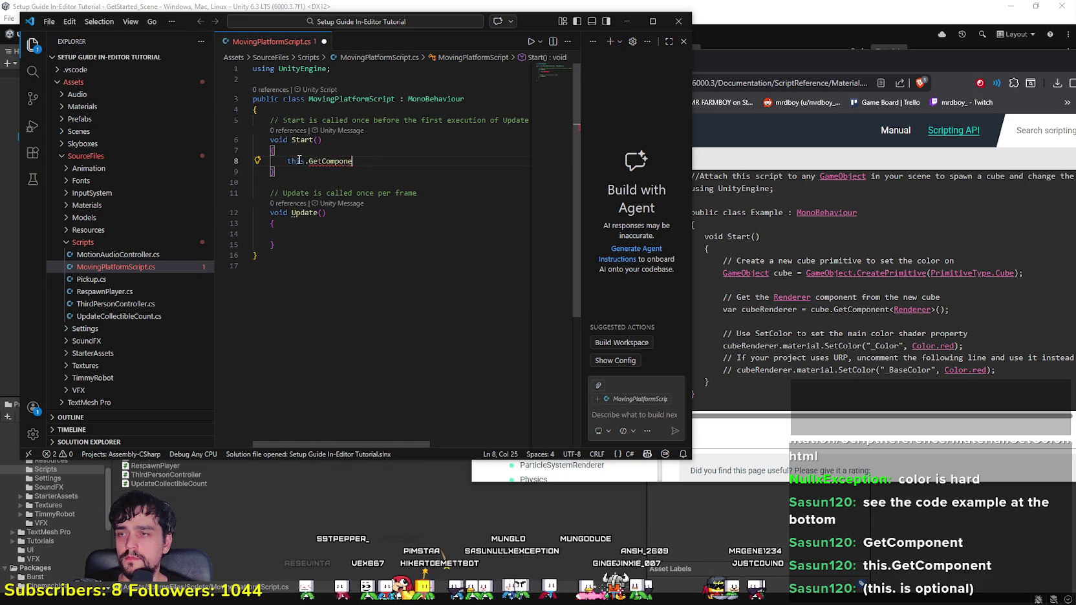
pyautogui.write('get')
pyautogui.press('Tab')
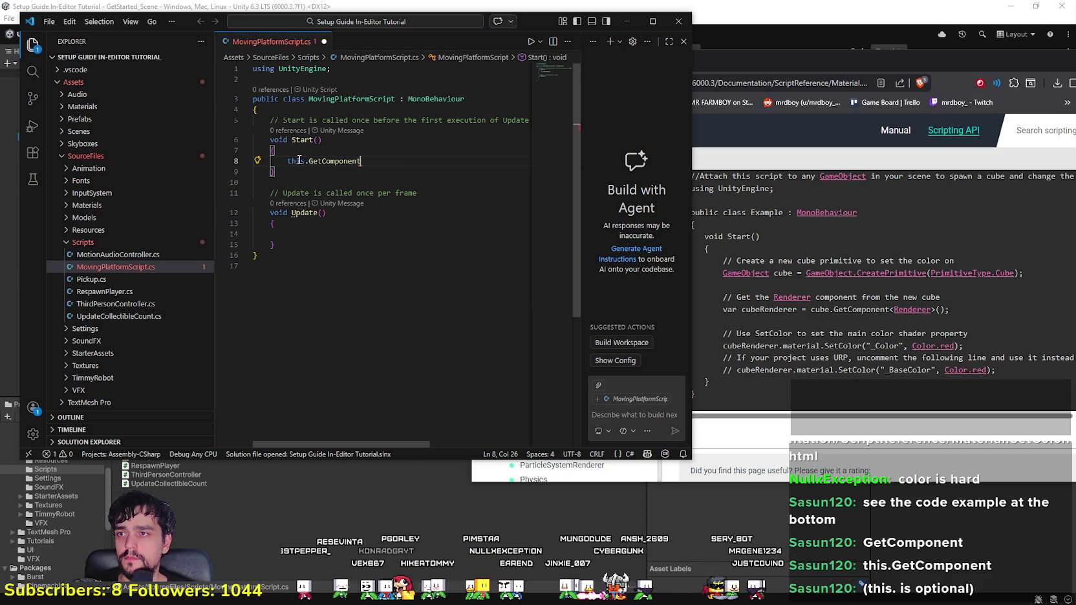
pyautogui.write('.')
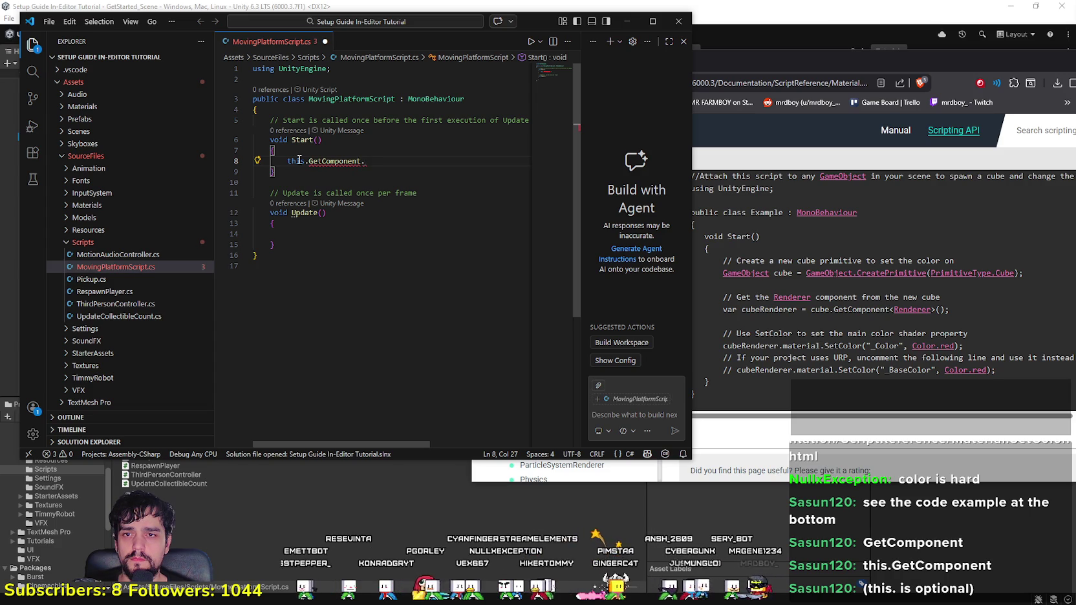
pyautogui.write('ef')
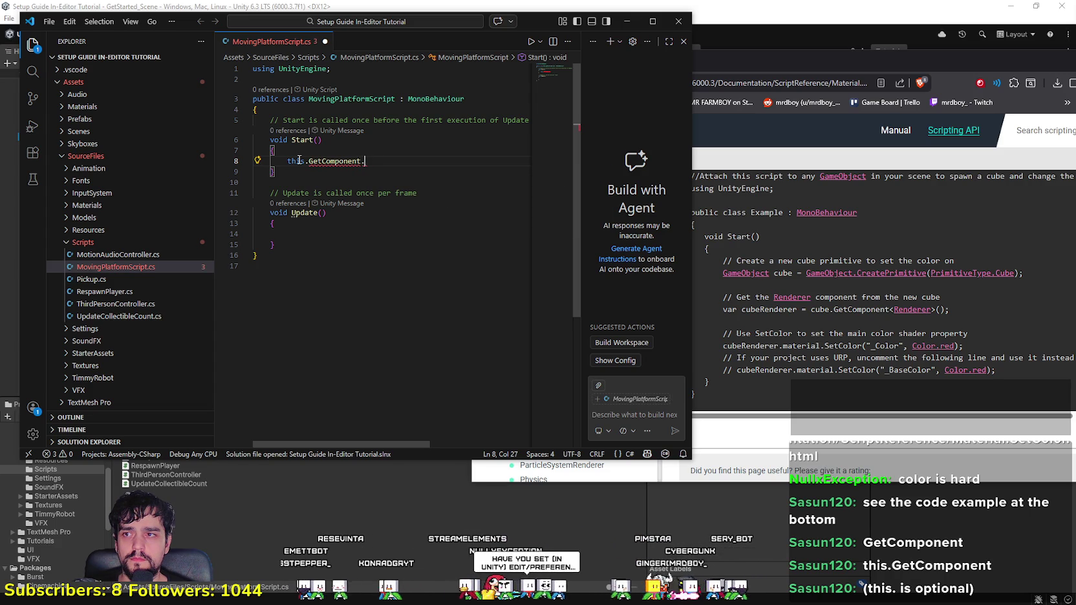
pyautogui.write('c')
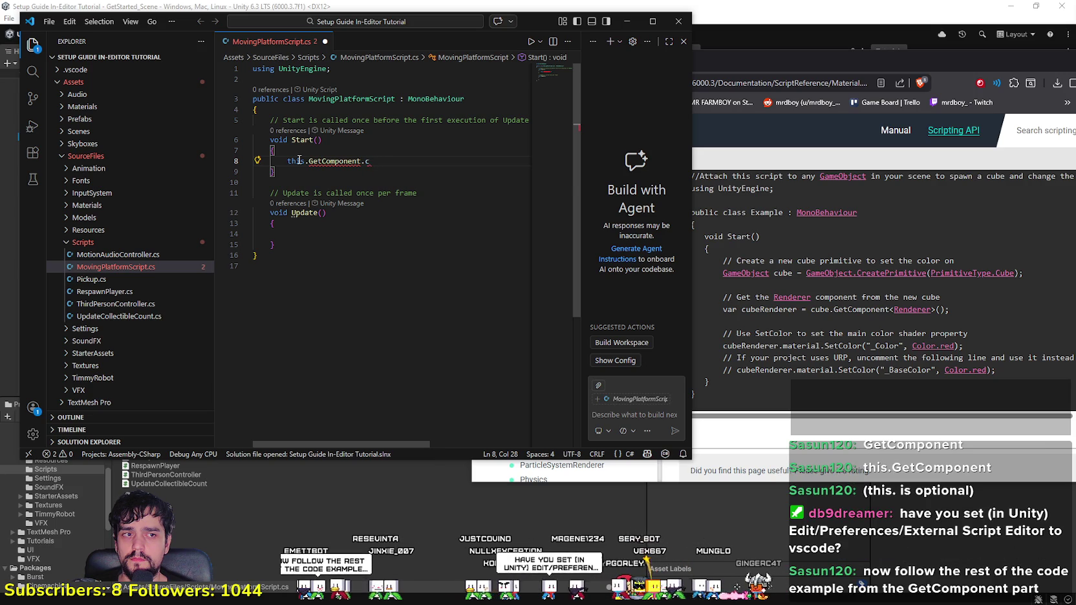
pyautogui.write('oloeoed')
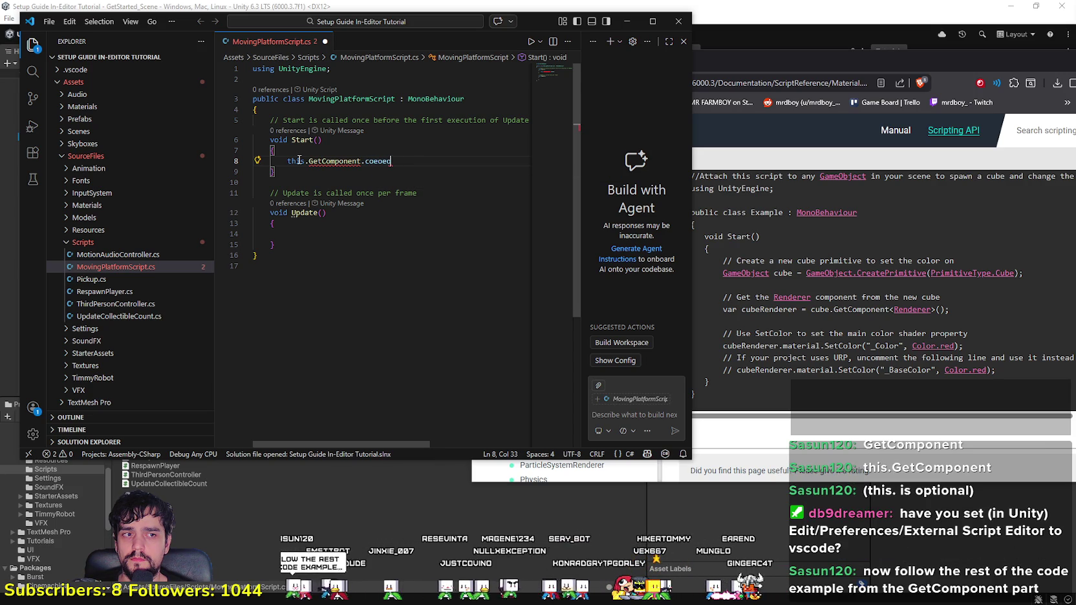
pyautogui.press('BackSpace')
pyautogui.press('BackSpace')
pyautogui.press('BackSpace')
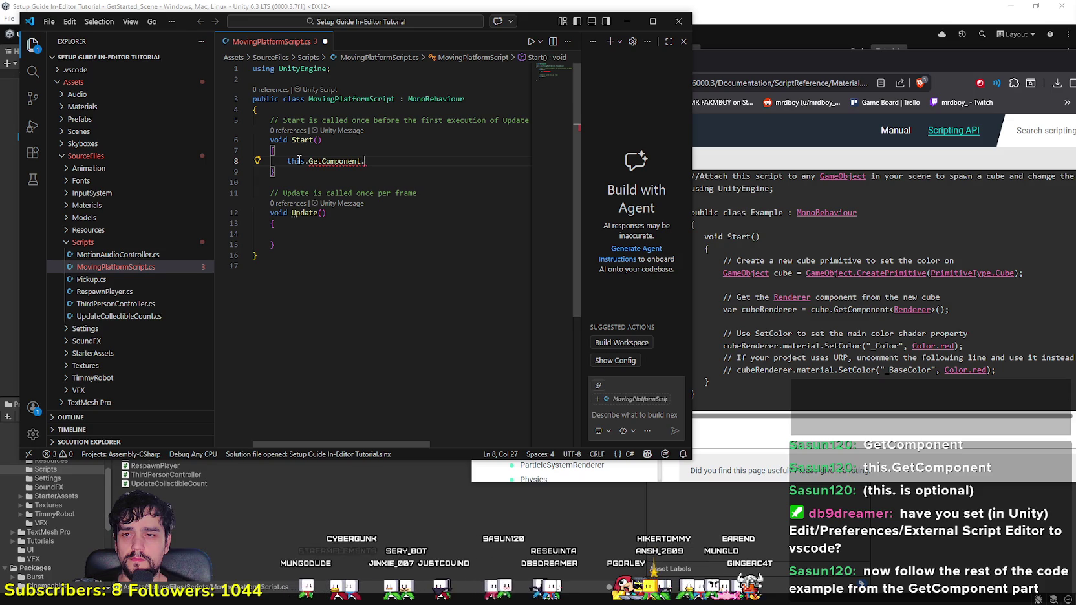
pyautogui.press('BackSpace')
pyautogui.press('BackSpace')
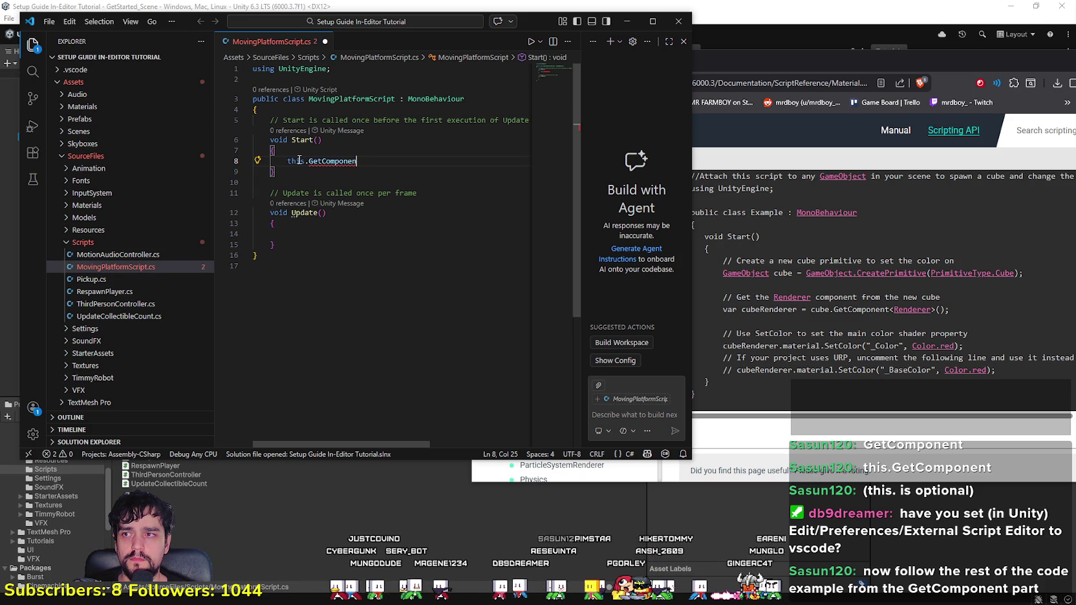
# Step: Add the <Renderer> type argument and parentheses so line 8 reads this.GetComponent<Renderer>()
pyautogui.write('t.')
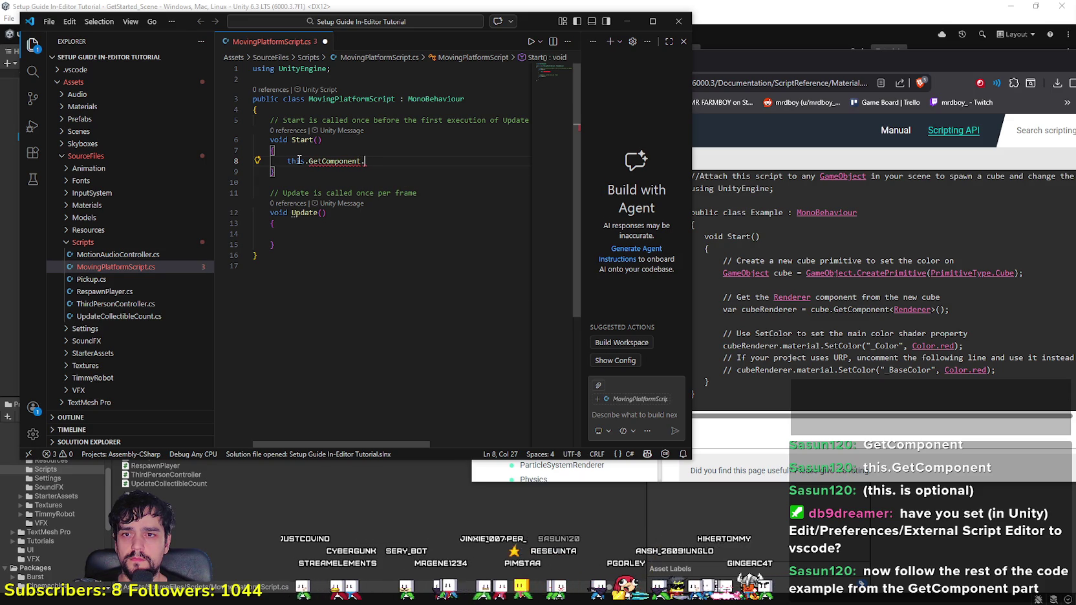
pyautogui.press('BackSpace')
pyautogui.press('BackSpace')
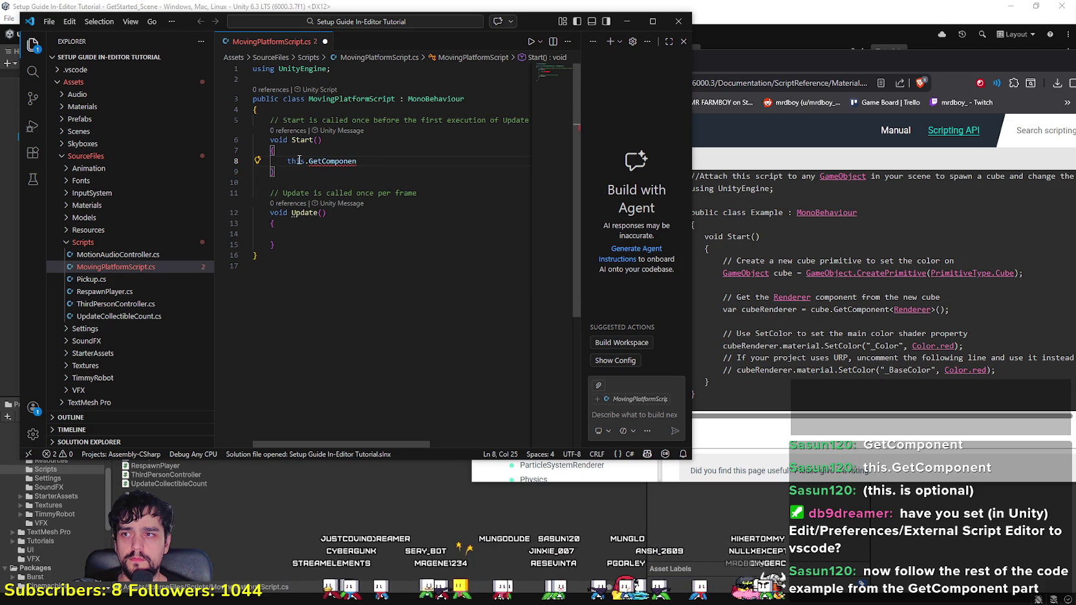
pyautogui.write('t')
pyautogui.press('Escape')
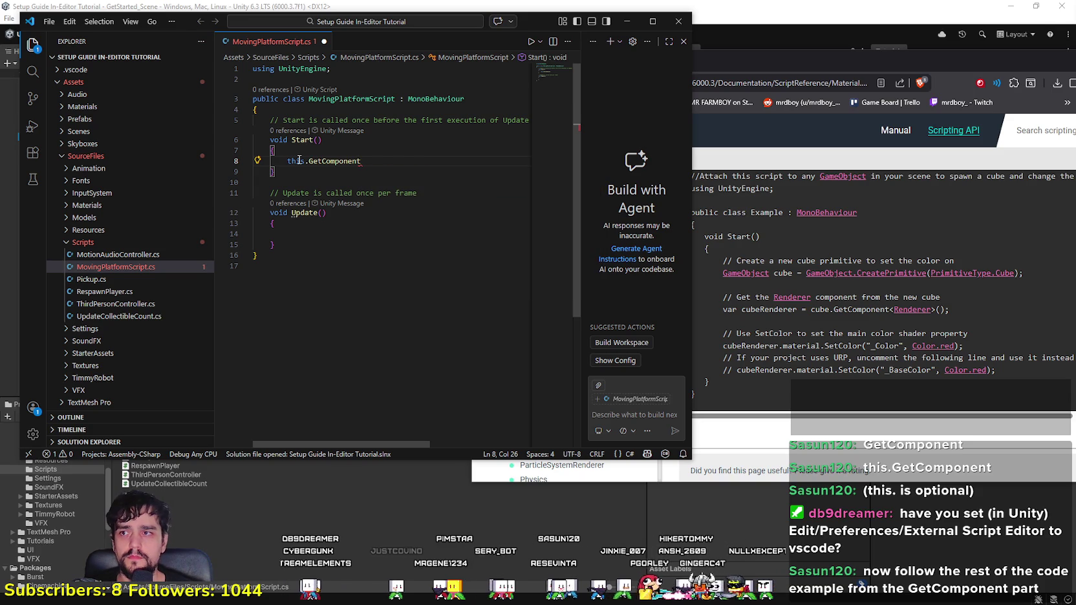
pyautogui.write('<')
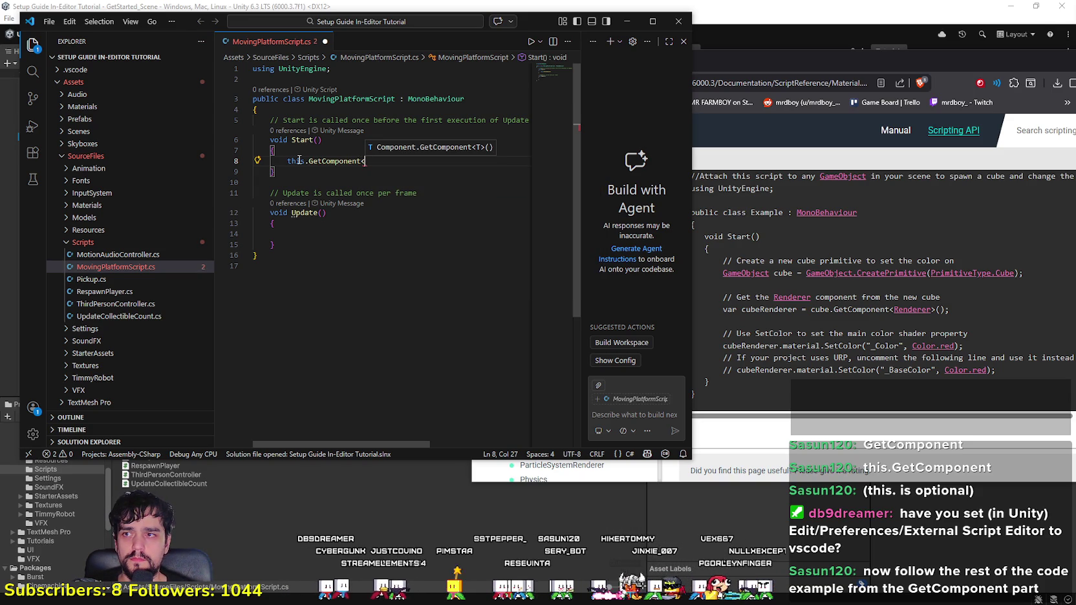
pyautogui.write('>')
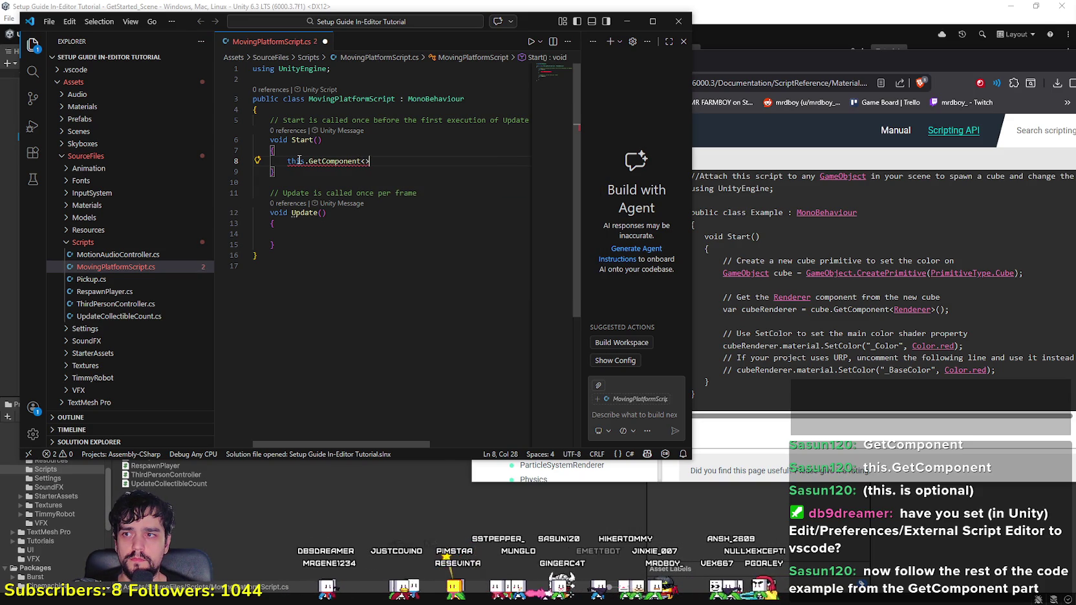
pyautogui.write('Render')
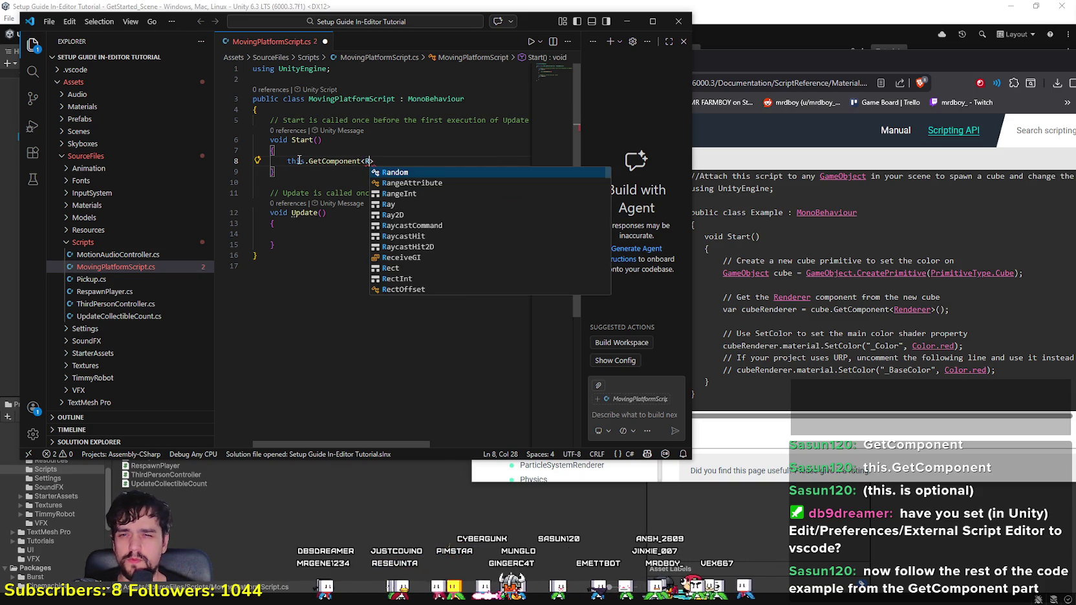
pyautogui.press('Down')
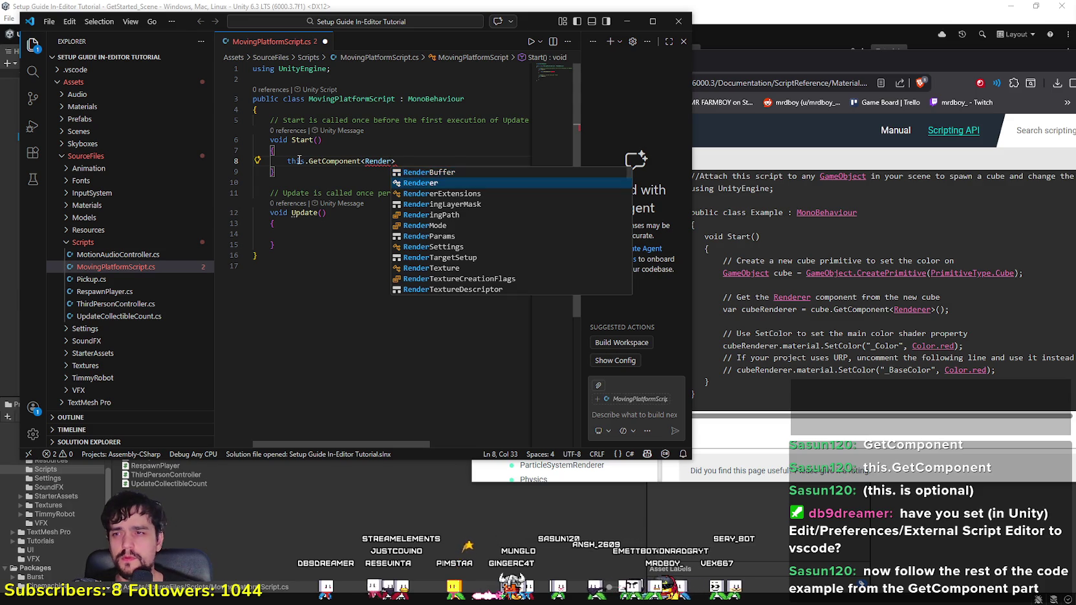
pyautogui.press('Tab')
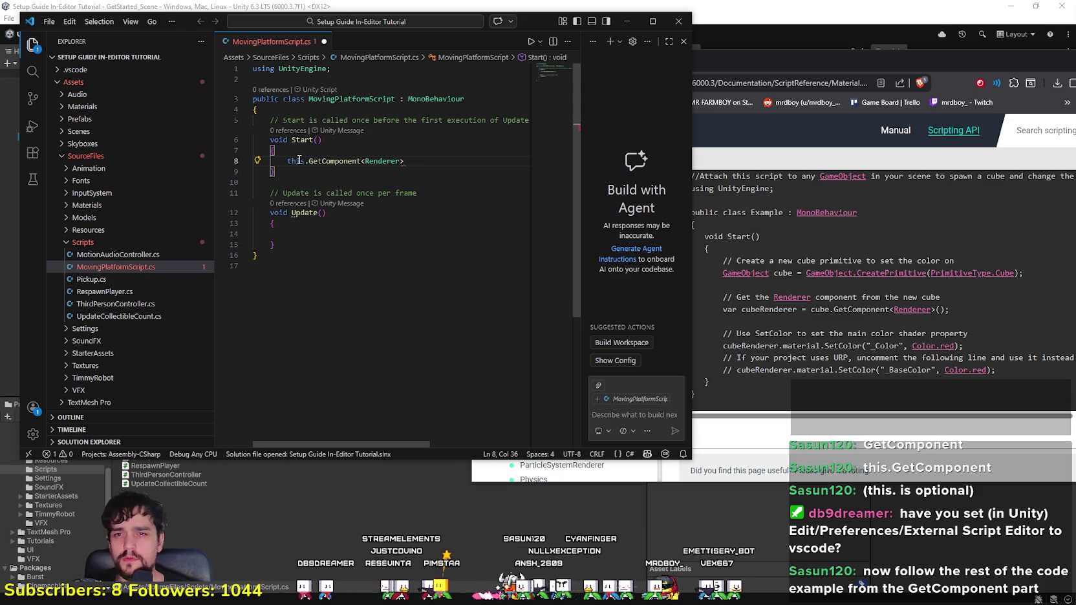
pyautogui.write('().')
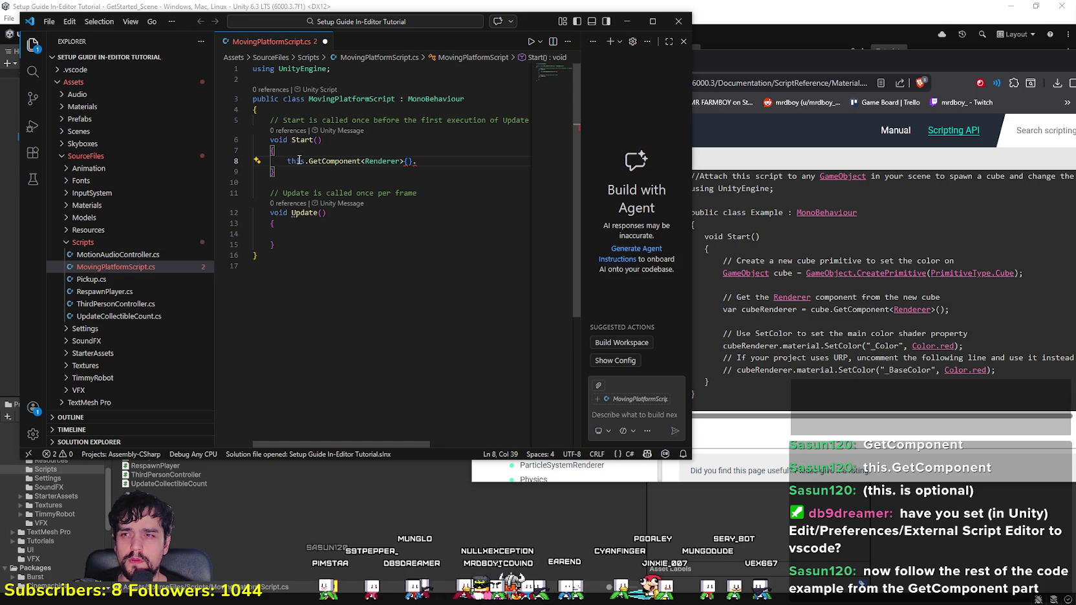
pyautogui.press('BackSpace')
pyautogui.press('BackSpace')
pyautogui.press('BackSpace')
# Step: Append .material.SetColor("_Color", Color.red) to the GetComponent<Renderer>() call
pyautogui.write('(')
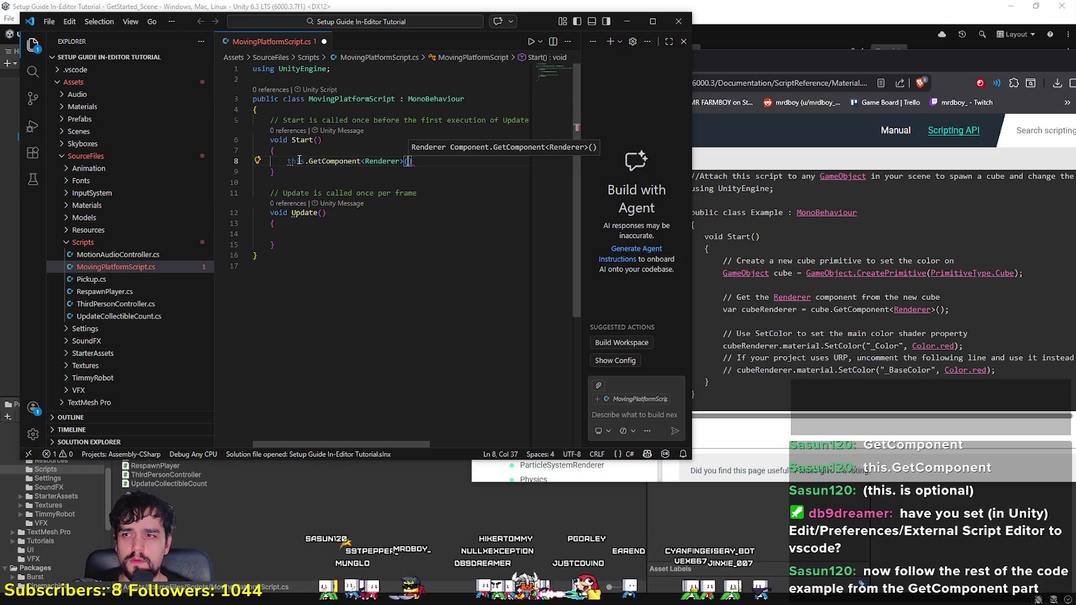
pyautogui.write(').')
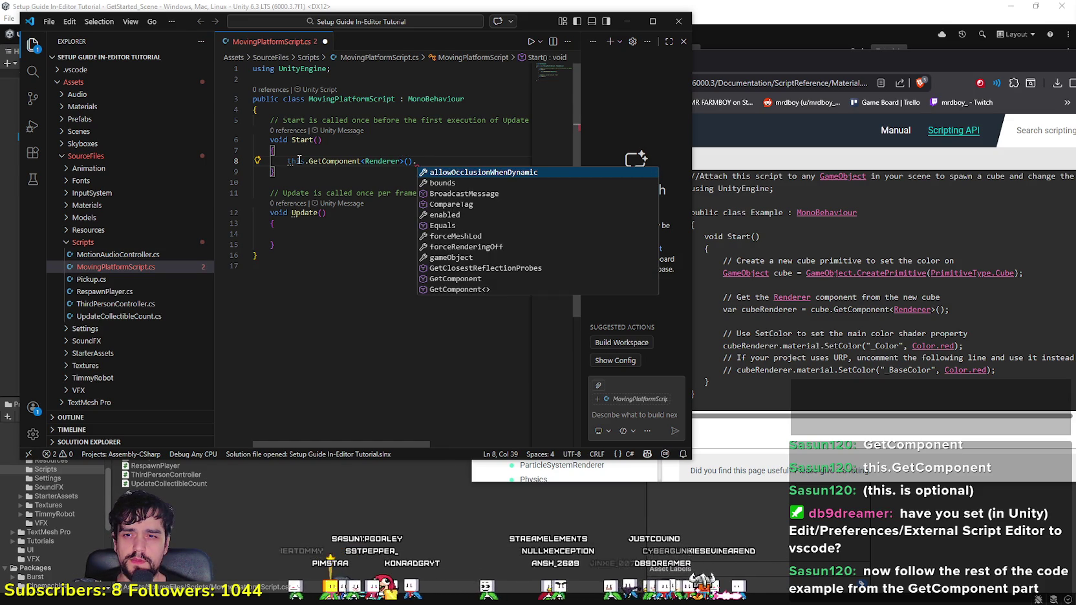
pyautogui.write('material')
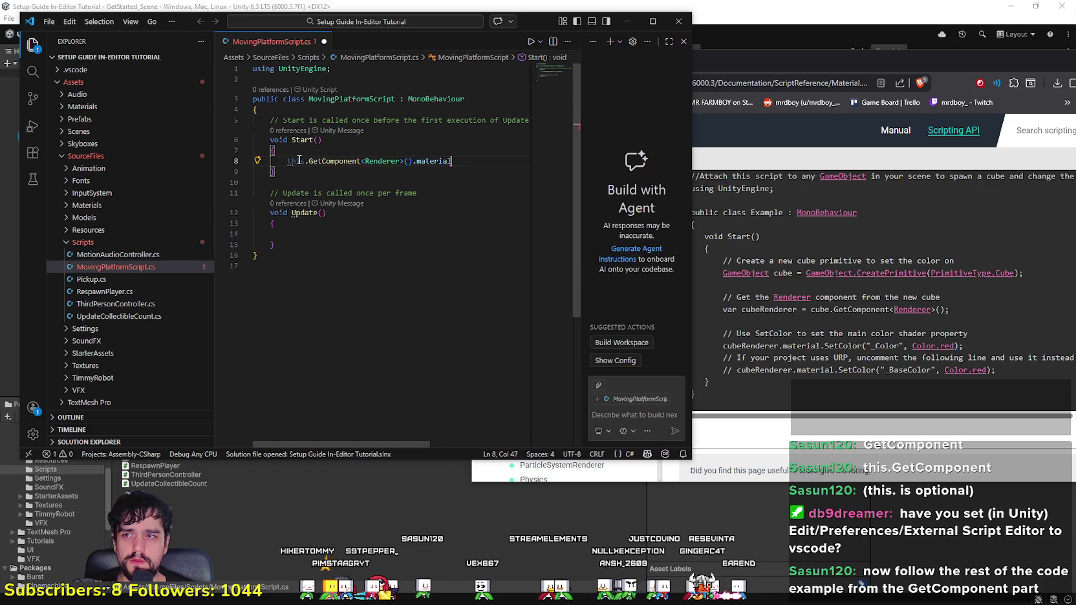
pyautogui.write('.SetColor')
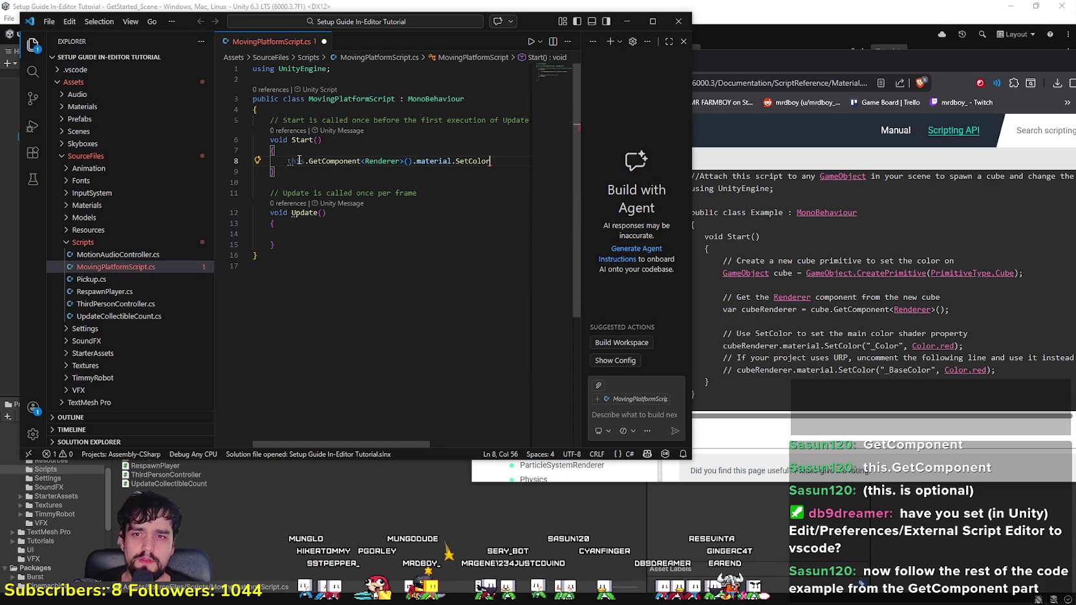
pyautogui.write('(')
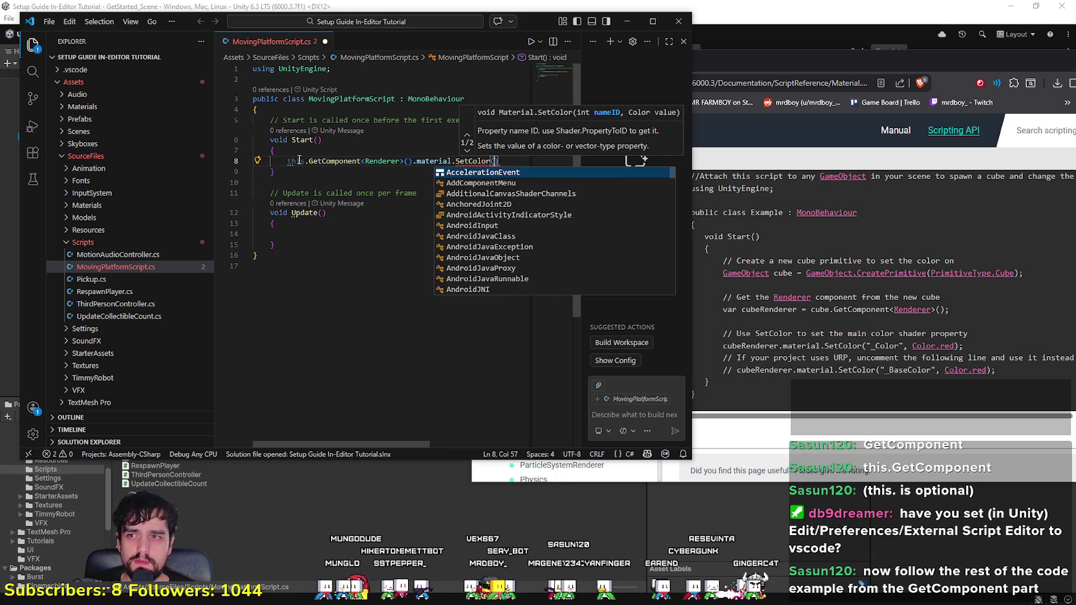
pyautogui.write('"')
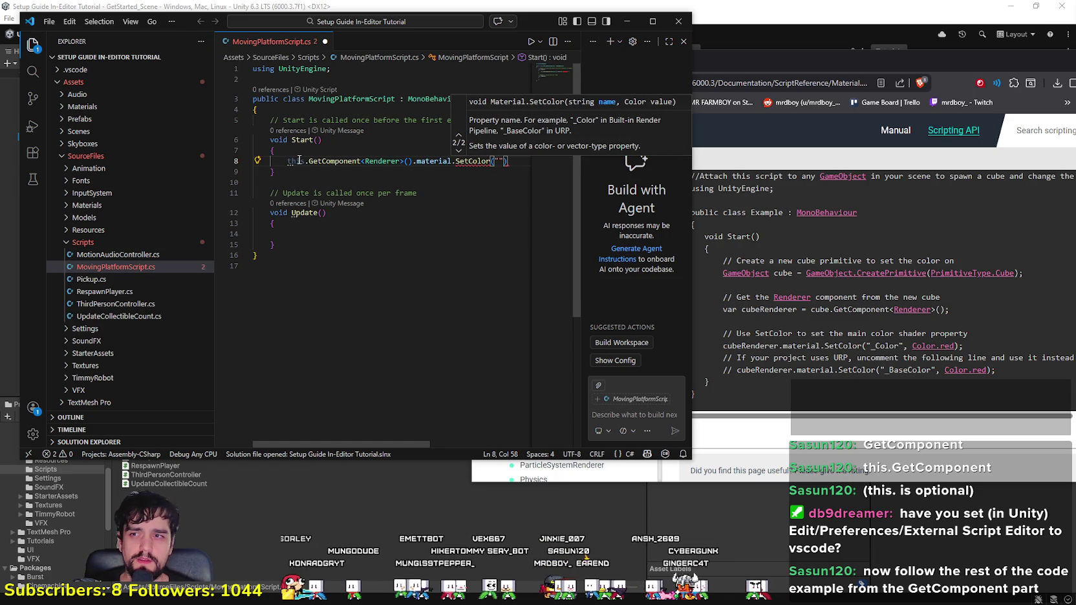
pyautogui.press('Left')
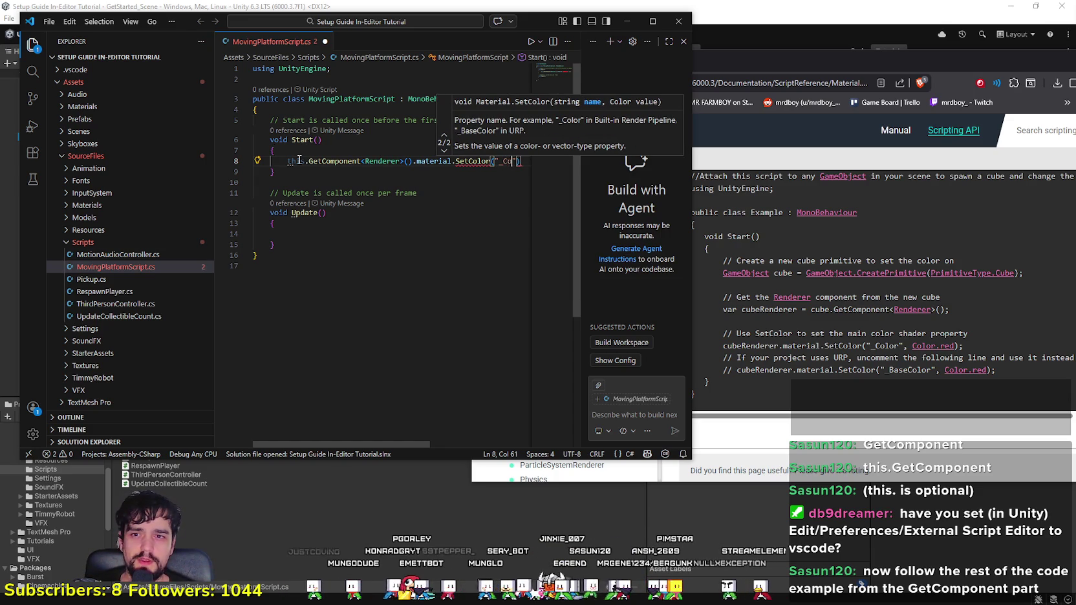
pyautogui.write('r"')
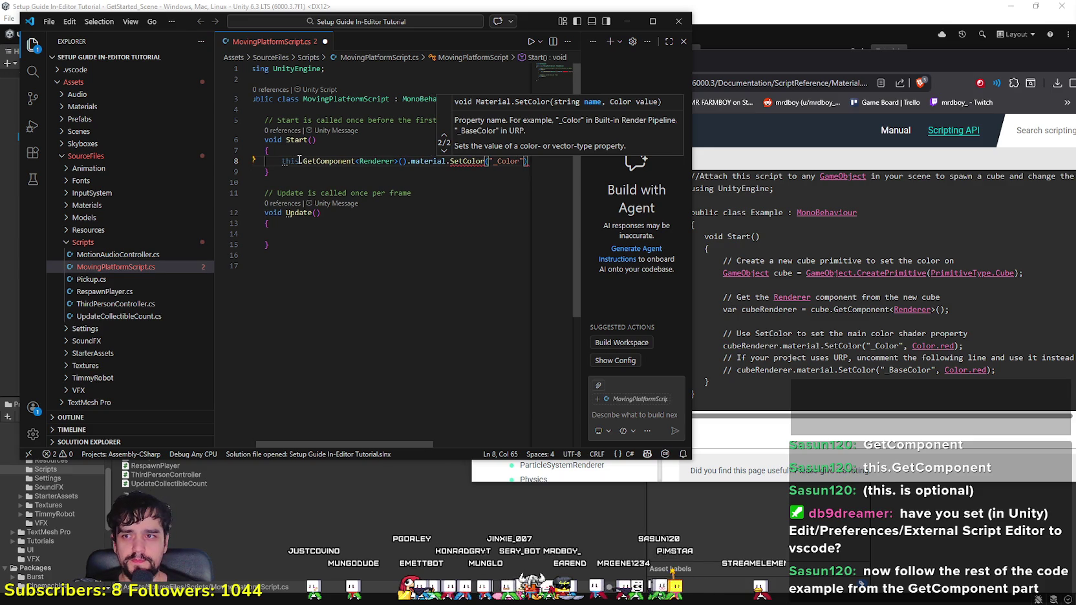
pyautogui.write(',')
pyautogui.write(' Color.')
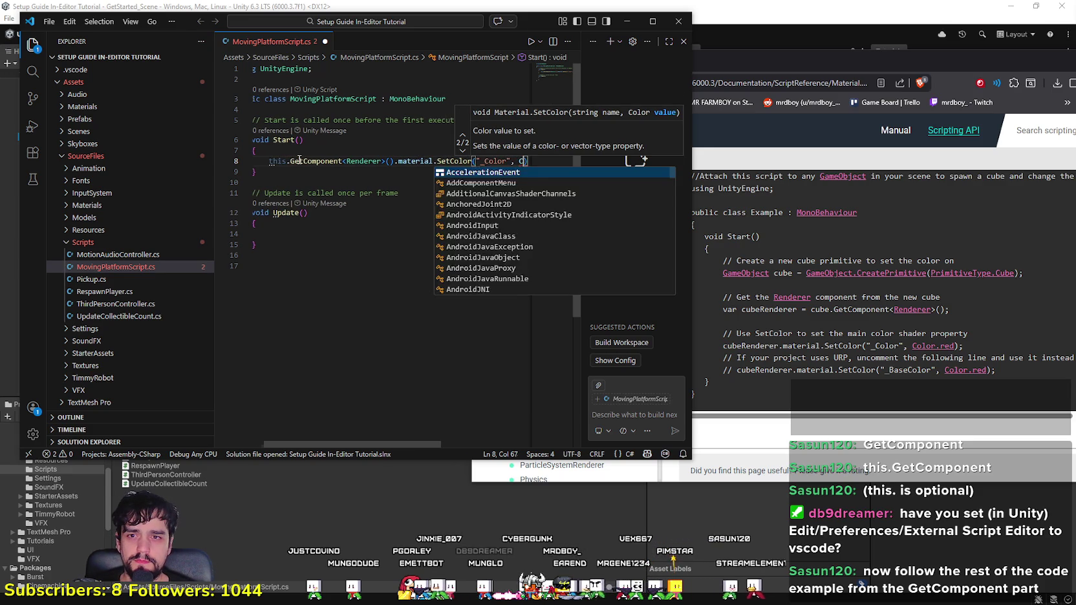
pyautogui.write('red')
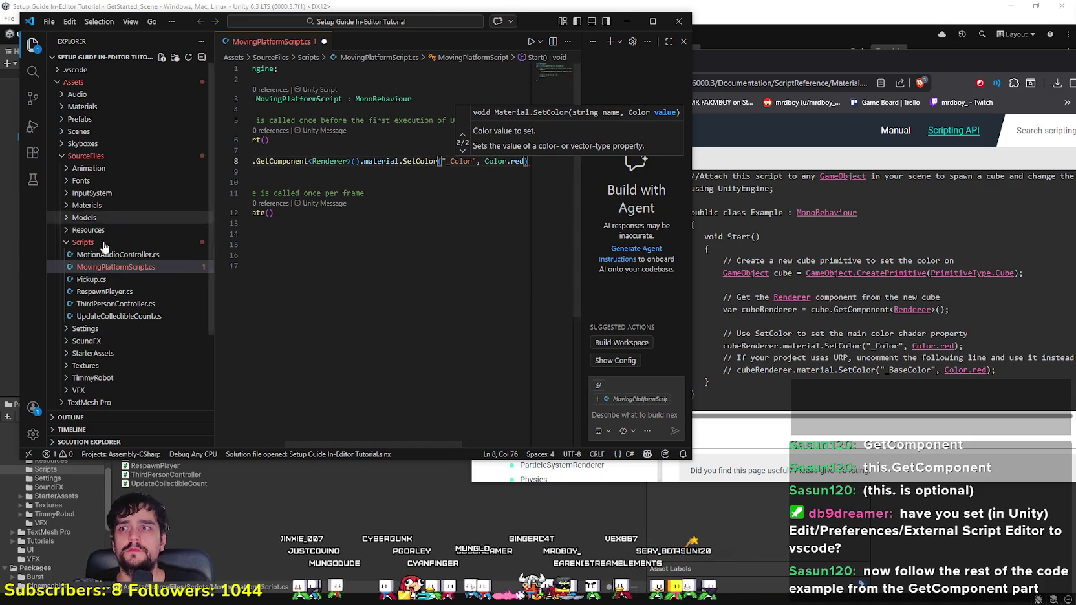
# Step: Check the docs example, widen the editor, end line 8 with a semicolon, and switch to Unity
pyautogui.click(297, 171)
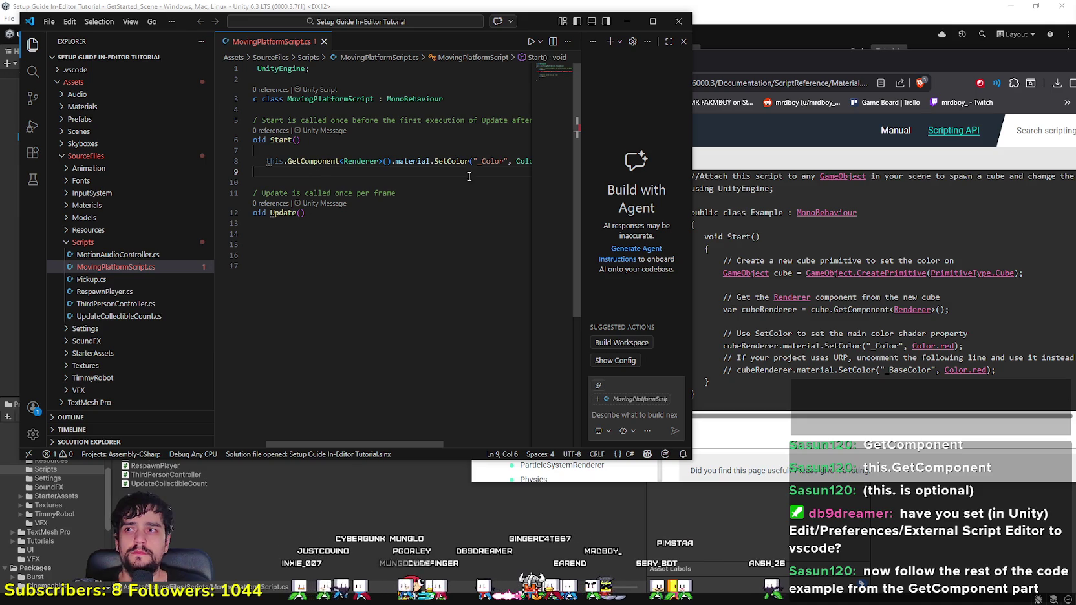
pyautogui.click(698, 246)
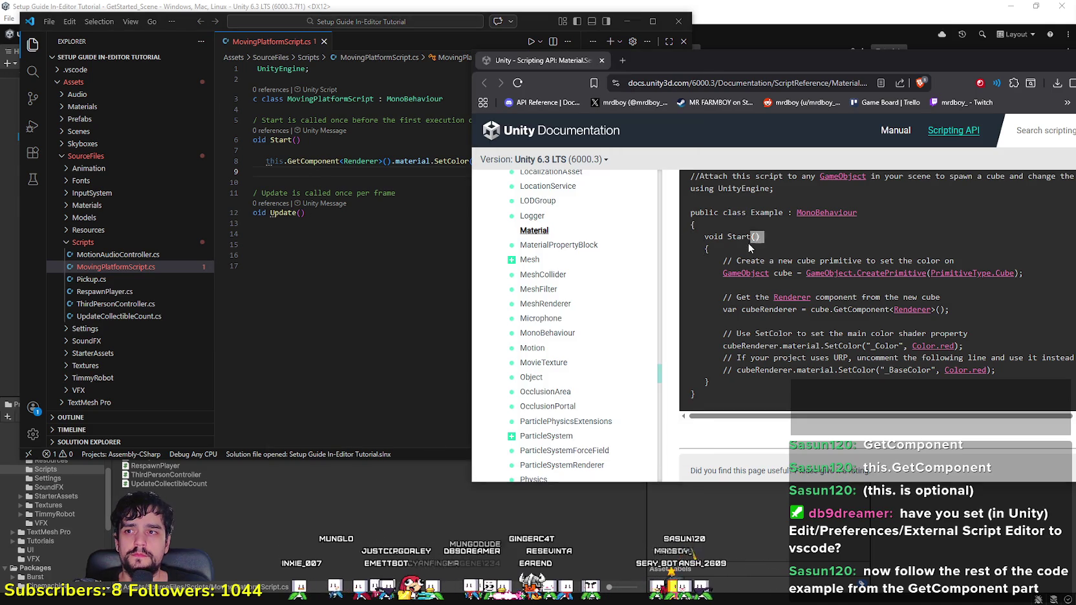
pyautogui.click(330, 269)
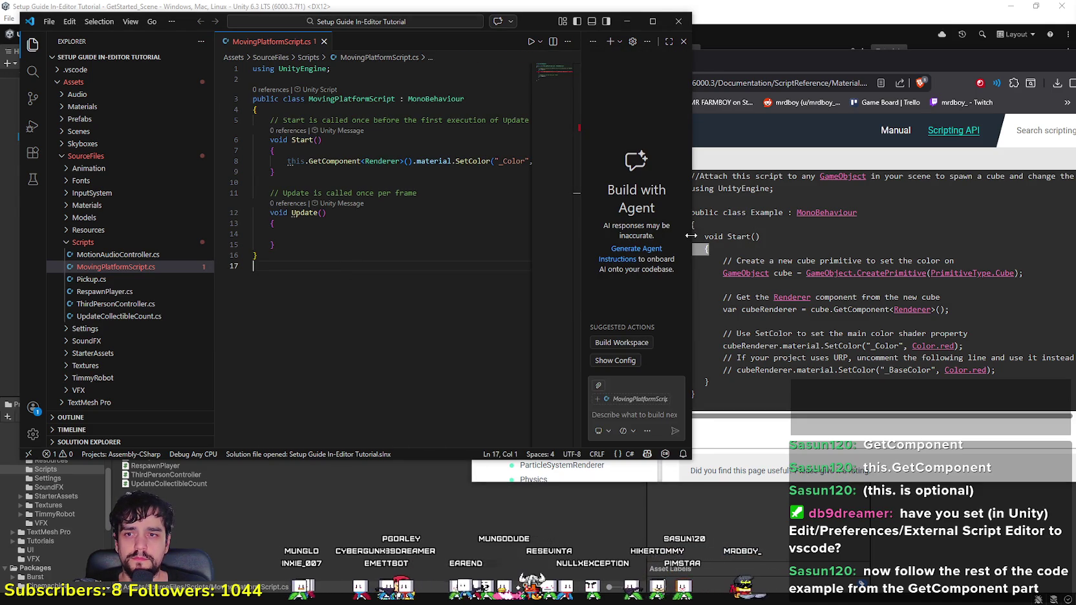
pyautogui.moveTo(691, 235); pyautogui.dragTo(906, 239)
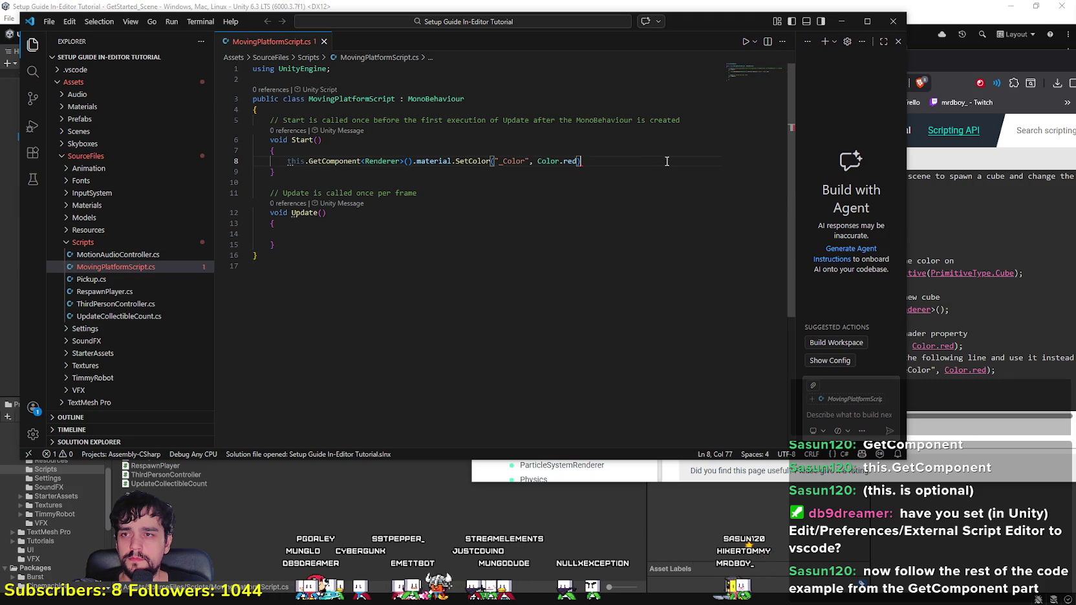
pyautogui.write(';')
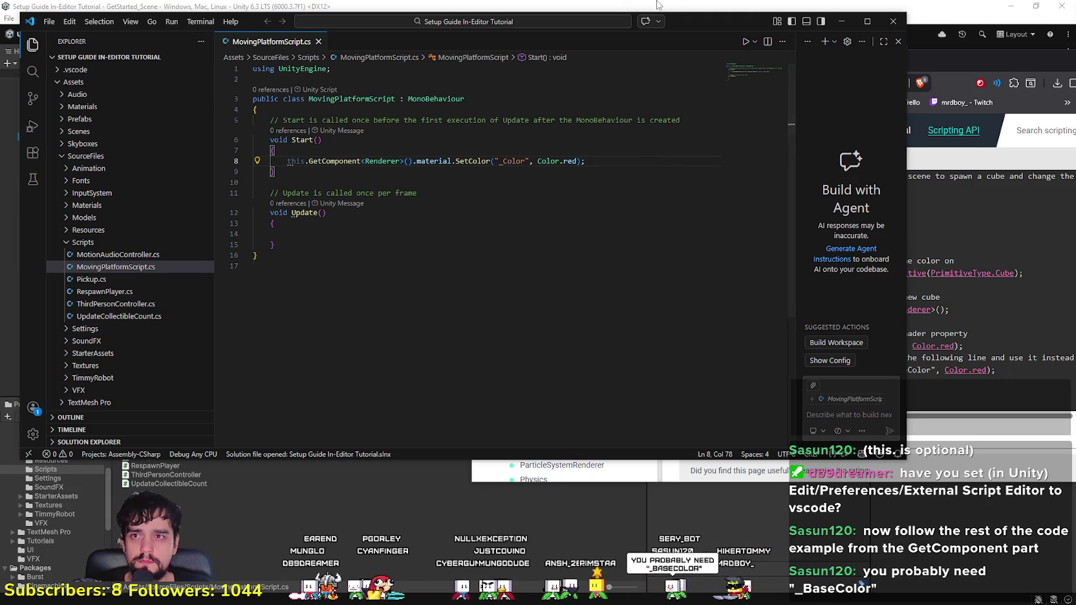
pyautogui.hotkey('alt', 'Tab')
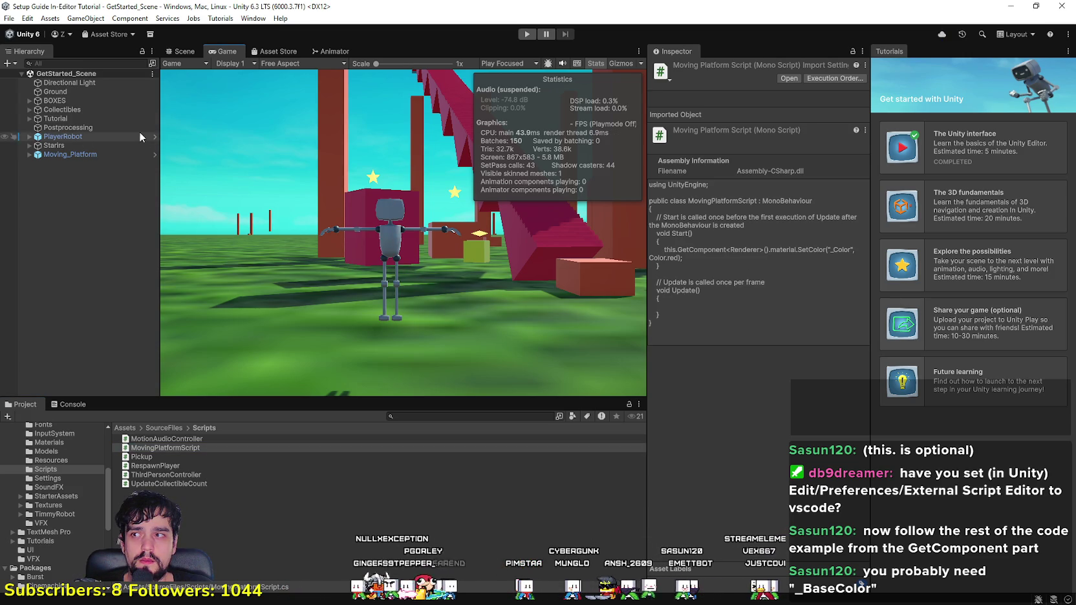
# Step: Play-test the scene by running the robot forward with W, then stop and return to VS Code
pyautogui.click(183, 65)
pyautogui.click(237, 59)
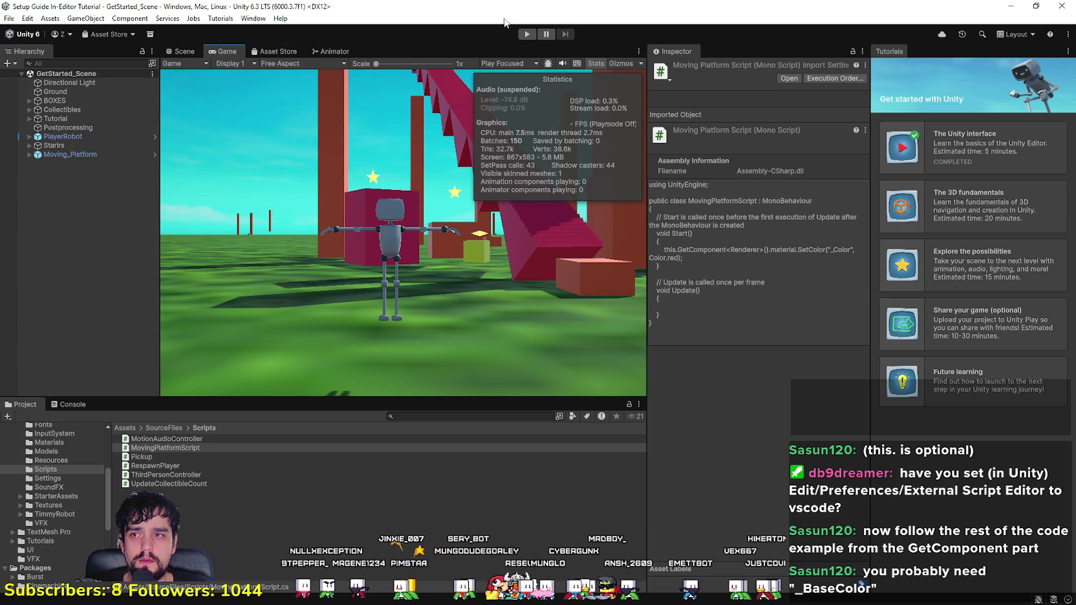
pyautogui.click(526, 35)
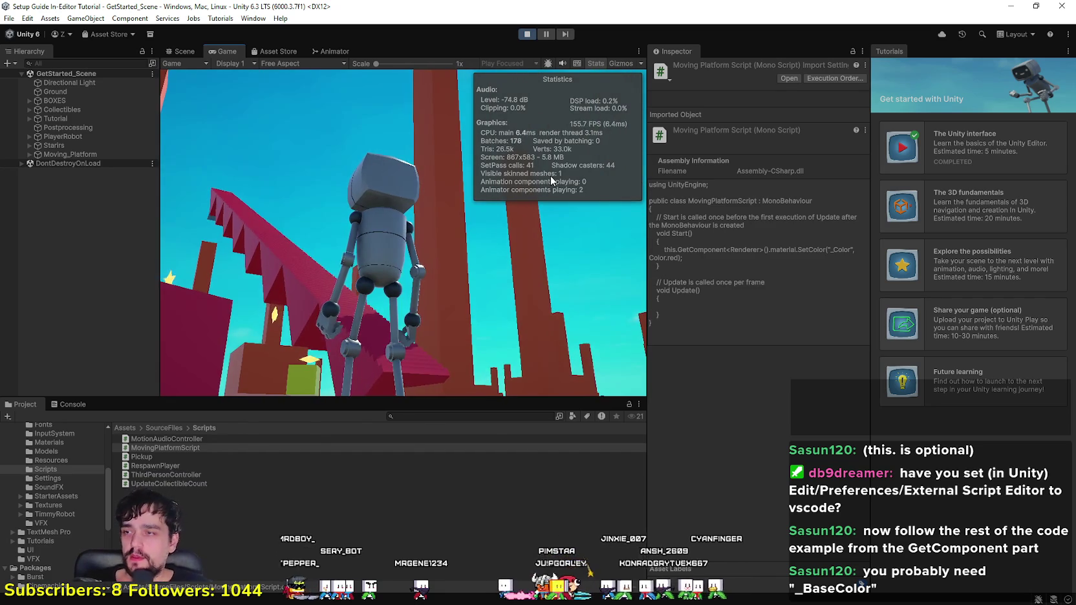
pyautogui.press('w')
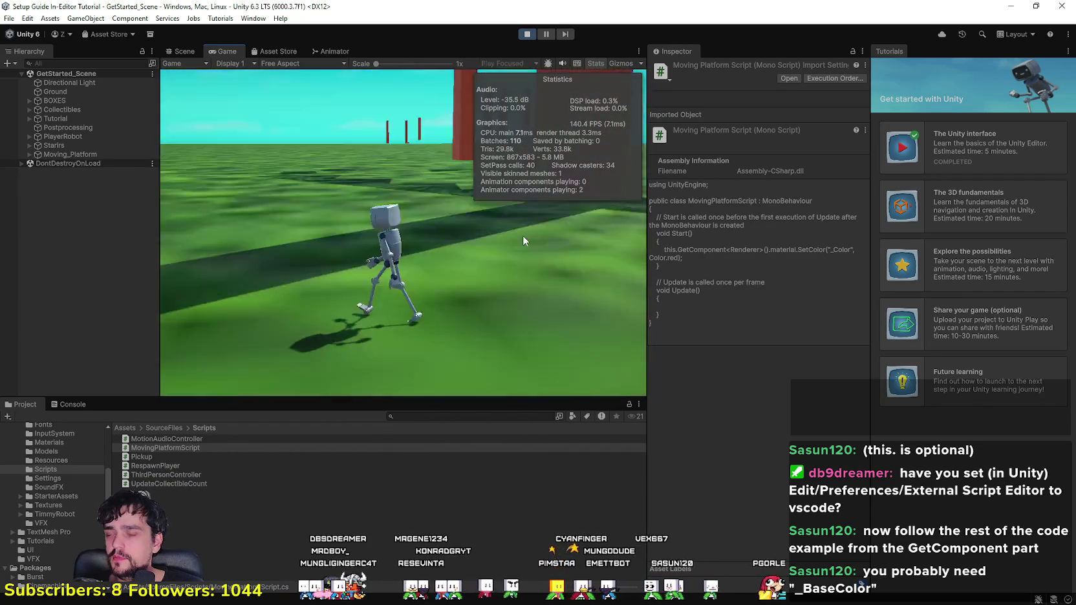
pyautogui.click(527, 34)
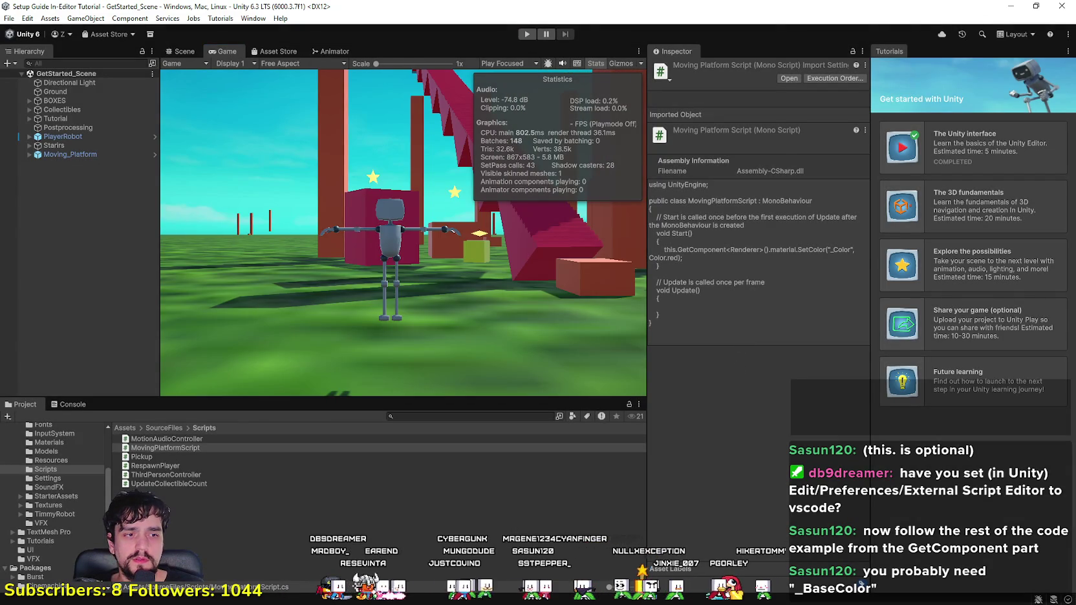
pyautogui.hotkey('alt', 'Tab')
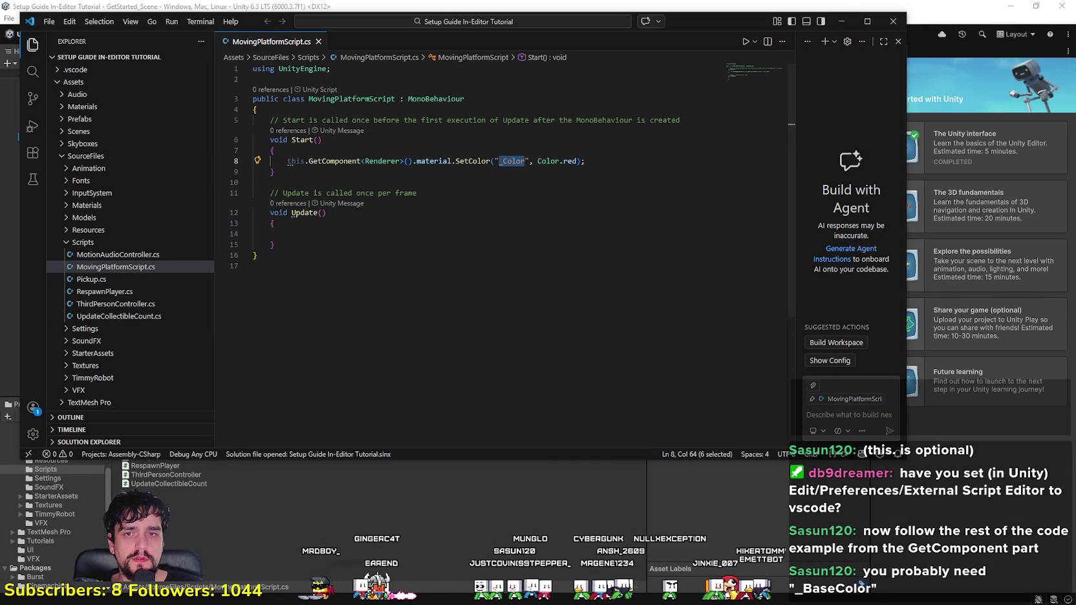
# Step: Check the URP note in the Material.SetColor documentation example
pyautogui.hotkey('alt', 'Tab')
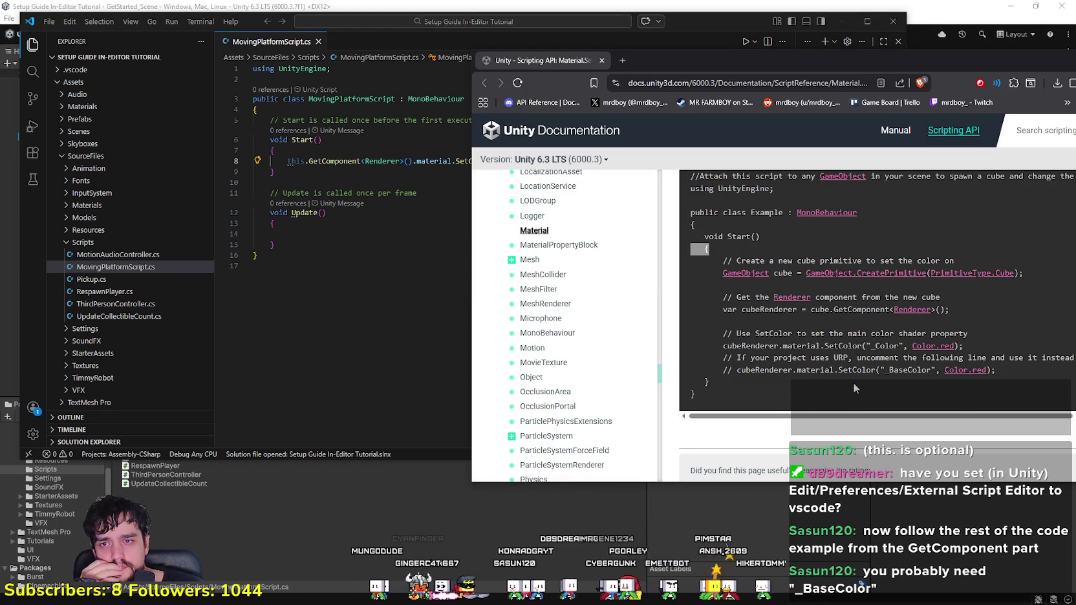
pyautogui.moveTo(892, 356); pyautogui.dragTo(1049, 360)
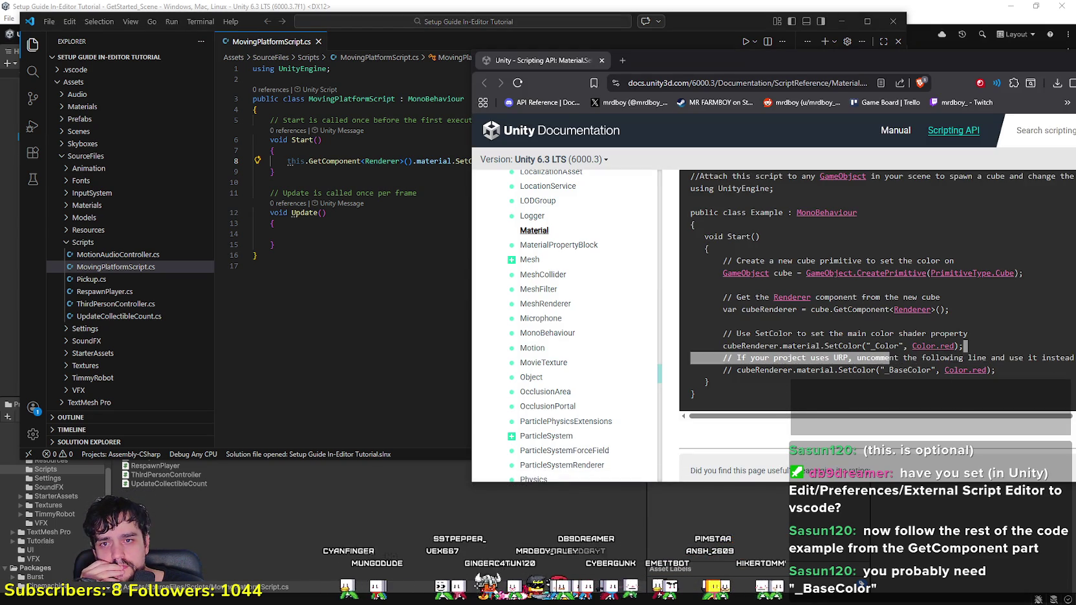
pyautogui.click(897, 371)
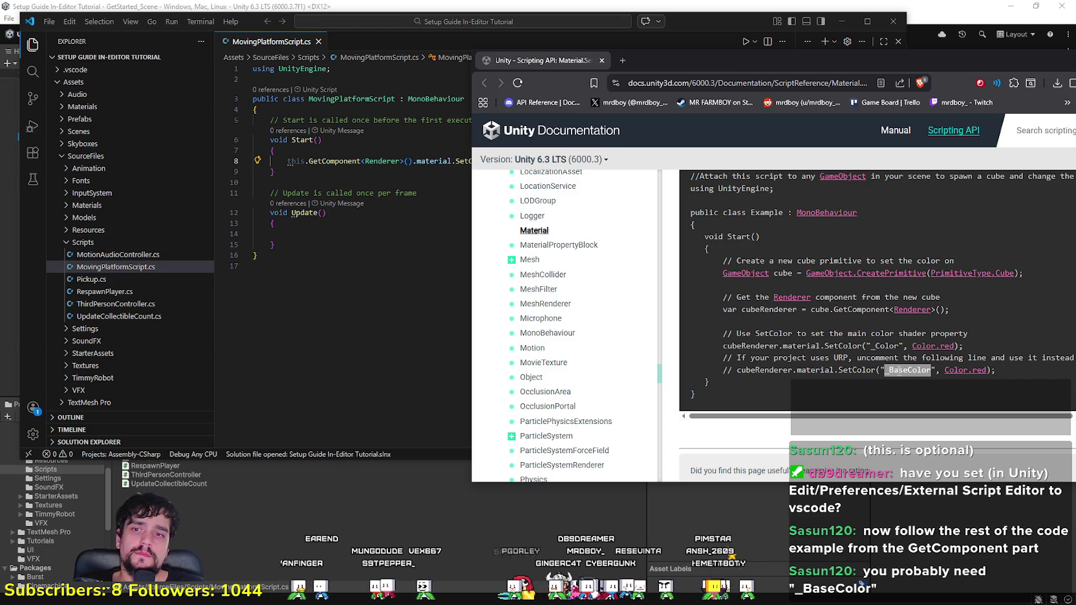
pyautogui.click(372, 297)
# Step: Replace "_Color" with "_BaseColor" on line 8 and go back to Unity
pyautogui.doubleClick(510, 161)
pyautogui.write('_BaseColor", Color.red);')
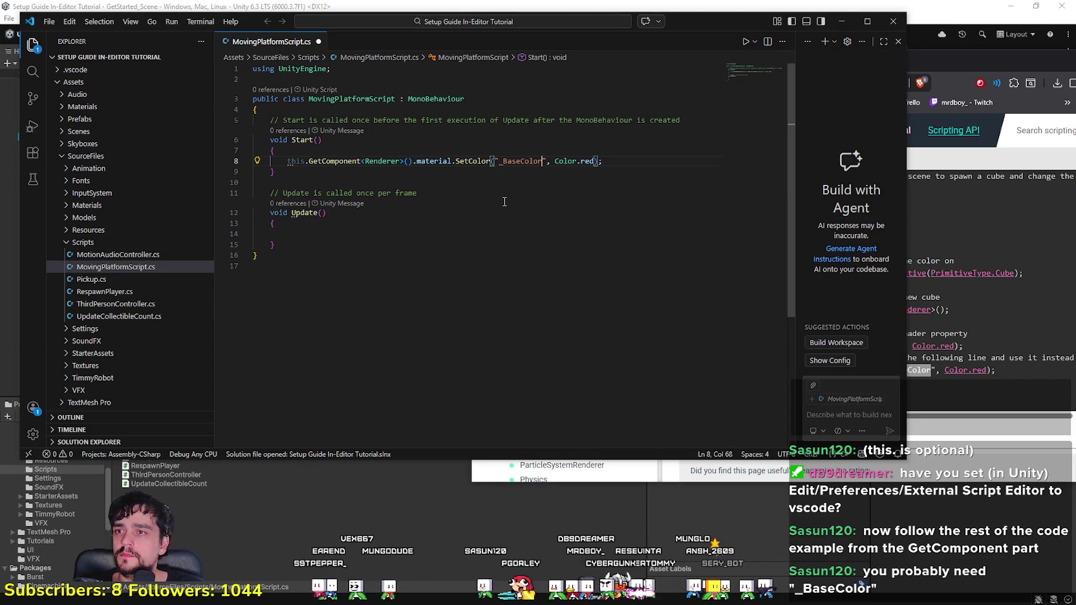
pyautogui.hotkey('alt', 'Tab')
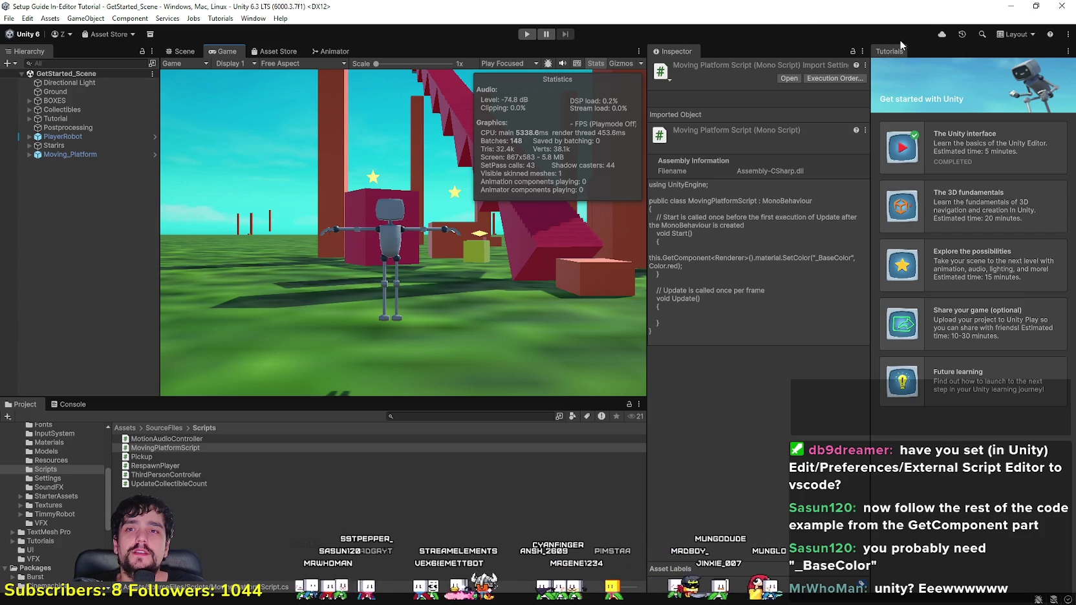
pyautogui.click(527, 34)
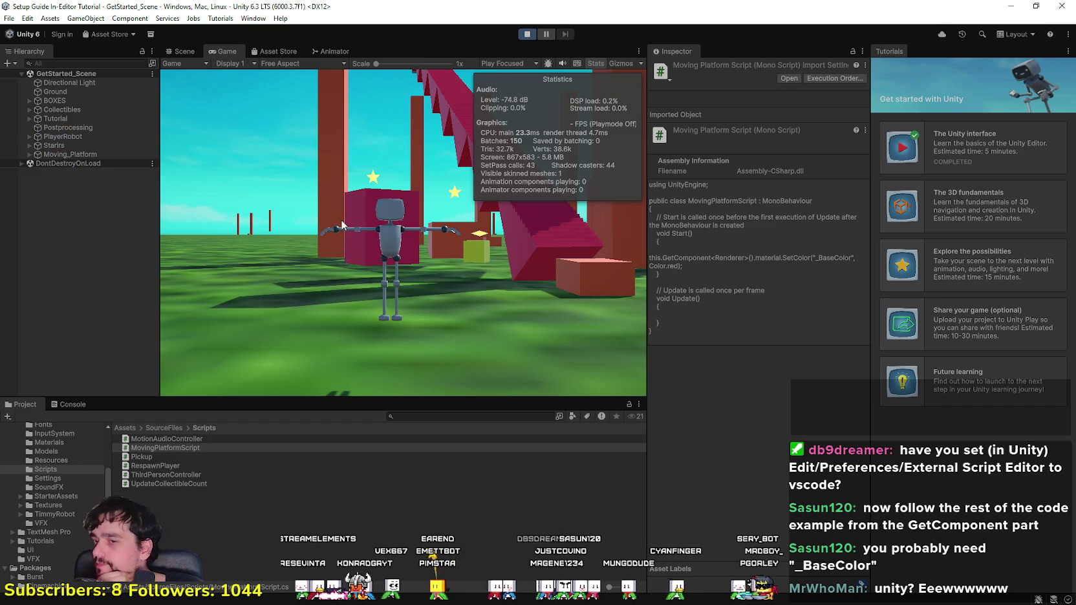
pyautogui.press('w')
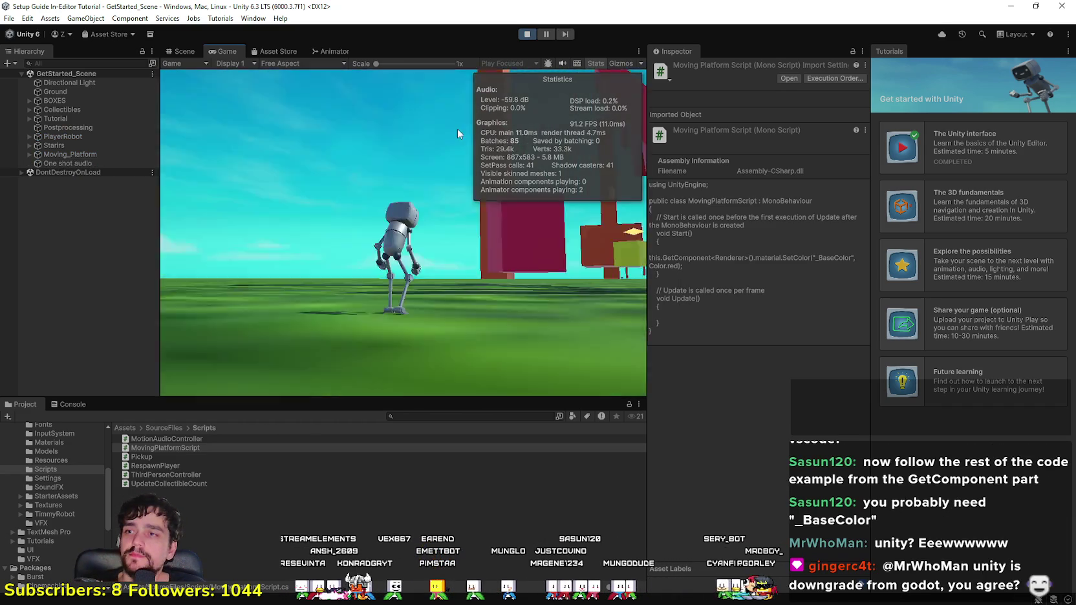
pyautogui.press('space')
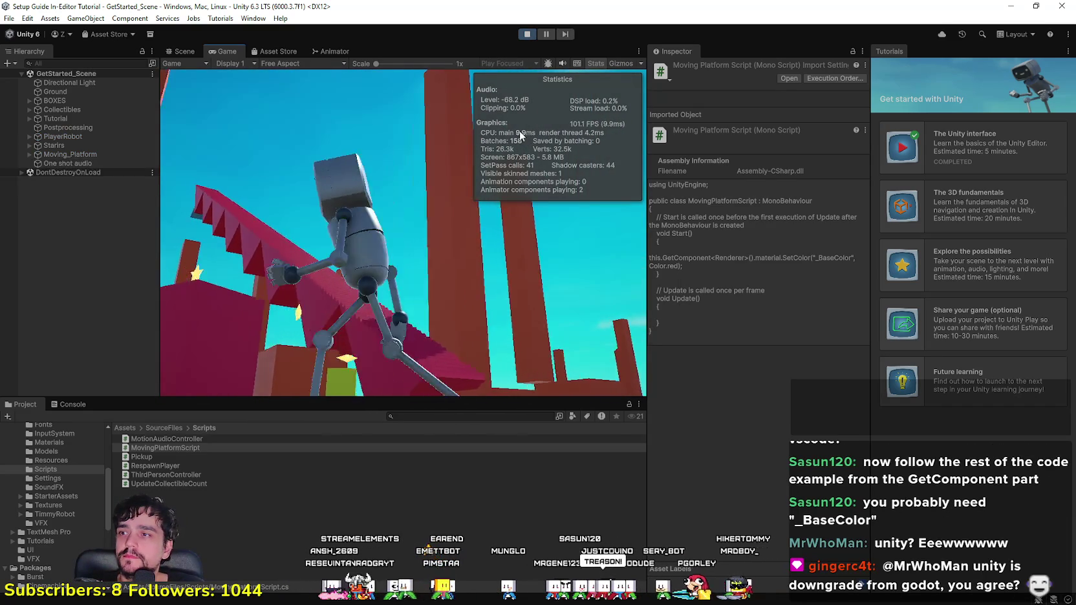
pyautogui.press('w')
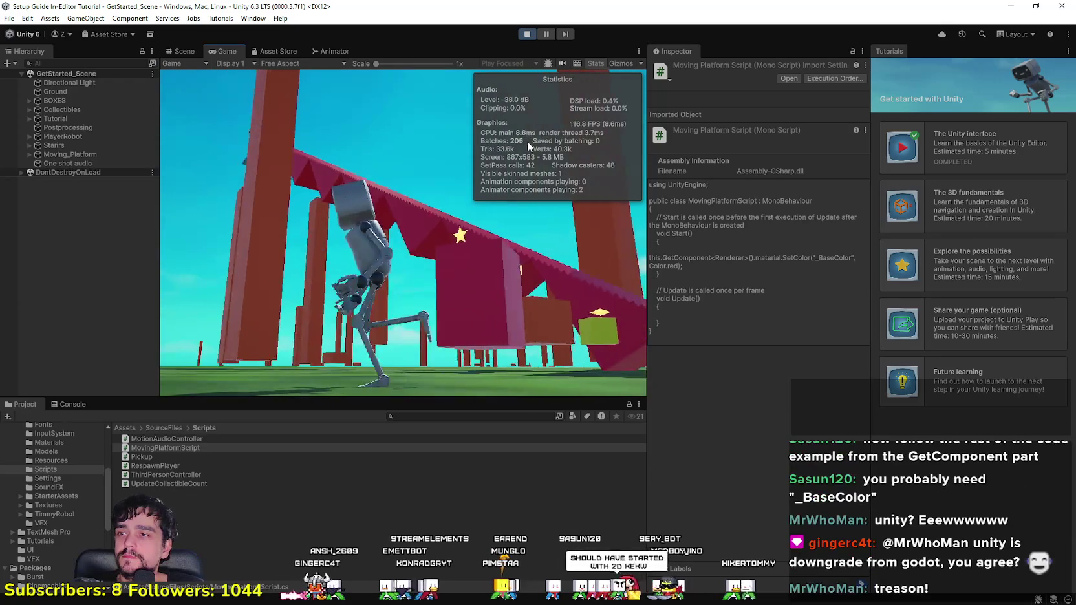
pyautogui.press('w')
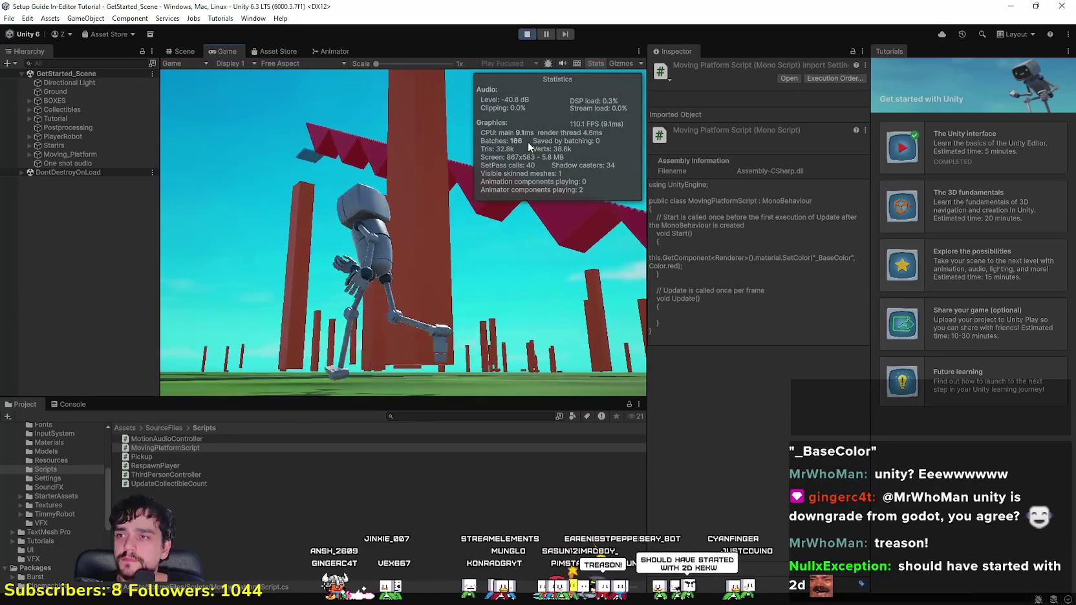
pyautogui.press('space')
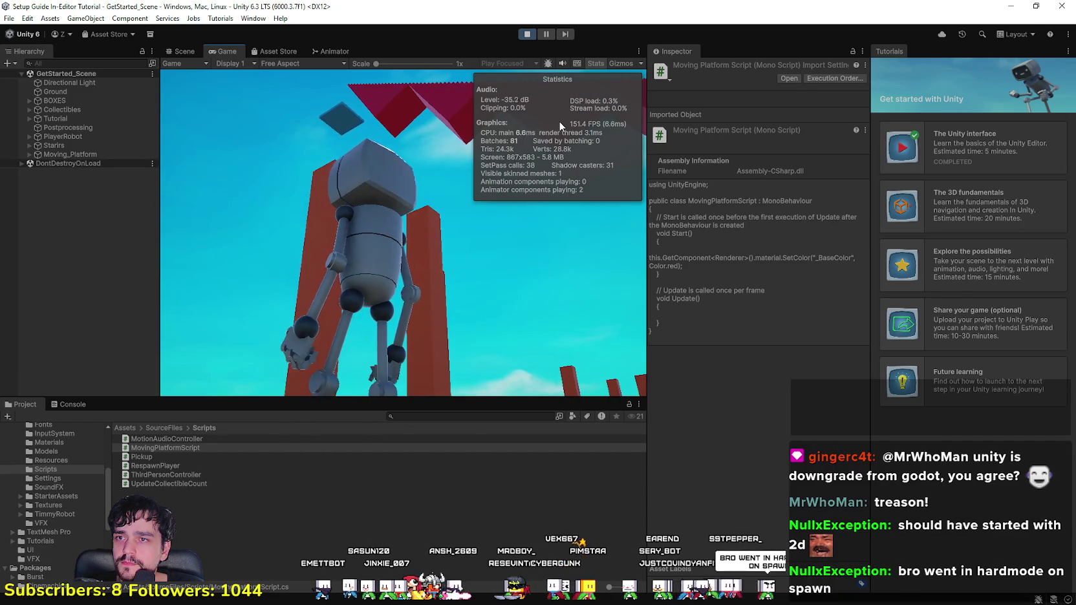
pyautogui.press('space')
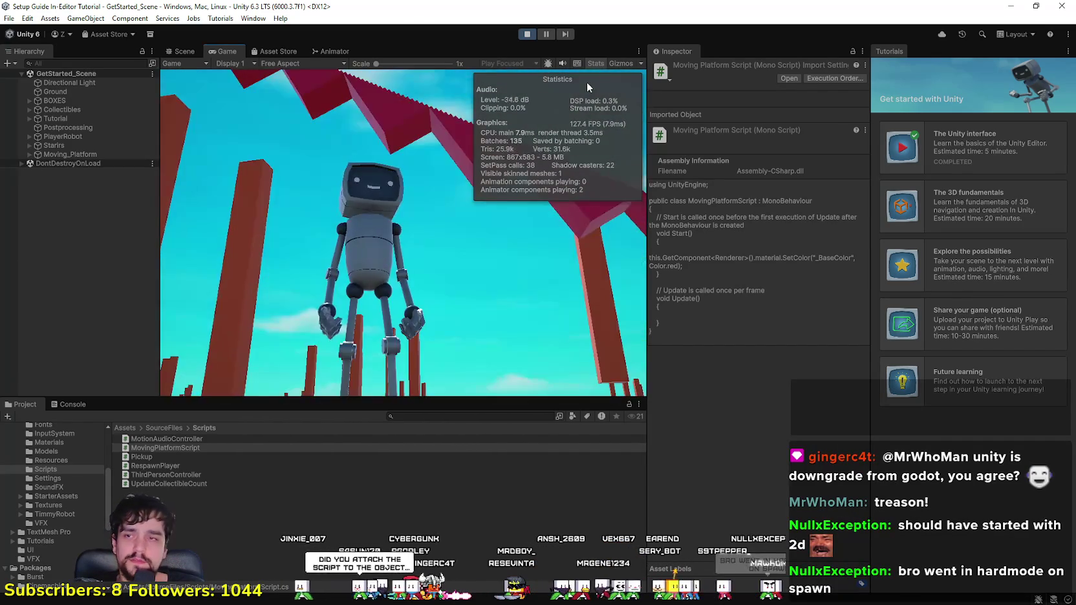
pyautogui.click(527, 34)
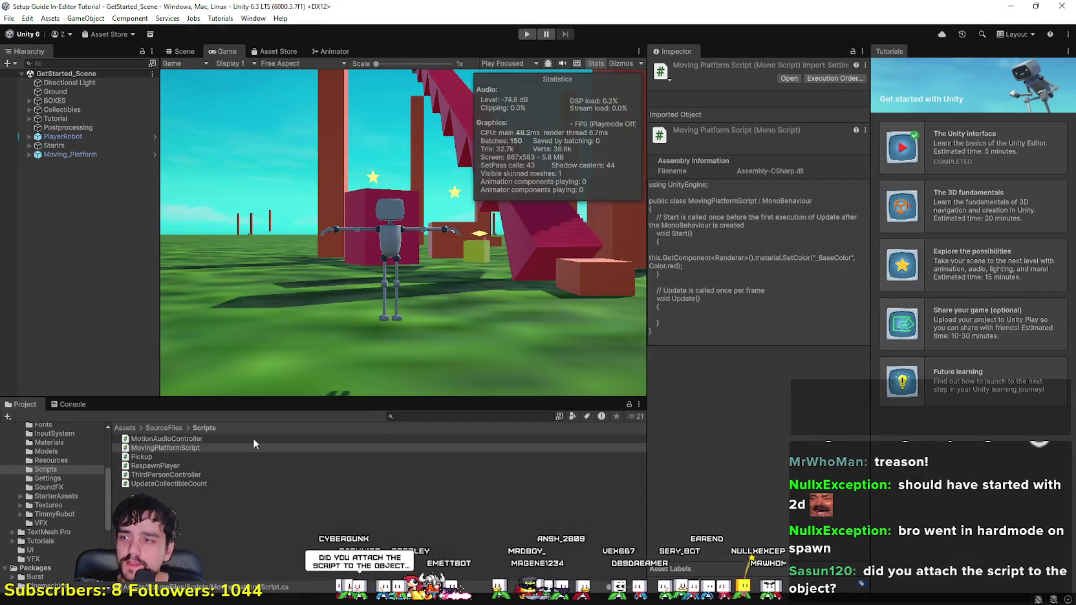
pyautogui.click(159, 446)
# Step: Attach MovingPlatformScript to Moving_Platform by dragging it into the Inspector
pyautogui.scroll(5, 56, 491)
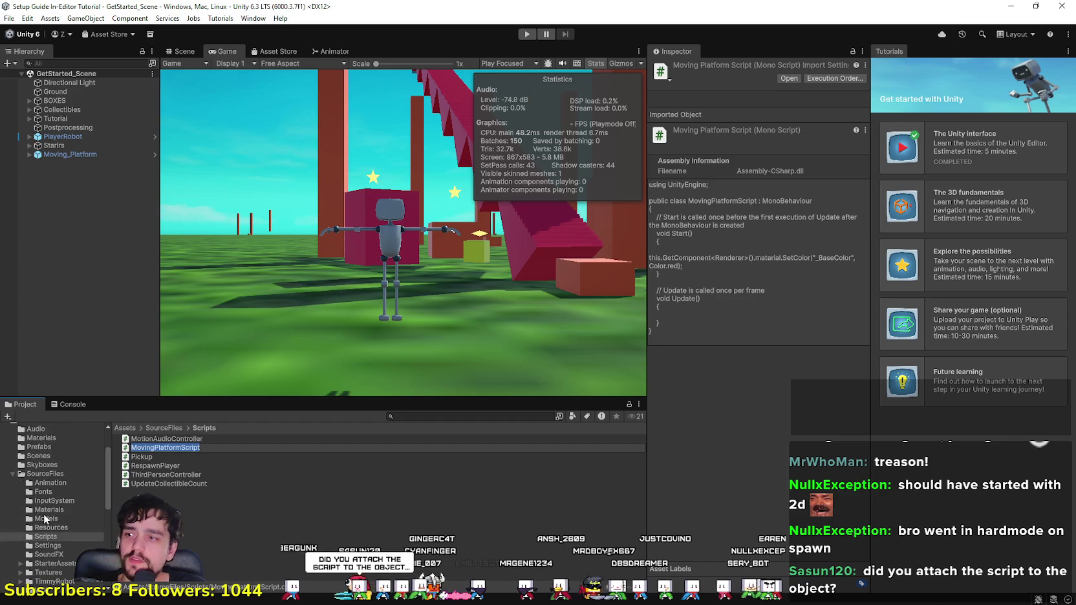
pyautogui.click(91, 157)
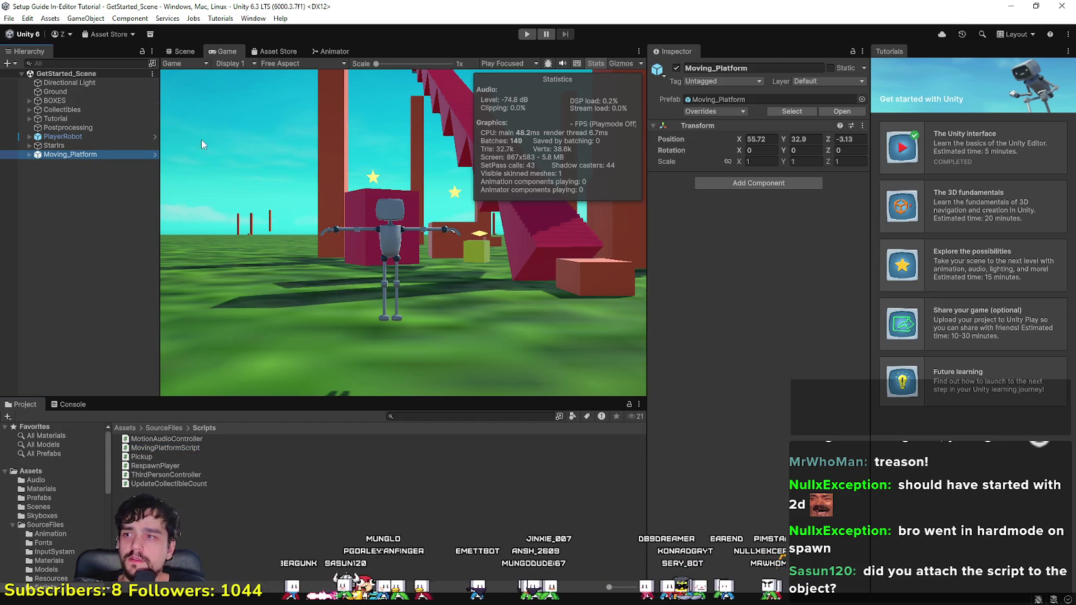
pyautogui.click(28, 154)
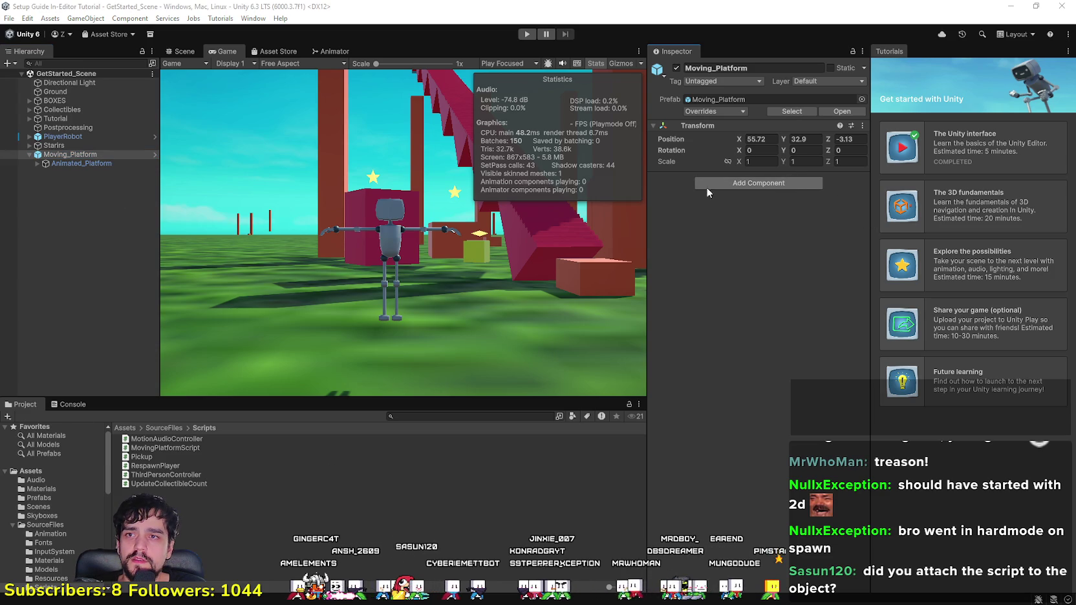
pyautogui.click(707, 184)
pyautogui.write('scr')
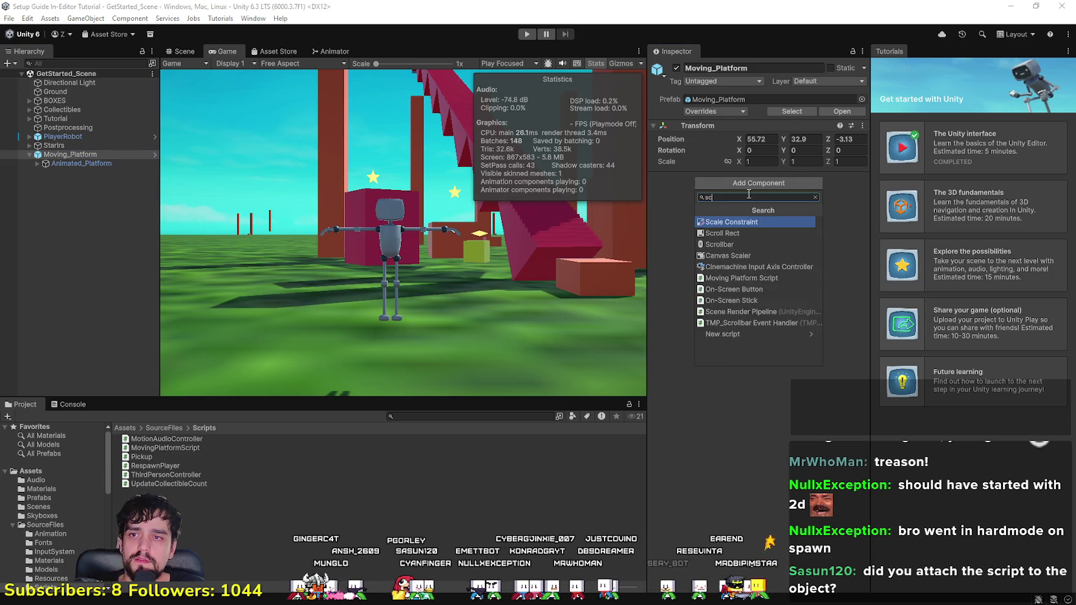
pyautogui.click(717, 458)
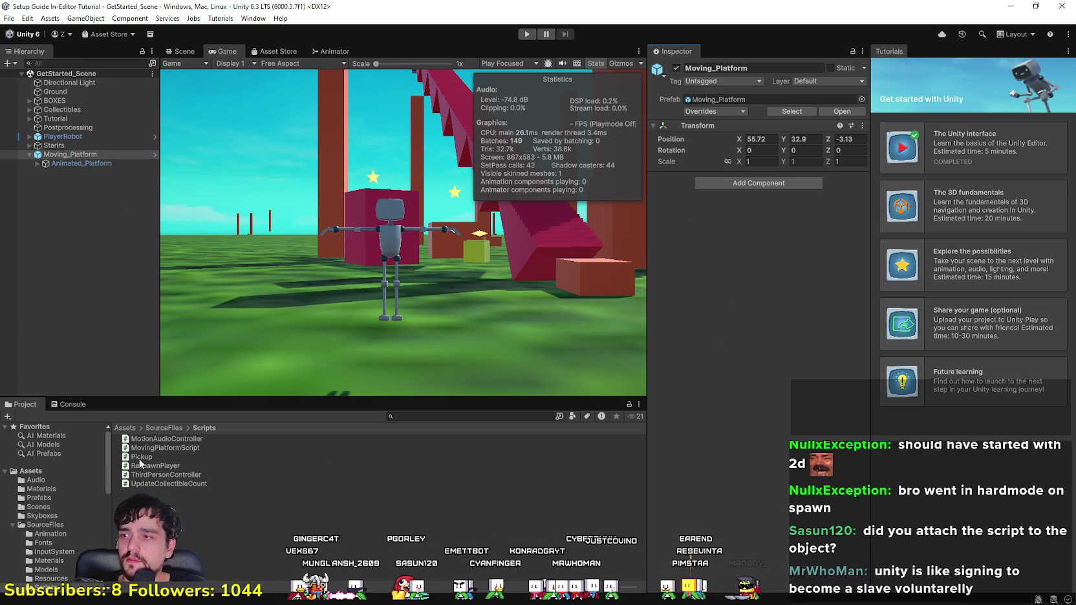
pyautogui.moveTo(153, 448)
pyautogui.mouseDown()
pyautogui.moveTo(780, 326)
pyautogui.moveTo(749, 182)
pyautogui.mouseUp()
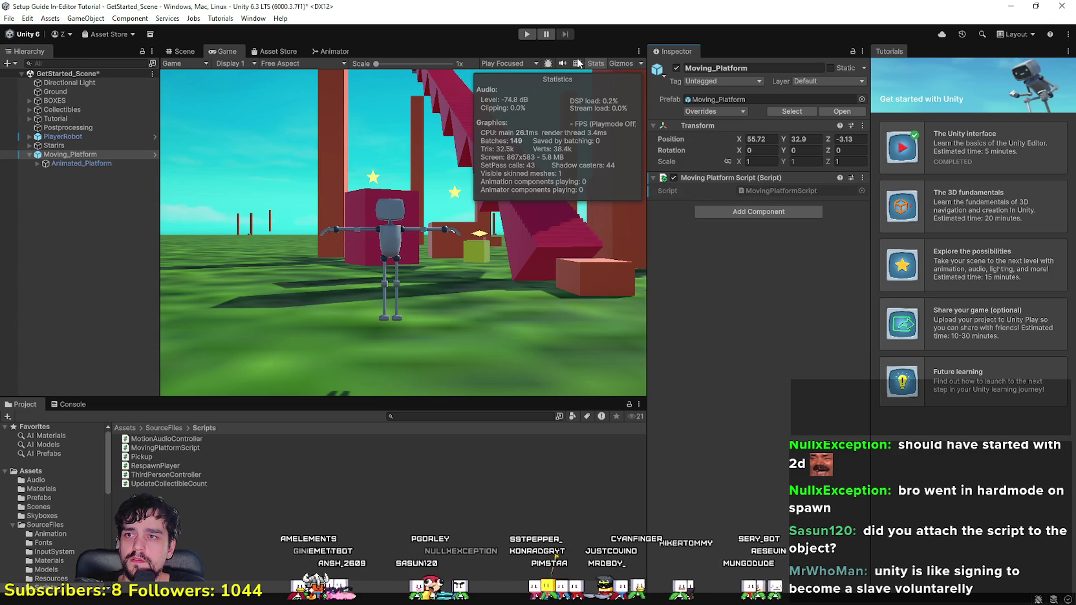
# Step: Play-test the scene with the platform script attached, then stop
pyautogui.click(526, 34)
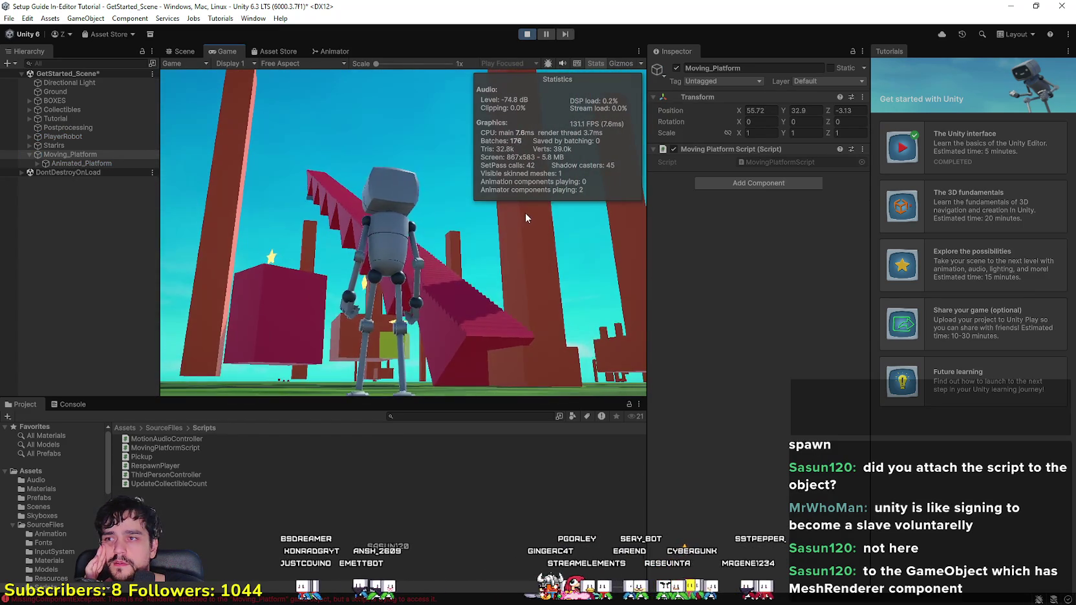
pyautogui.click(525, 34)
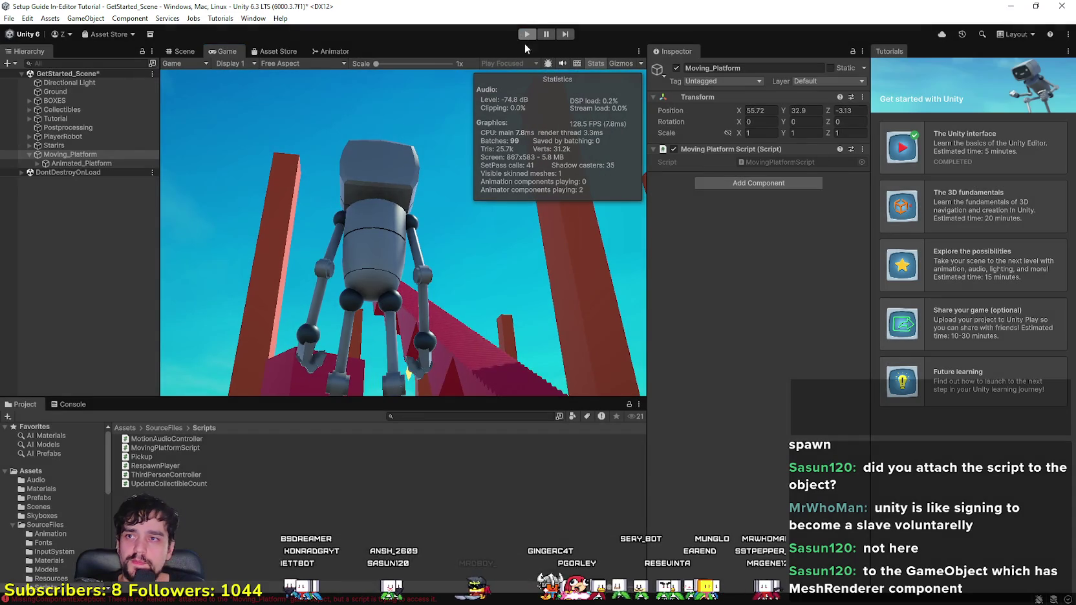
pyautogui.click(82, 164)
# Step: Explore the Moving Platform Script component's options menus on Moving_Platform
pyautogui.click(88, 154)
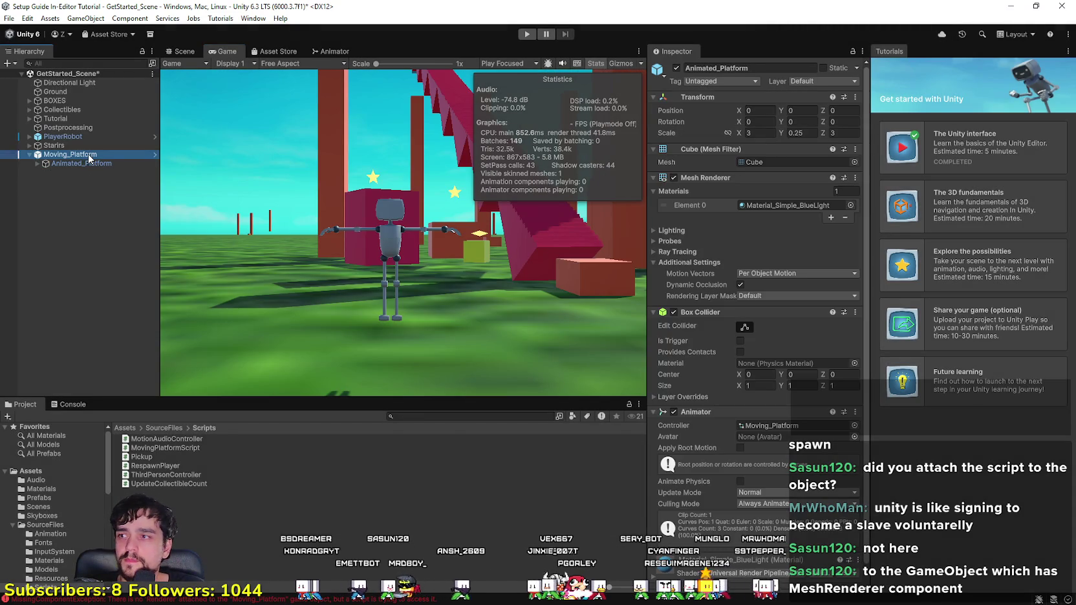
pyautogui.click(862, 178)
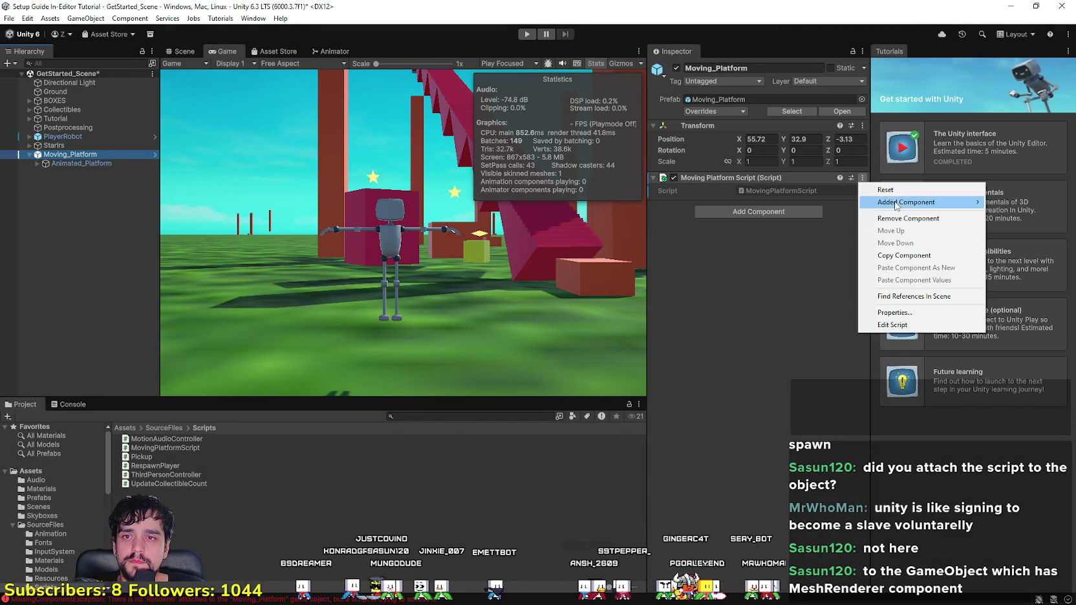
pyautogui.click(834, 194)
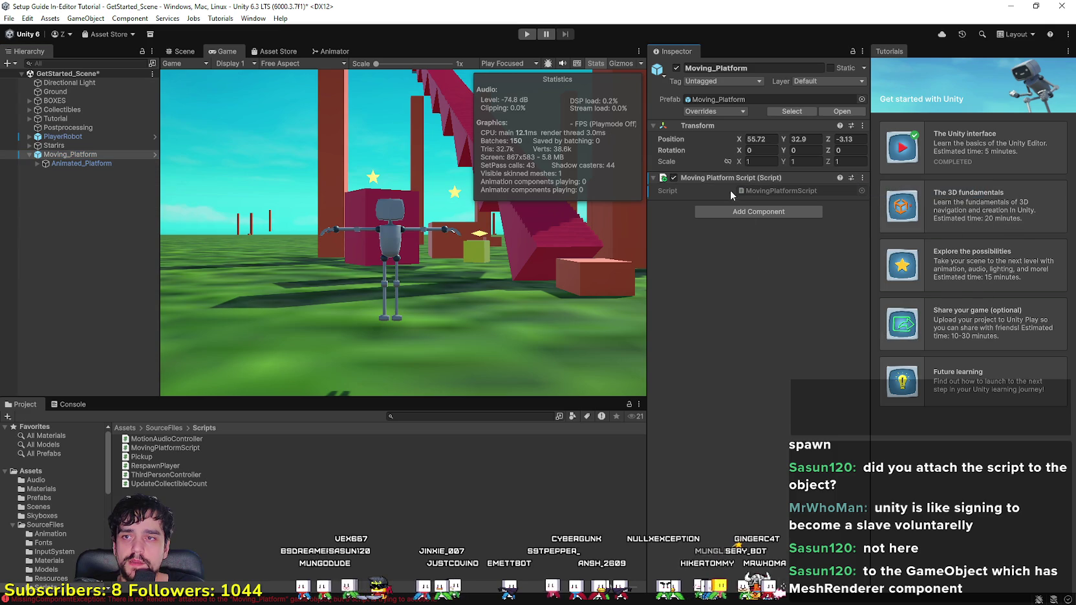
pyautogui.rightClick(787, 183)
pyautogui.click(786, 179)
pyautogui.rightClick(786, 179)
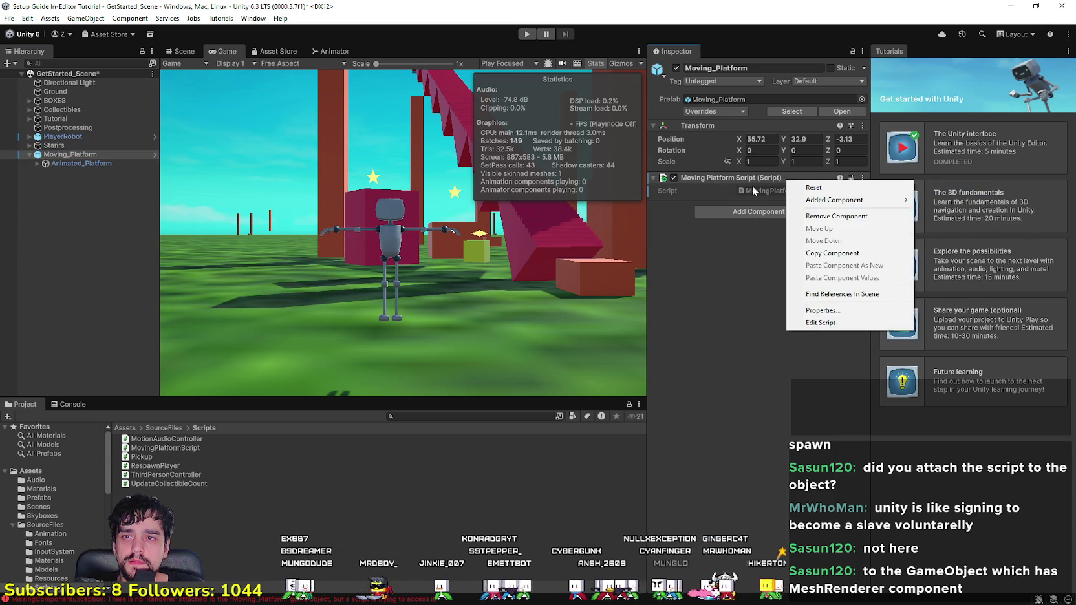
pyautogui.click(763, 191)
pyautogui.click(697, 182)
pyautogui.click(674, 178)
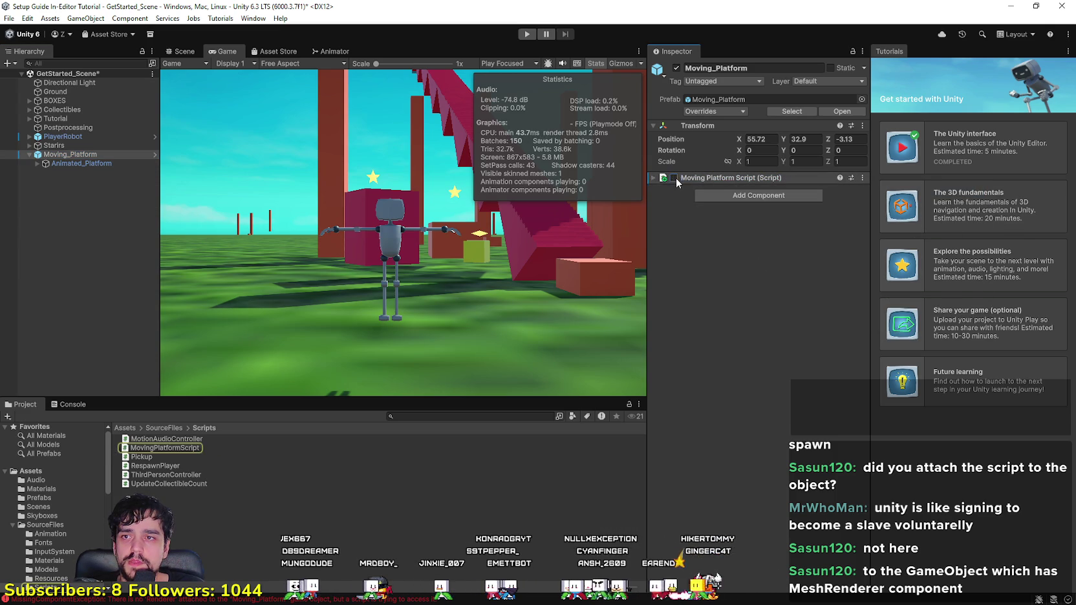
# Step: Remove the Moving Platform Script component from Moving_Platform and select Animated_Platform
pyautogui.click(851, 177)
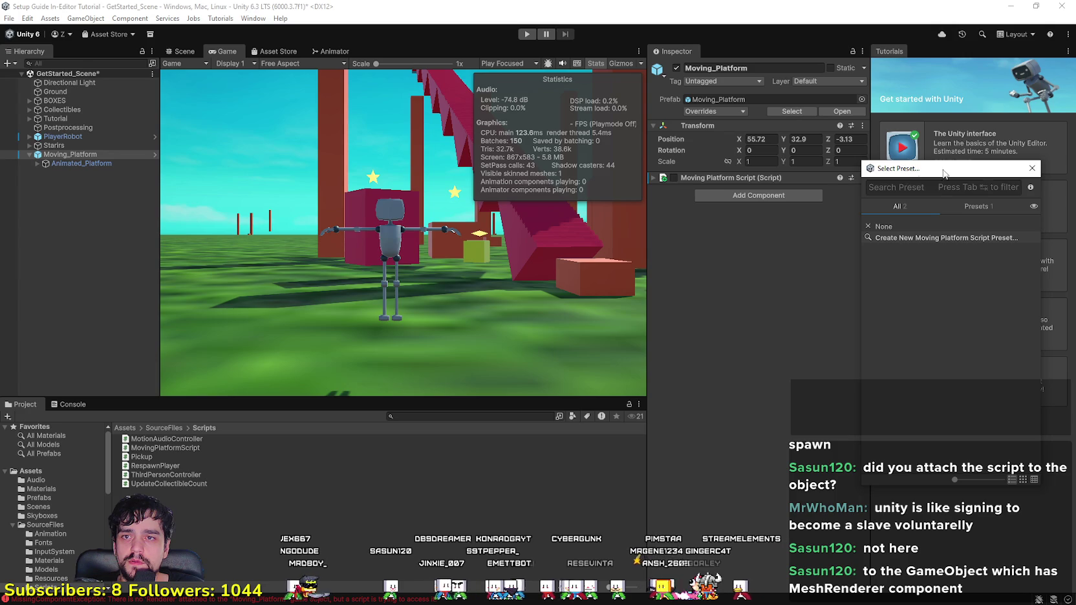
pyautogui.click(1032, 168)
pyautogui.click(863, 177)
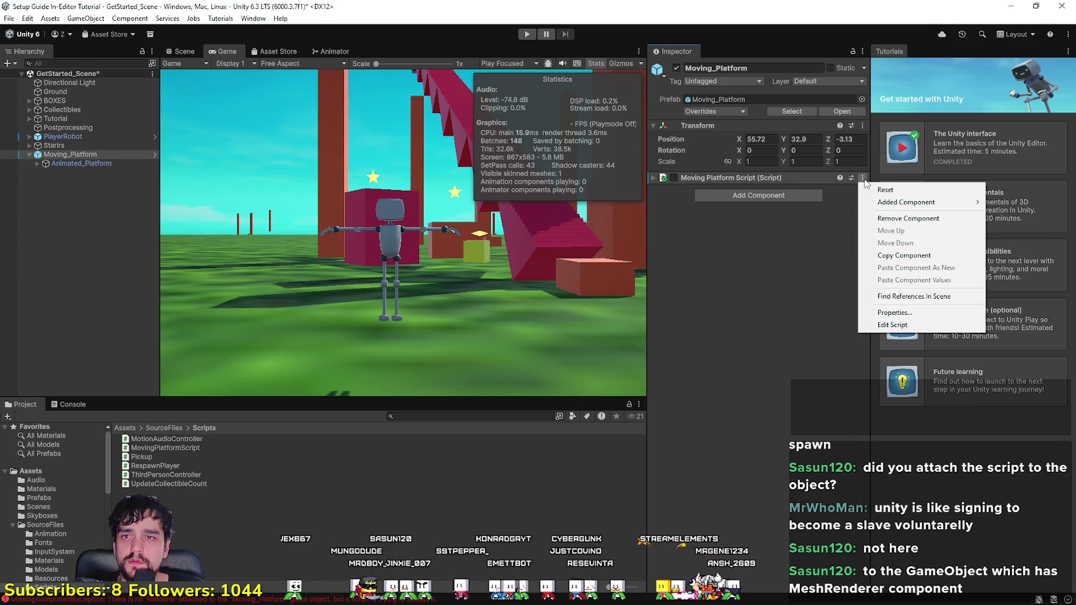
pyautogui.click(908, 218)
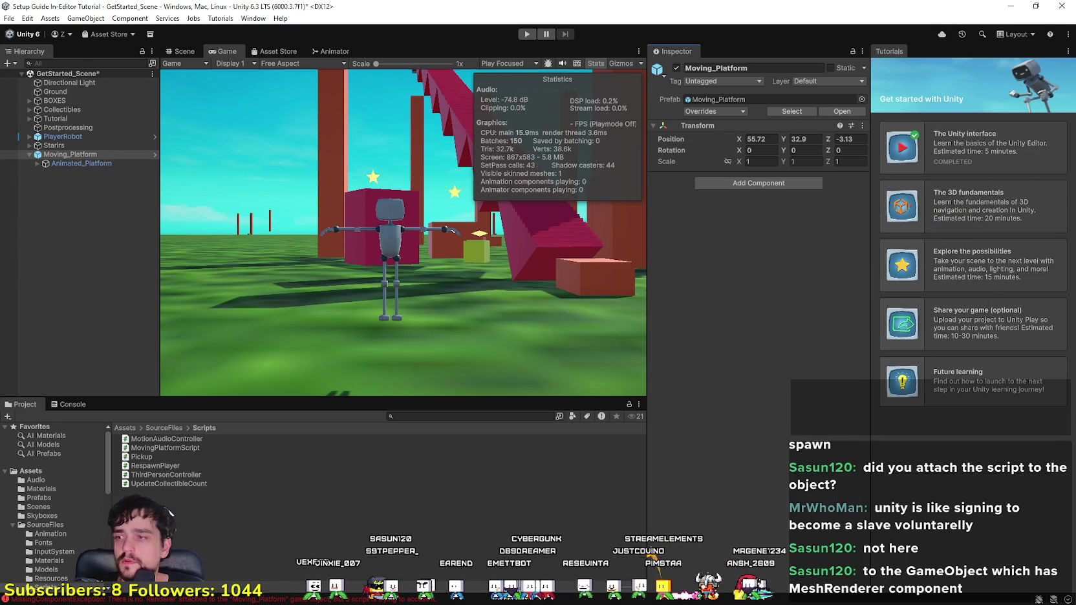
pyautogui.click(64, 163)
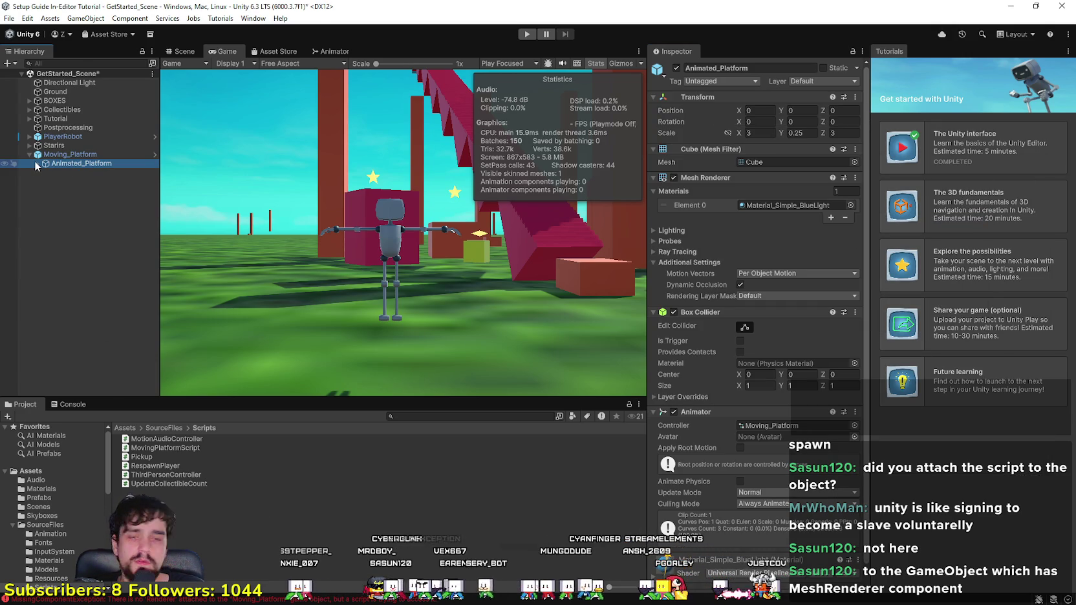
# Step: Attach MovingPlatformScript to Animated_Platform and start play mode to see the red platform
pyautogui.click(38, 165)
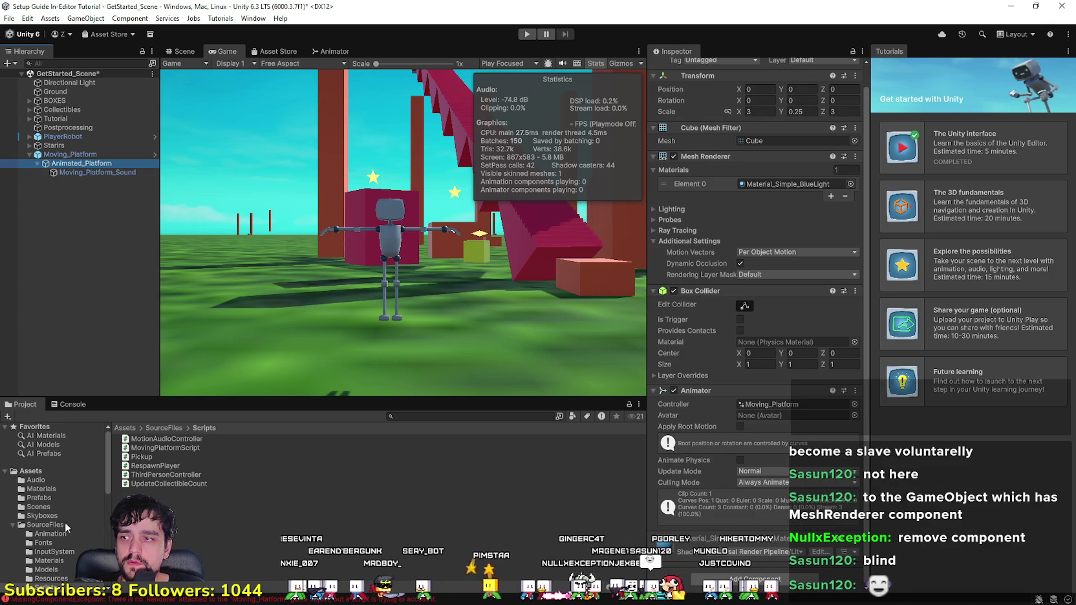
pyautogui.moveTo(160, 448); pyautogui.dragTo(401, 494)
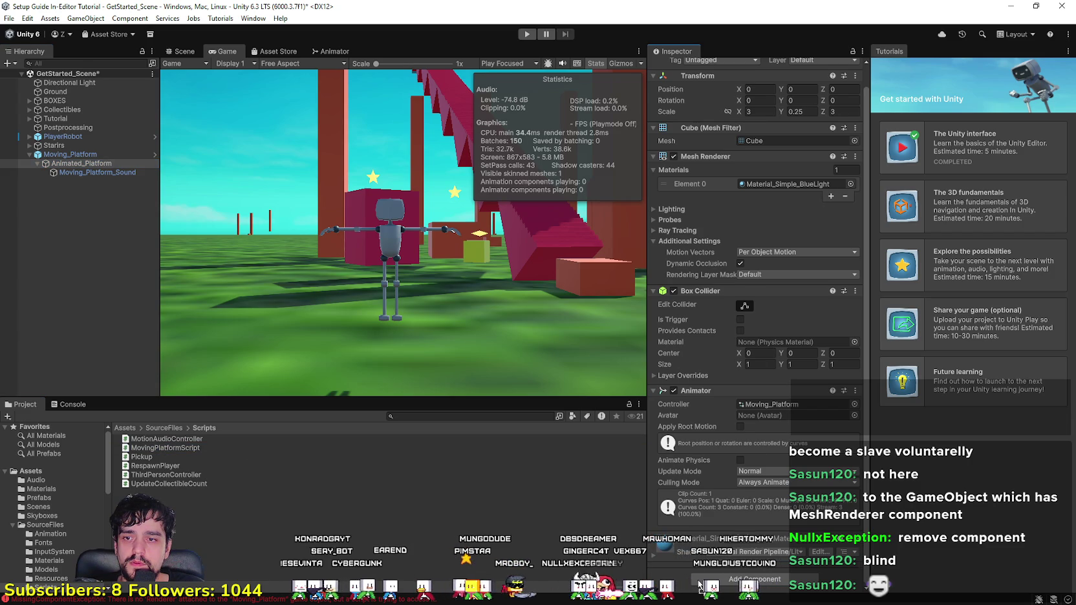
pyautogui.moveTo(698, 583); pyautogui.dragTo(701, 583)
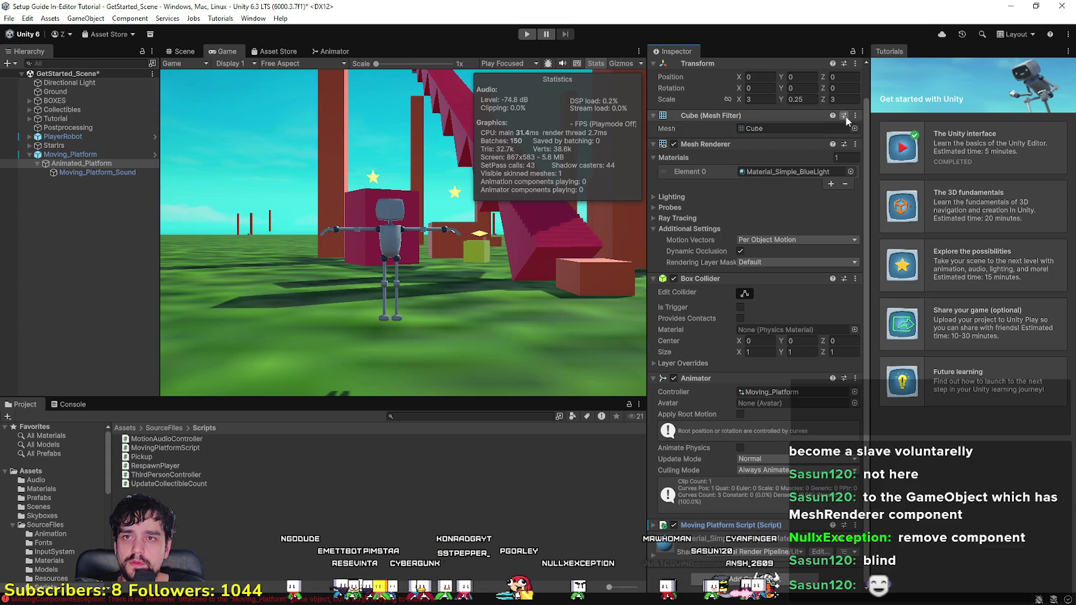
pyautogui.click(527, 33)
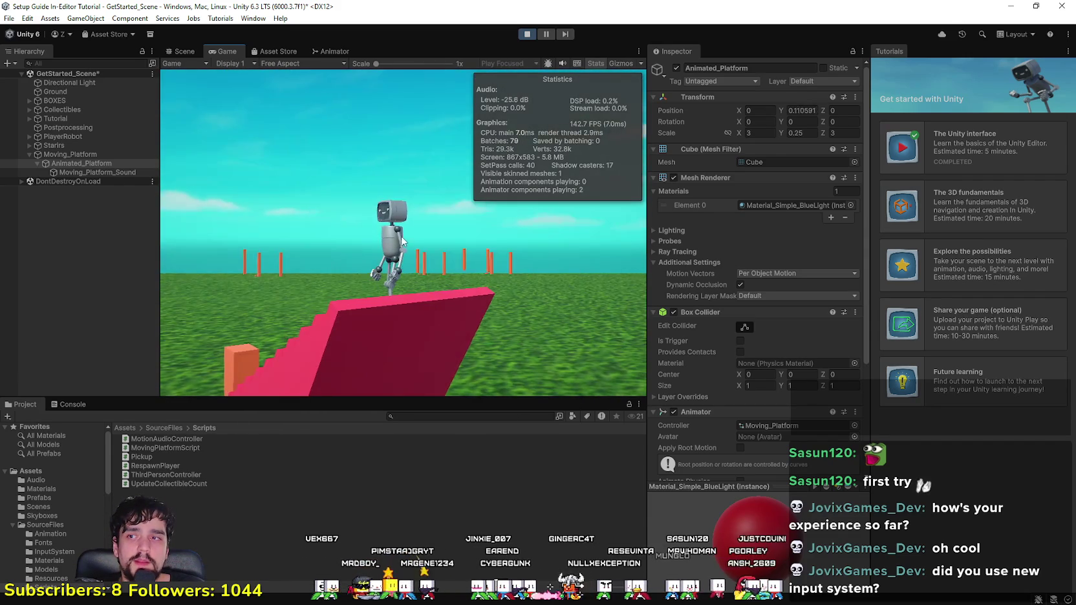
# Step: Stop play mode and add await in Update, turning it into an async Task
pyautogui.click(527, 34)
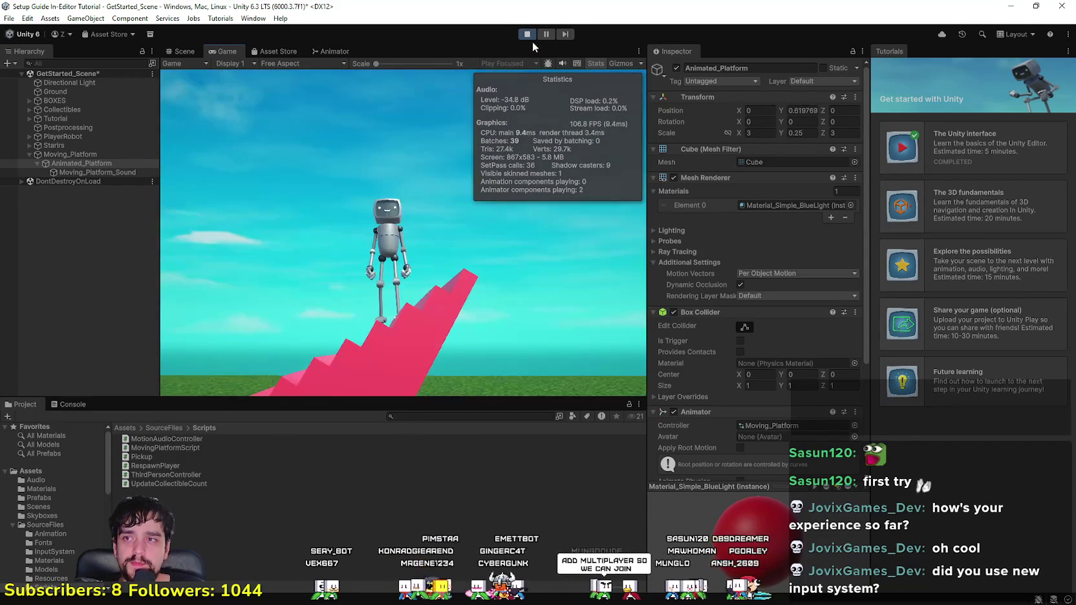
pyautogui.hotkey('alt', 'Tab')
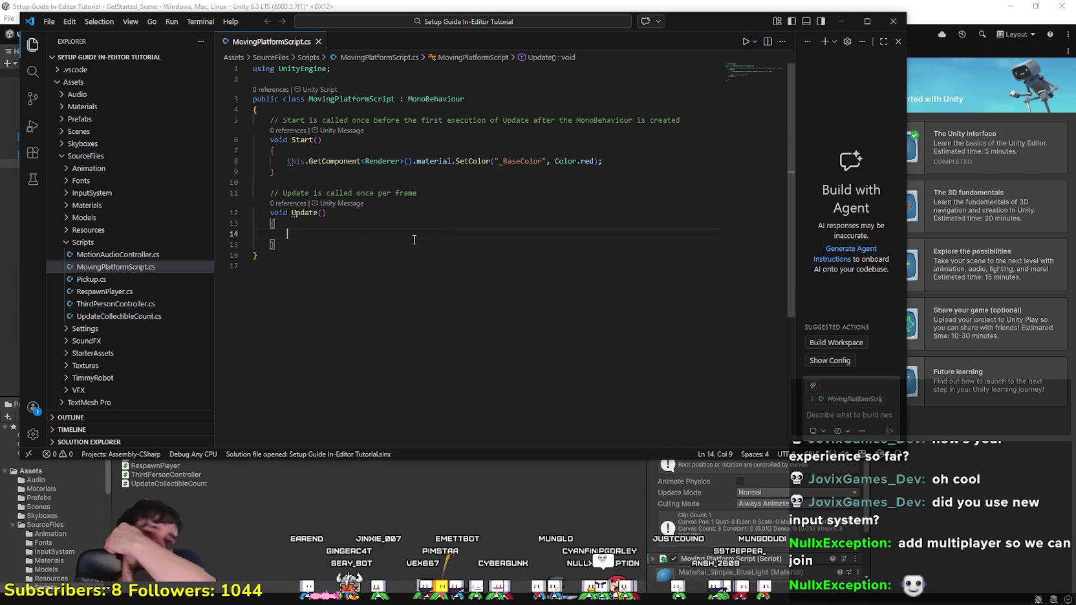
pyautogui.write('a')
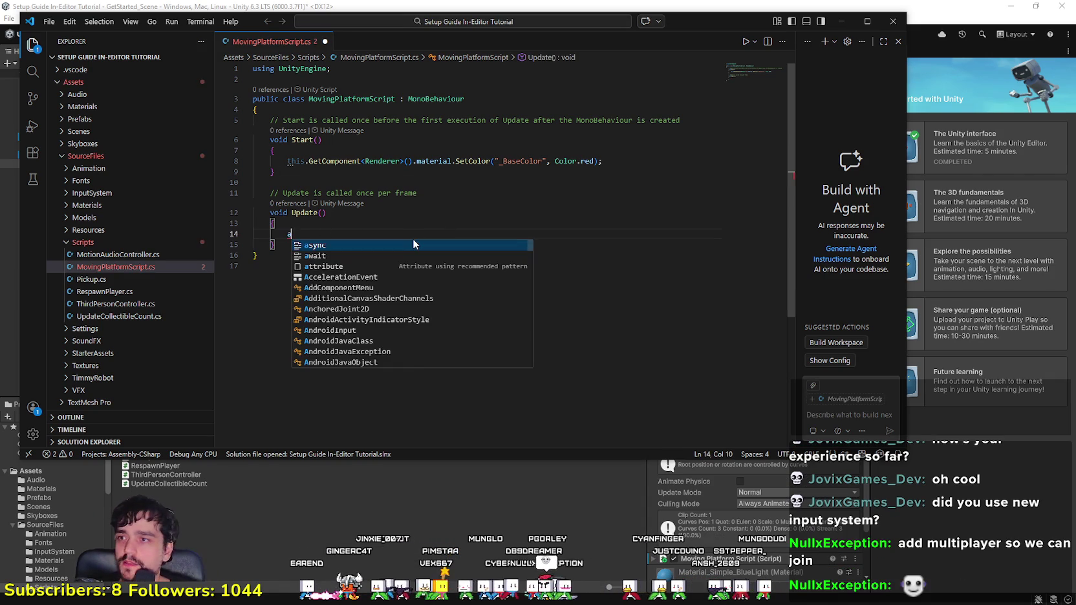
pyautogui.write('wai')
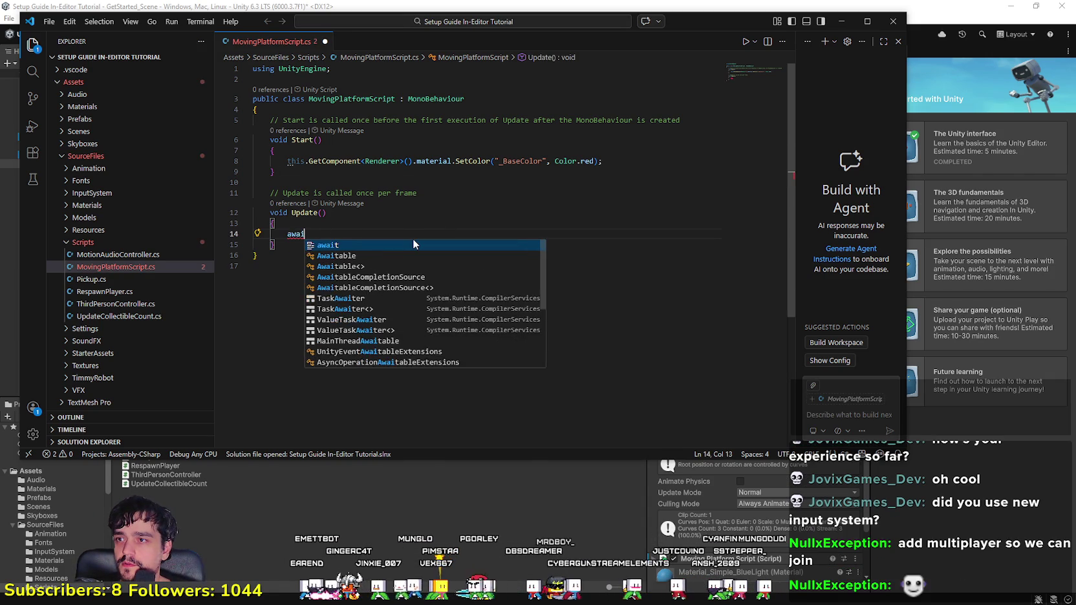
pyautogui.press('BackSpace')
pyautogui.press('BackSpace')
pyautogui.write('this.')
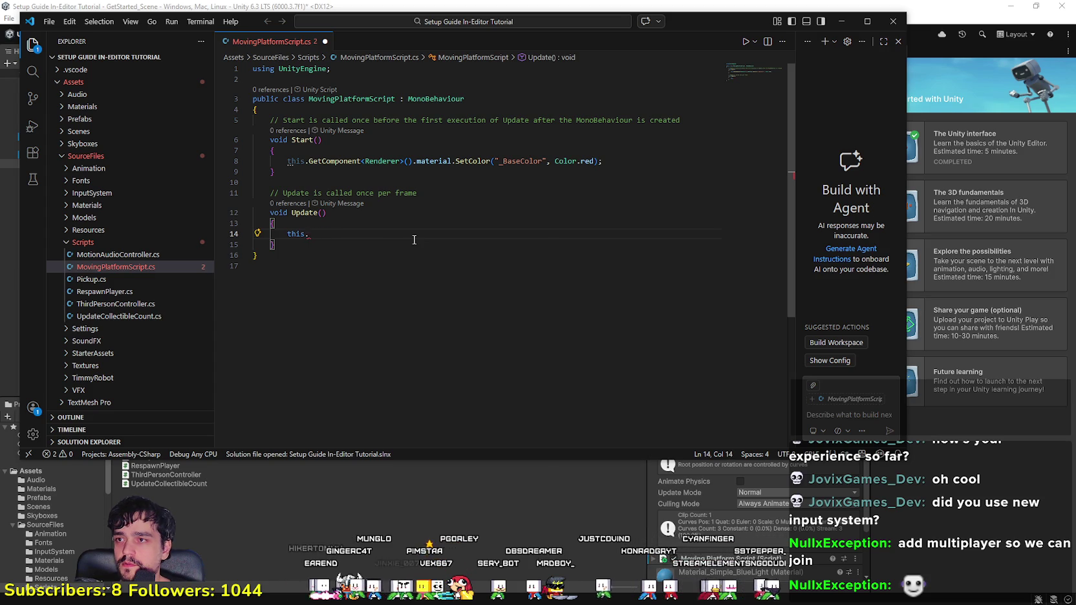
pyautogui.write('await.awa')
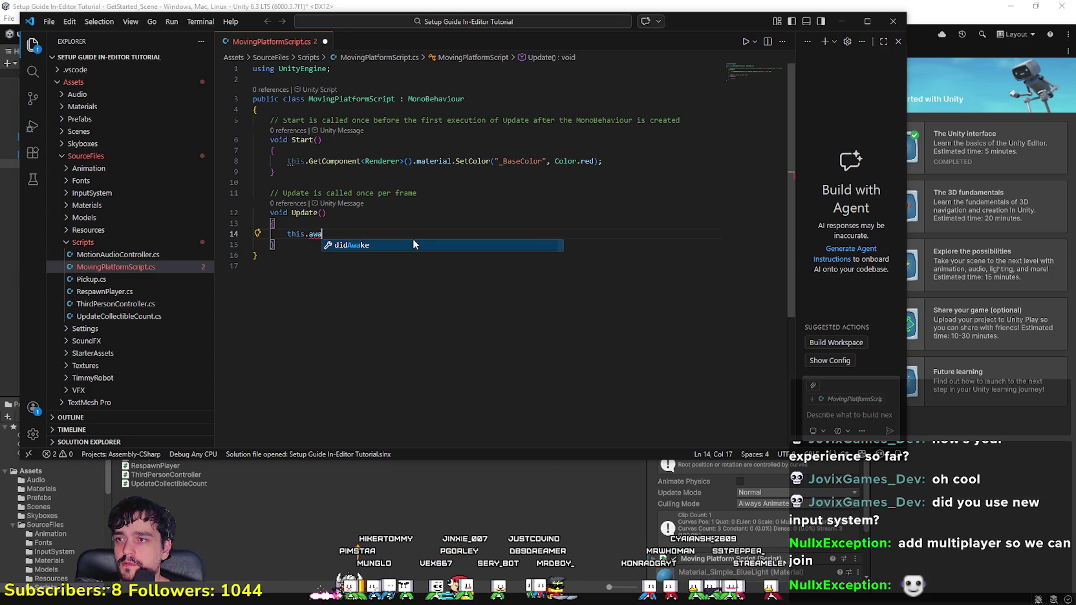
pyautogui.press('BackSpace')
pyautogui.press('BackSpace')
pyautogui.press('BackSpace')
pyautogui.write('awa')
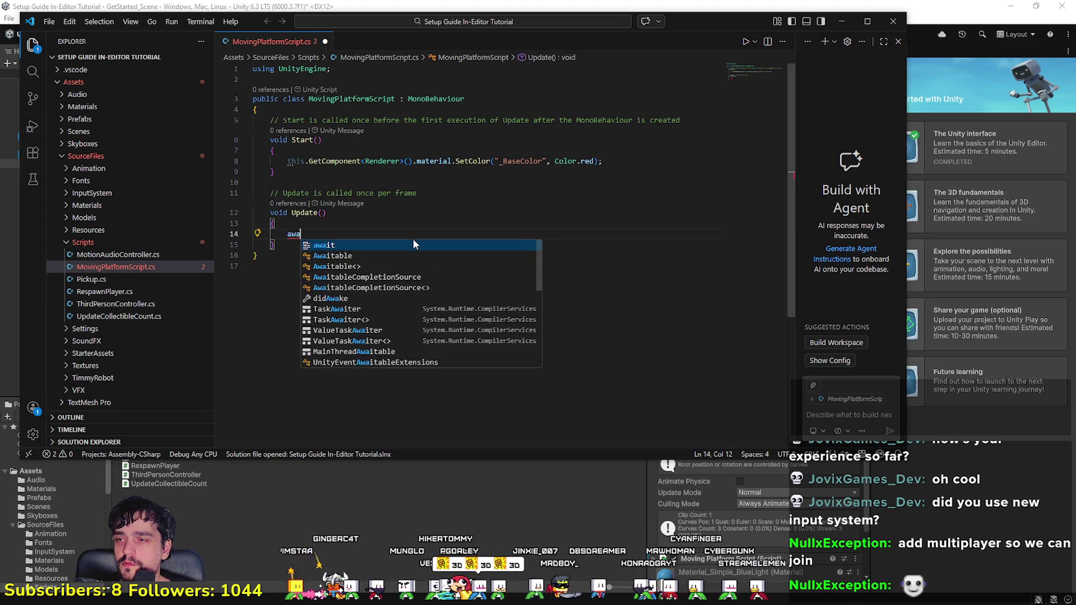
pyautogui.press('Tab')
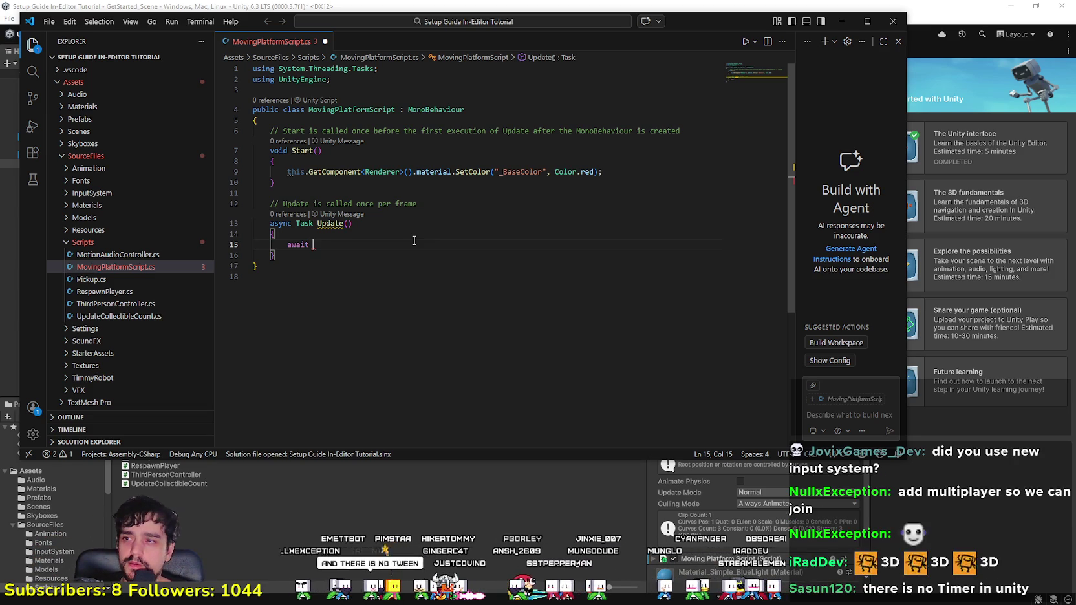
# Step: Add Timer after await using the System.Timers completion, importing System.Timers
pyautogui.write('timer')
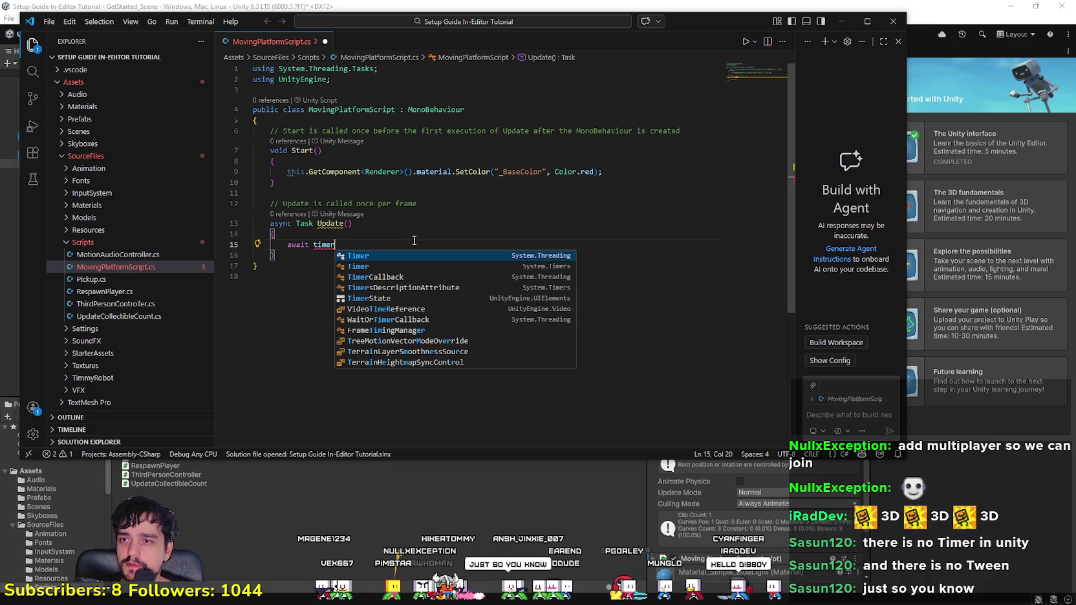
pyautogui.press('Down')
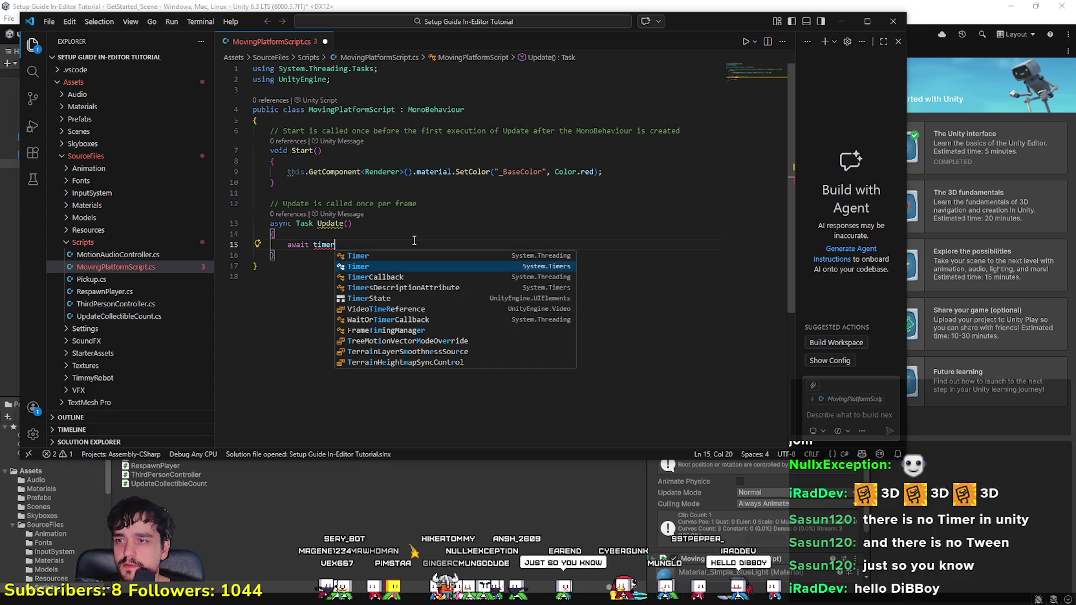
pyautogui.press('Return')
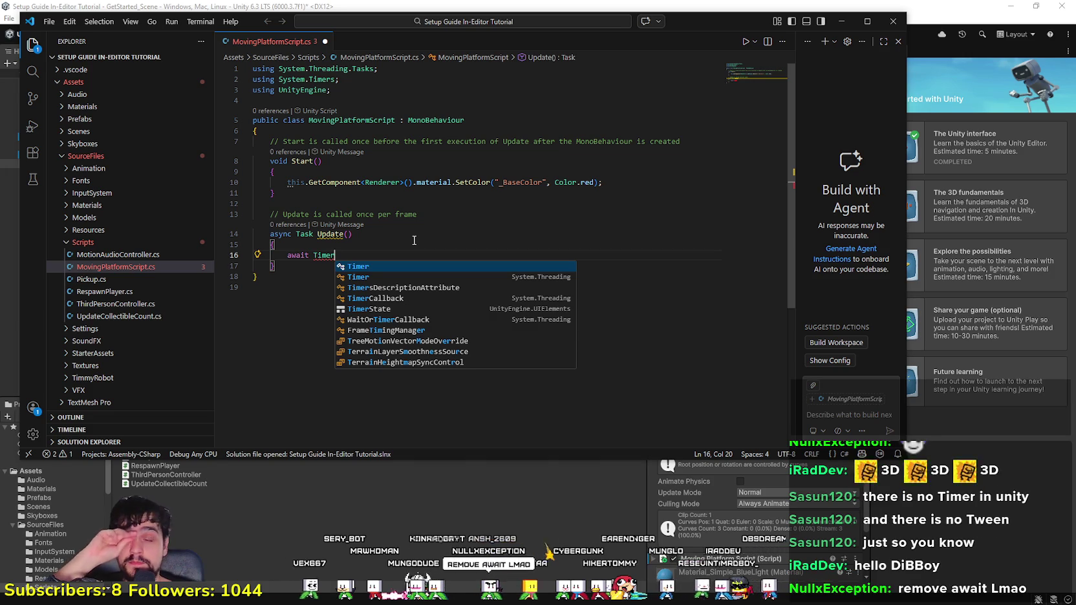
# Step: Reduce line 16 from 'await Timer' to just 'Timer', dismissing the suggestions
pyautogui.press('BackSpace')
pyautogui.press('BackSpace')
pyautogui.press('BackSpace')
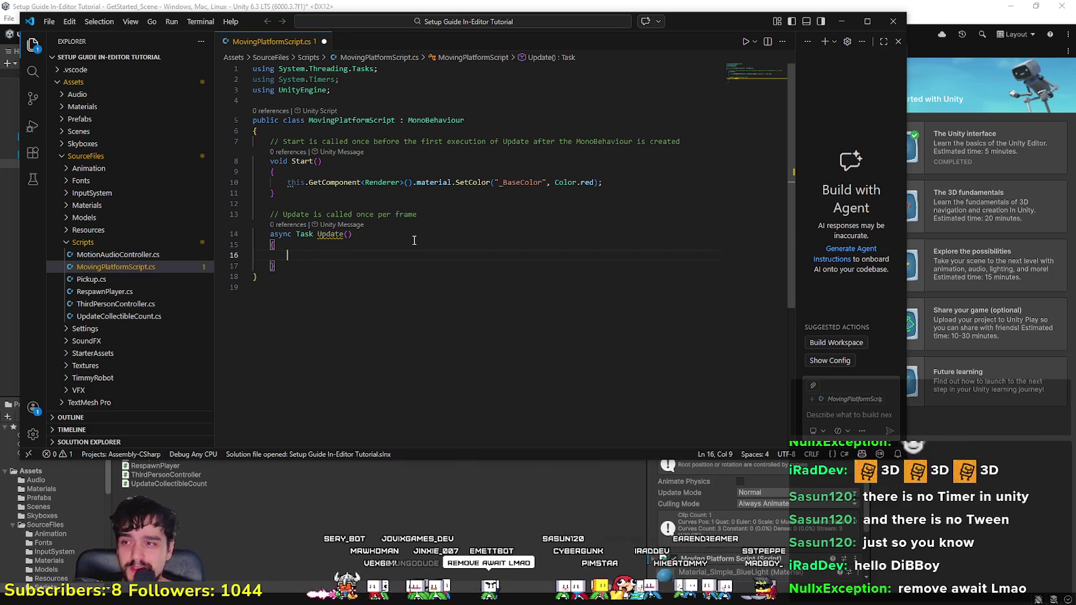
pyautogui.write('timer')
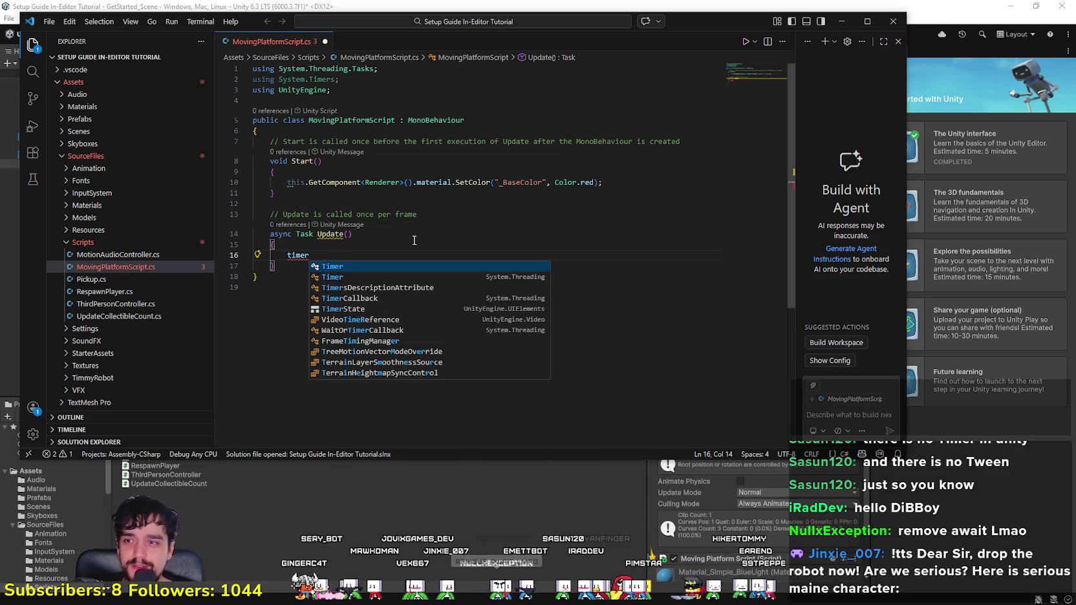
pyautogui.write('.')
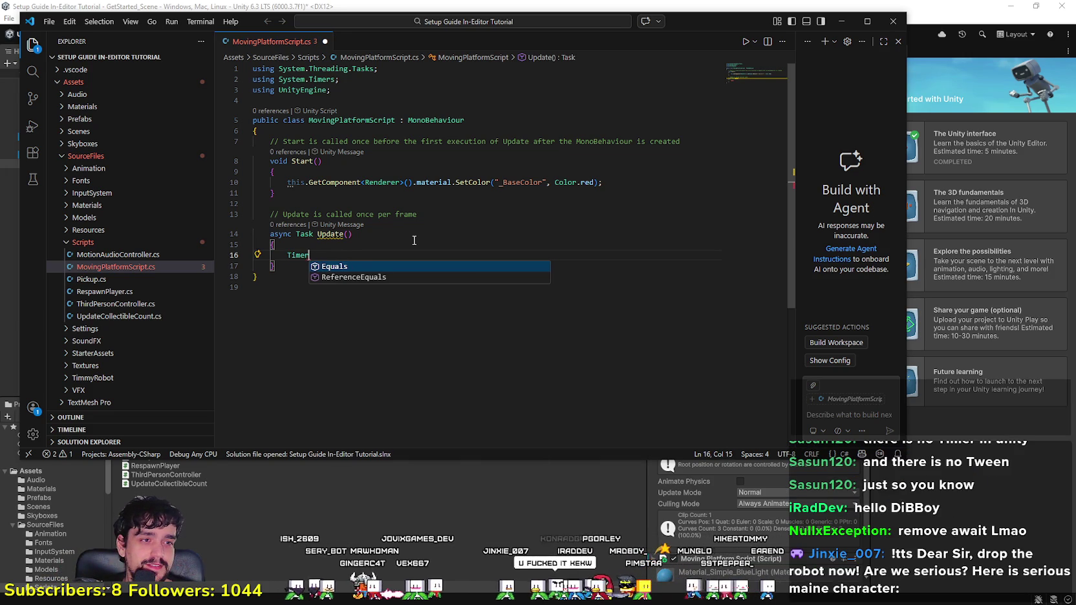
pyautogui.press('BackSpace')
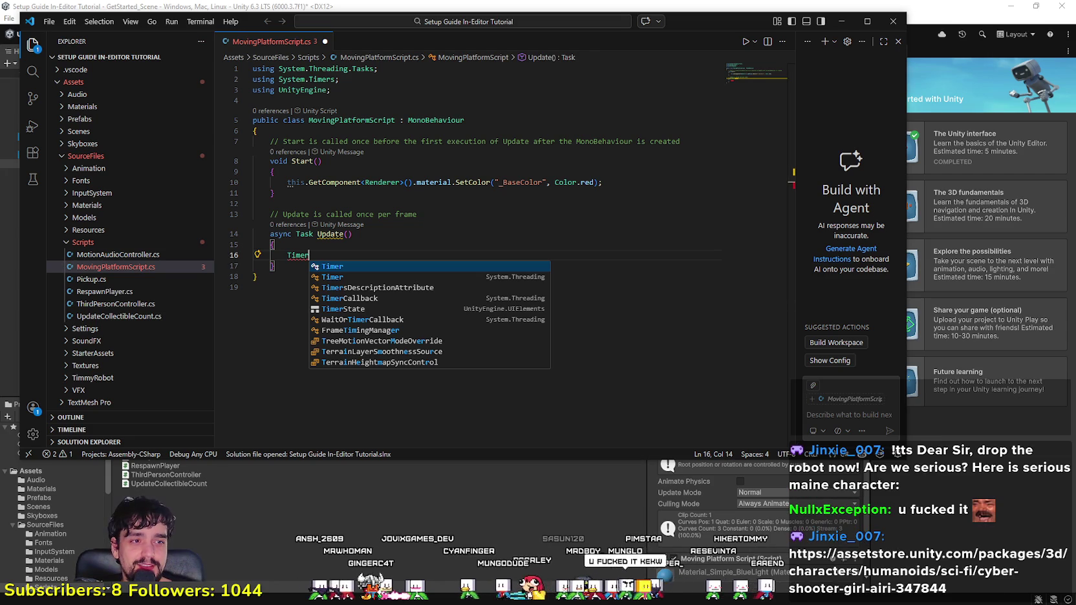
pyautogui.press('Escape')
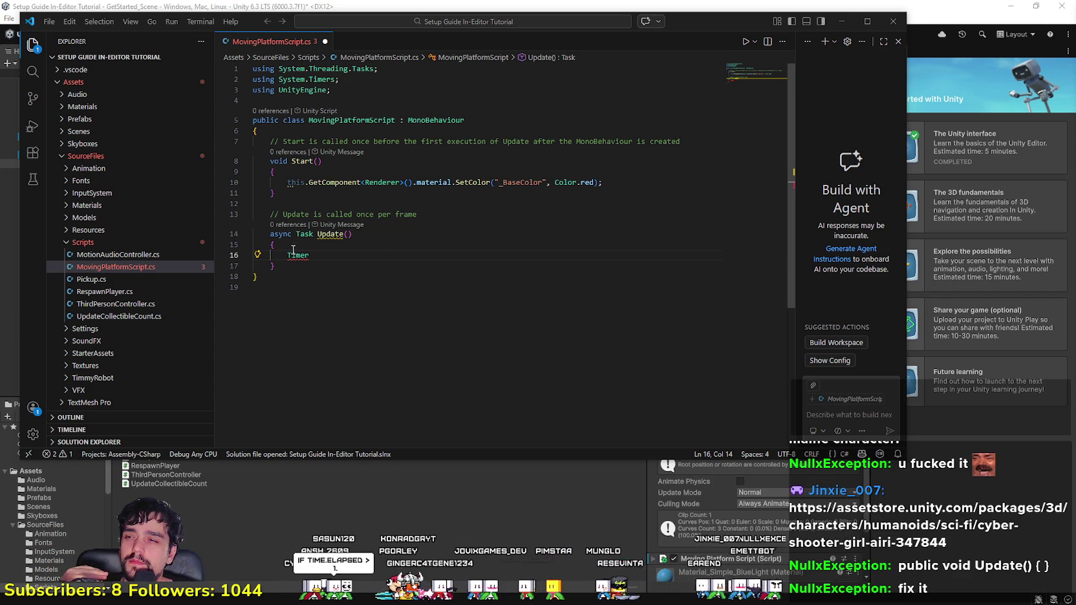
pyautogui.click(387, 257)
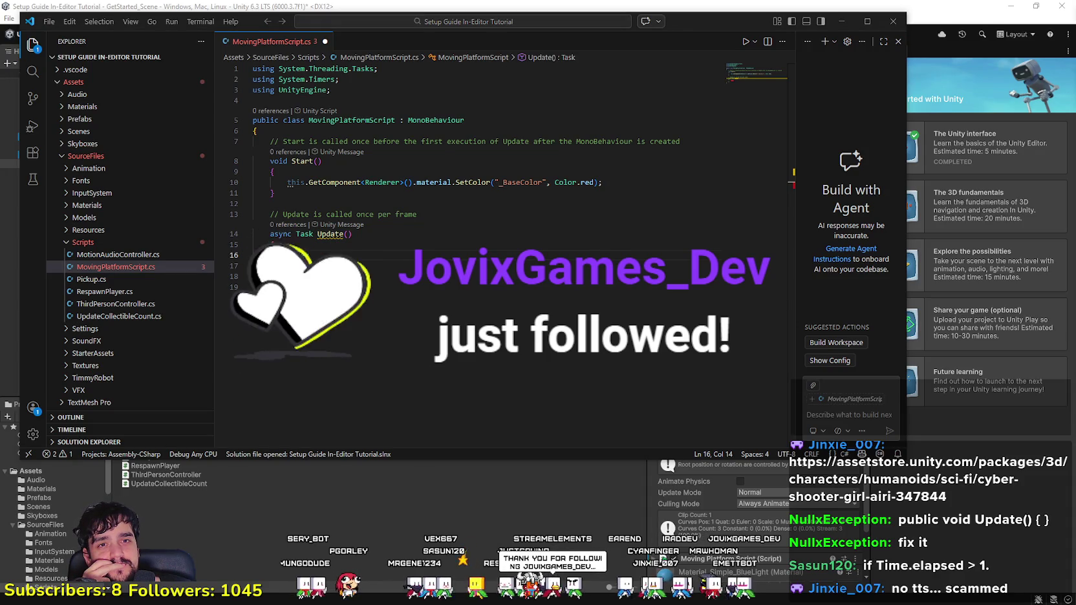
# Step: Center the Asset Store page and browse the first Cyber Shooter Girl Airi gallery images
pyautogui.moveTo(859, 147); pyautogui.dragTo(454, 83)
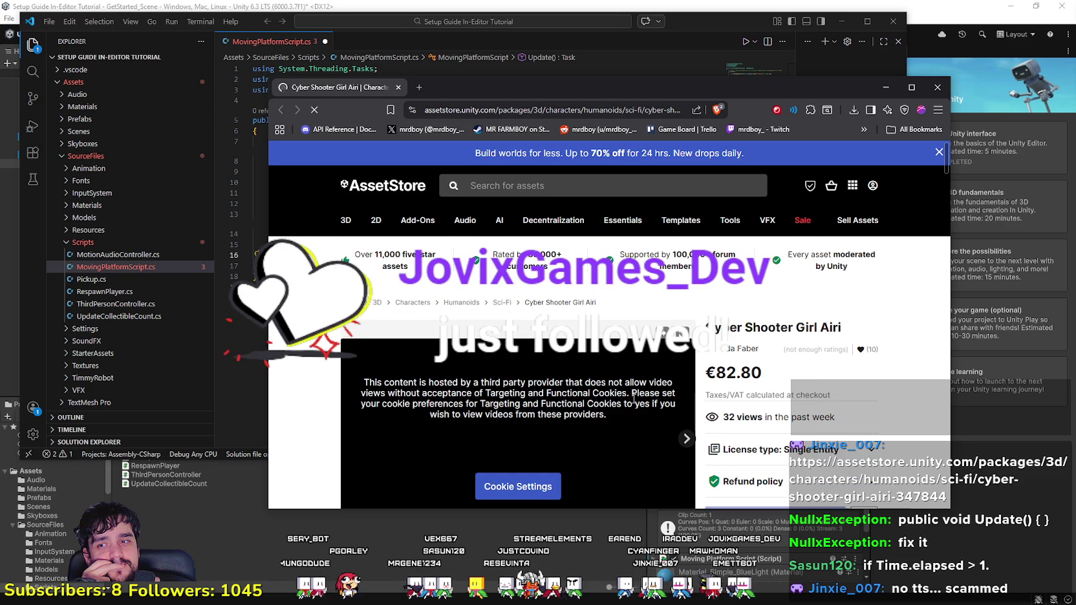
pyautogui.scroll(-2, 660, 324)
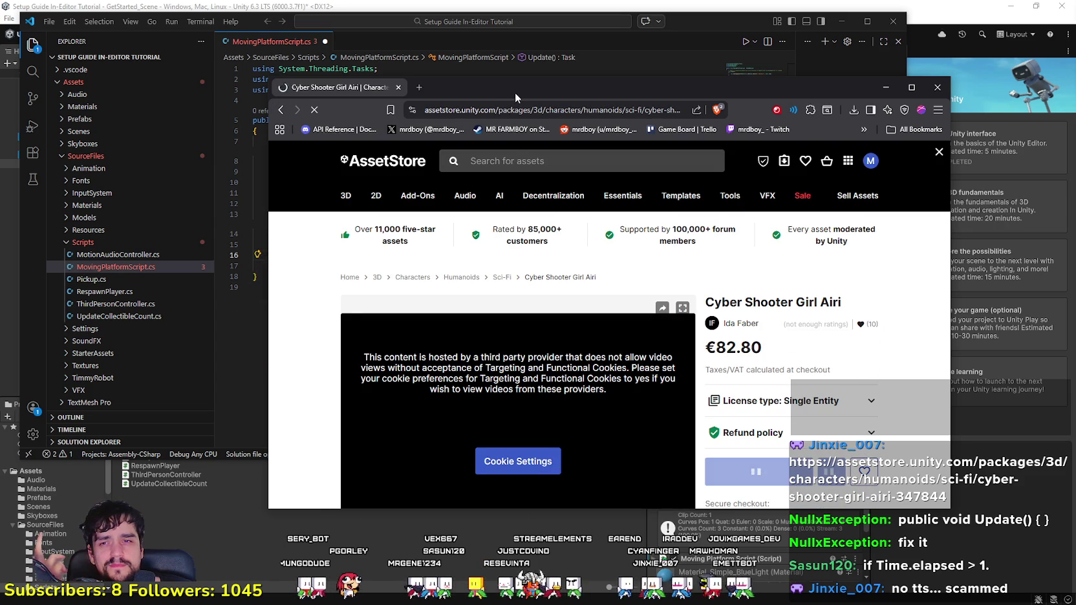
pyautogui.scroll(-2, 622, 412)
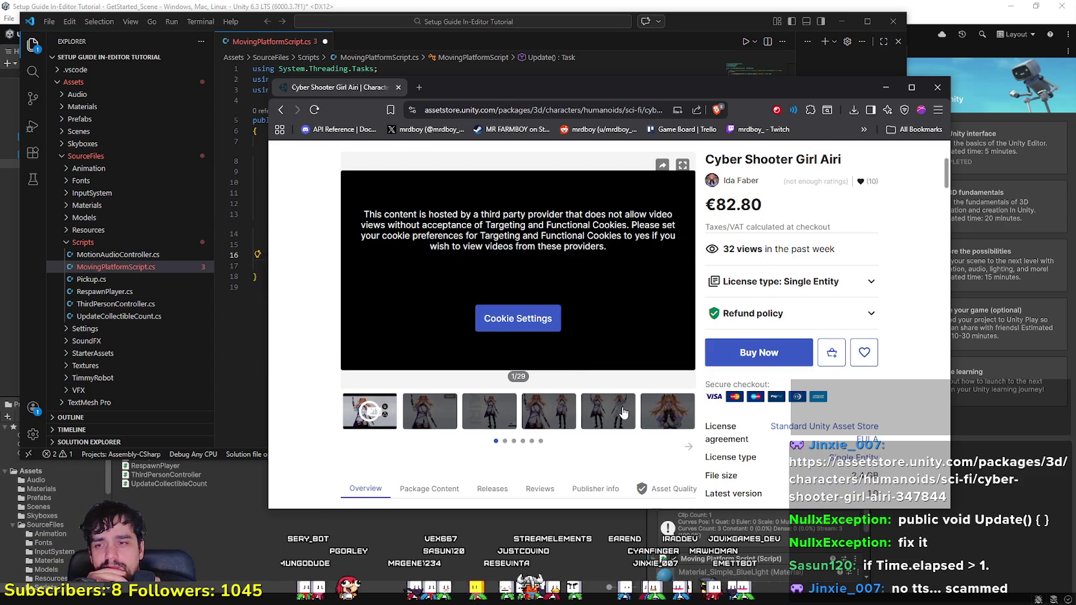
pyautogui.click(440, 417)
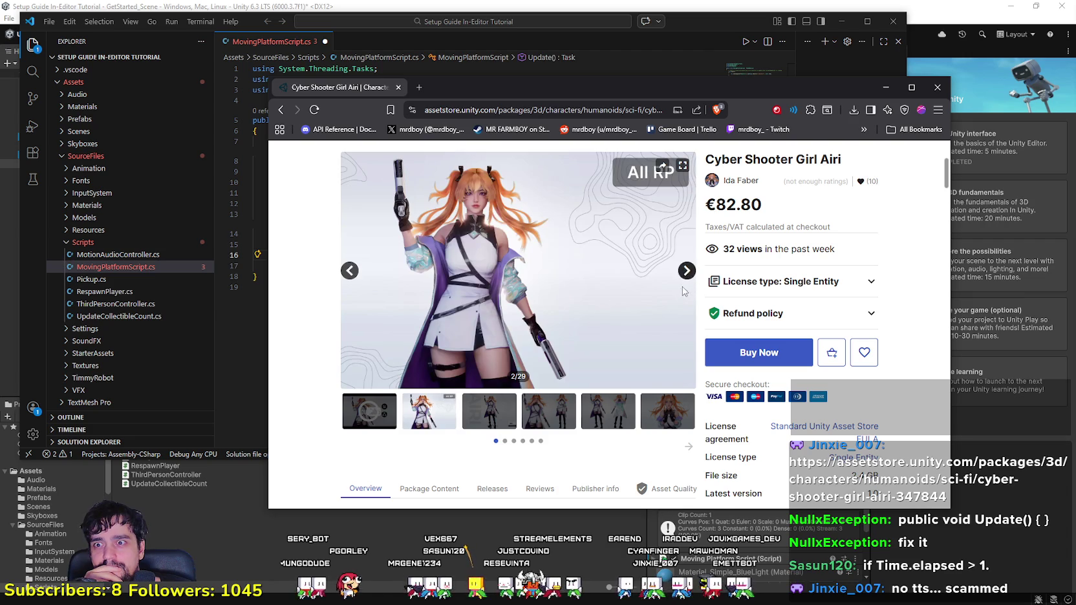
pyautogui.click(687, 271)
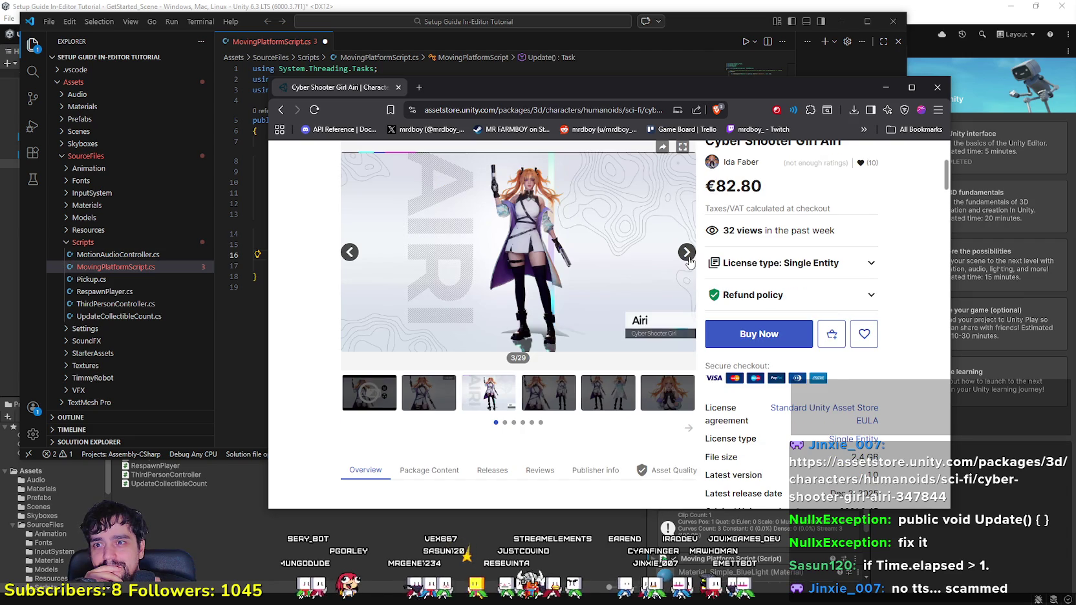
pyautogui.click(686, 255)
pyautogui.scroll(1, 652, 301)
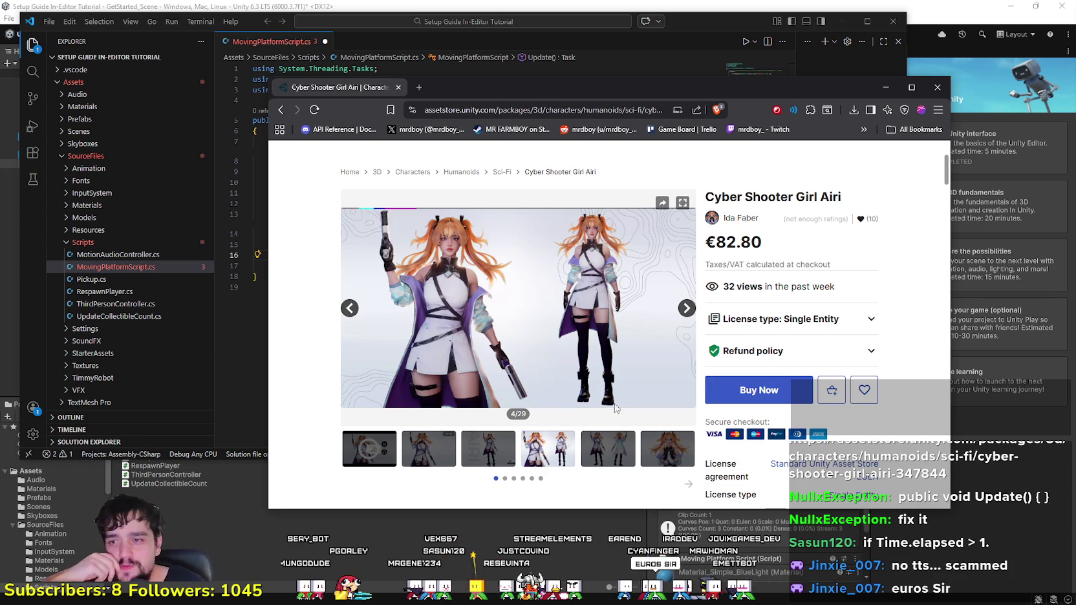
# Step: View the remaining gallery images and thumbnails, then minimize the browser
pyautogui.click(605, 456)
pyautogui.click(658, 450)
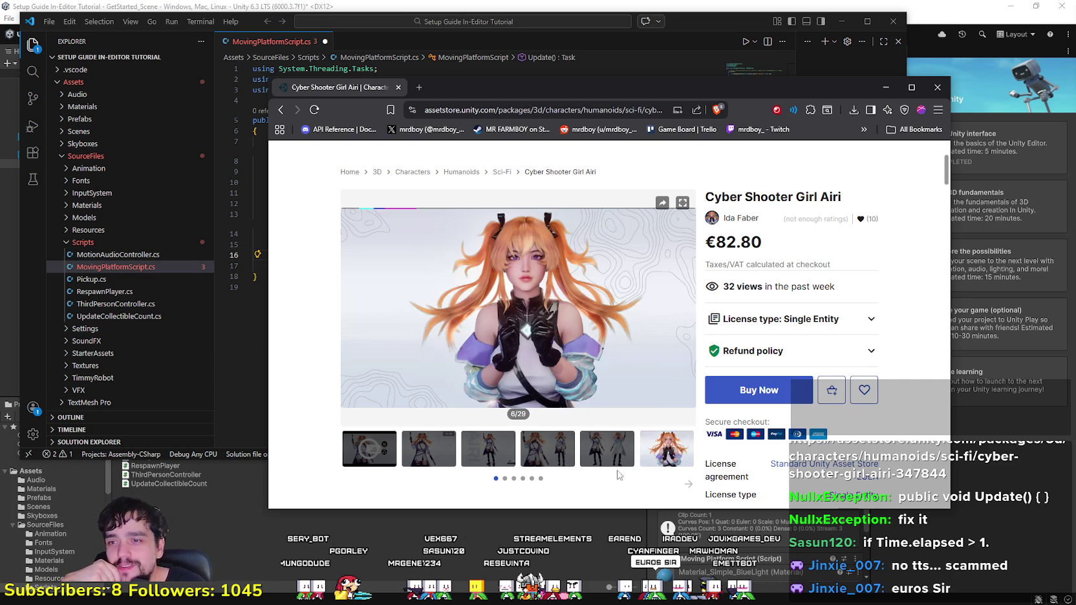
pyautogui.scroll(-1, 525, 426)
pyautogui.scroll(1, 525, 386)
pyautogui.scroll(-5, 582, 375)
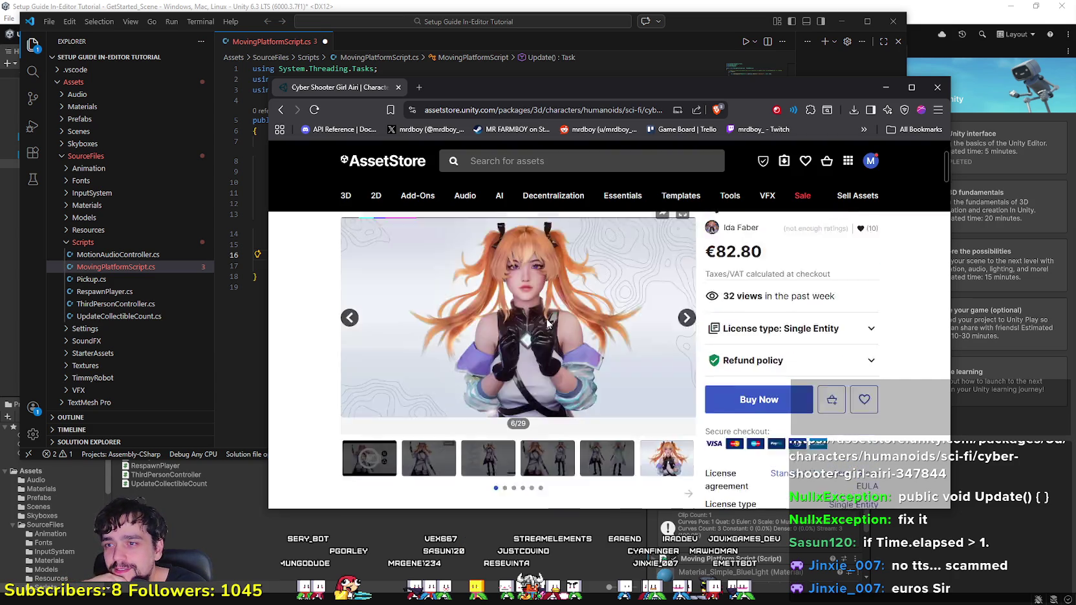
pyautogui.scroll(4, 649, 357)
pyautogui.click(687, 403)
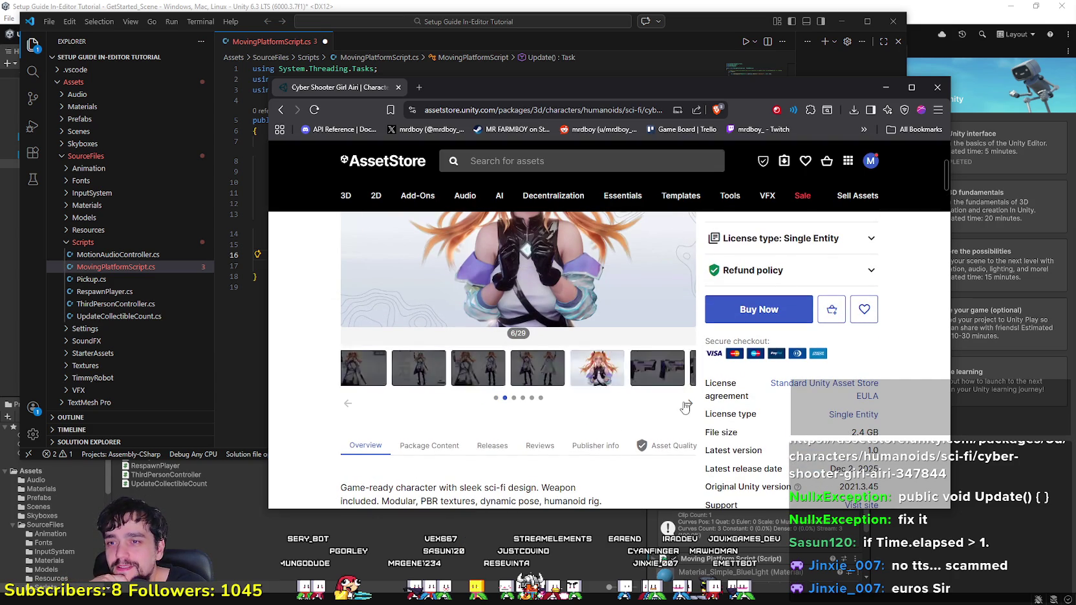
pyautogui.click(884, 87)
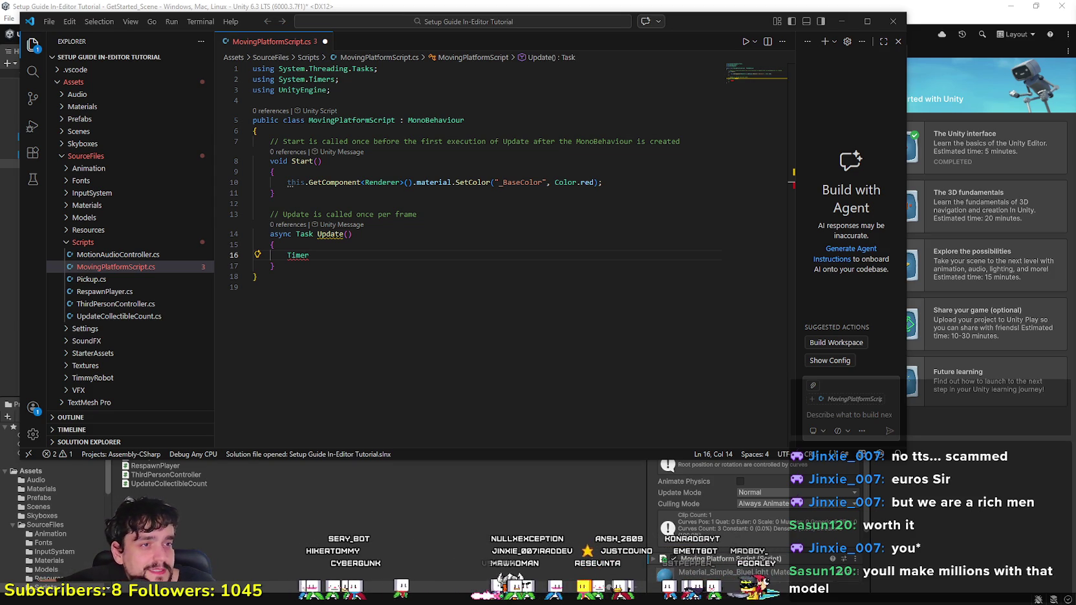
# Step: Undo the Timer edits so Update is an empty void method without the extra imports
pyautogui.click(330, 254)
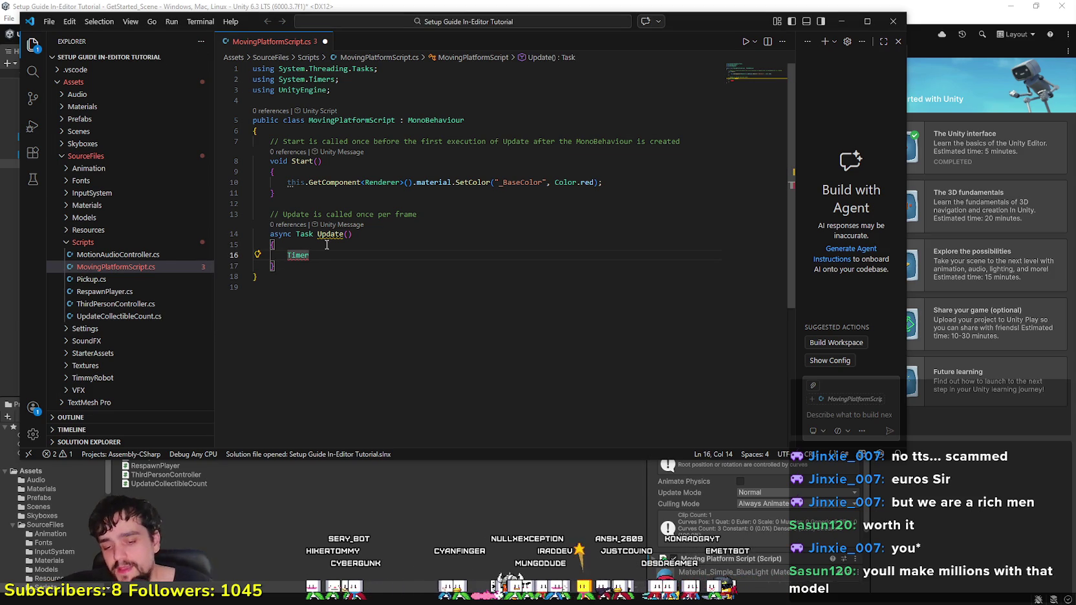
pyautogui.press('BackSpace')
pyautogui.press('BackSpace')
pyautogui.press('BackSpace')
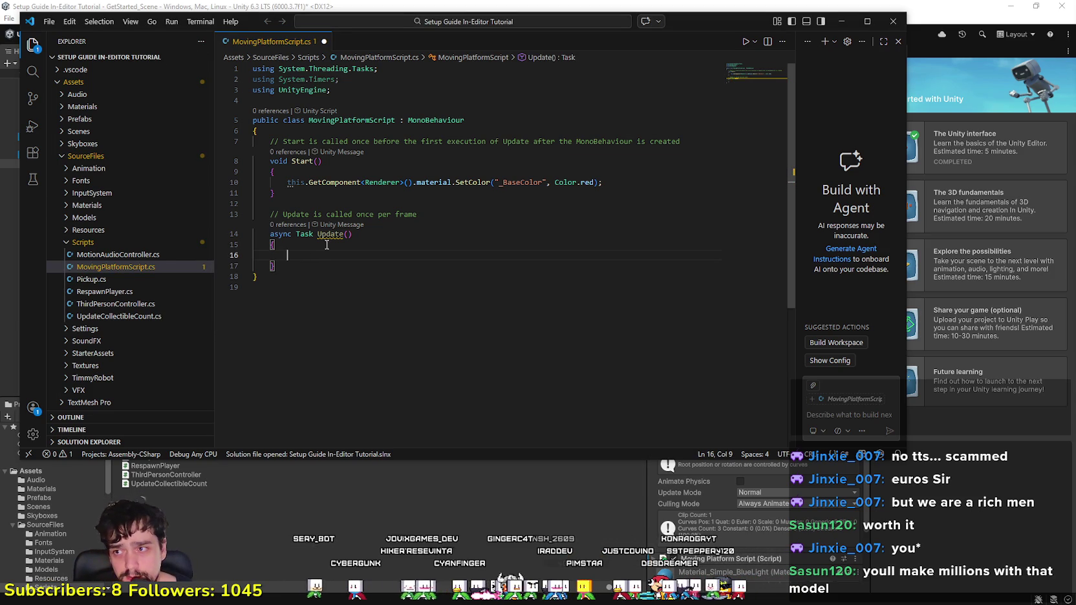
pyautogui.write('await Timer.')
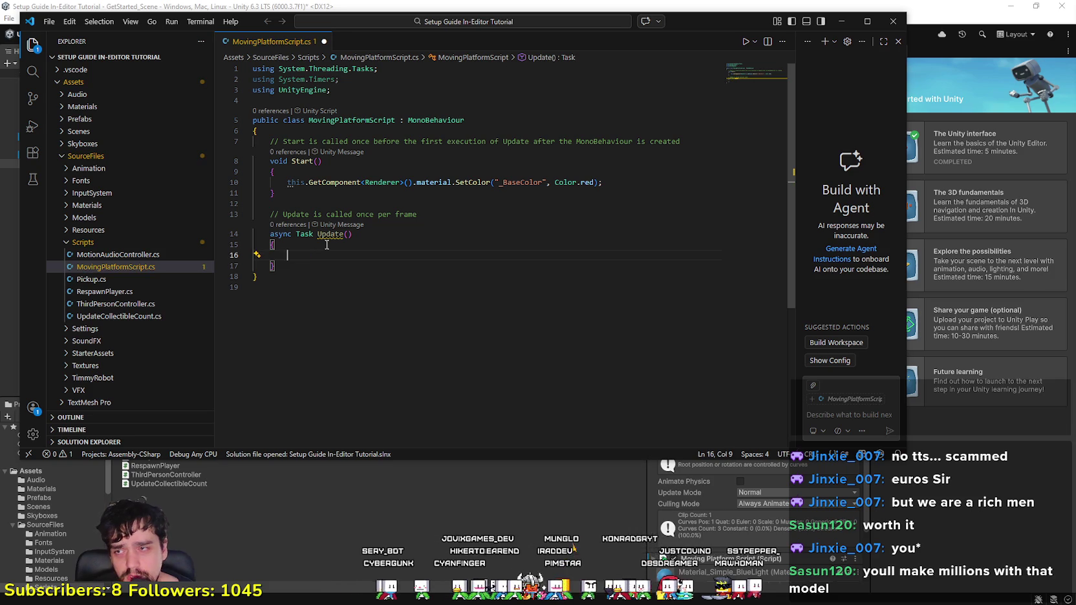
pyautogui.hotkey('ctrl', 'z')
pyautogui.hotkey('ctrl', 'z')
pyautogui.hotkey('ctrl', 'z')
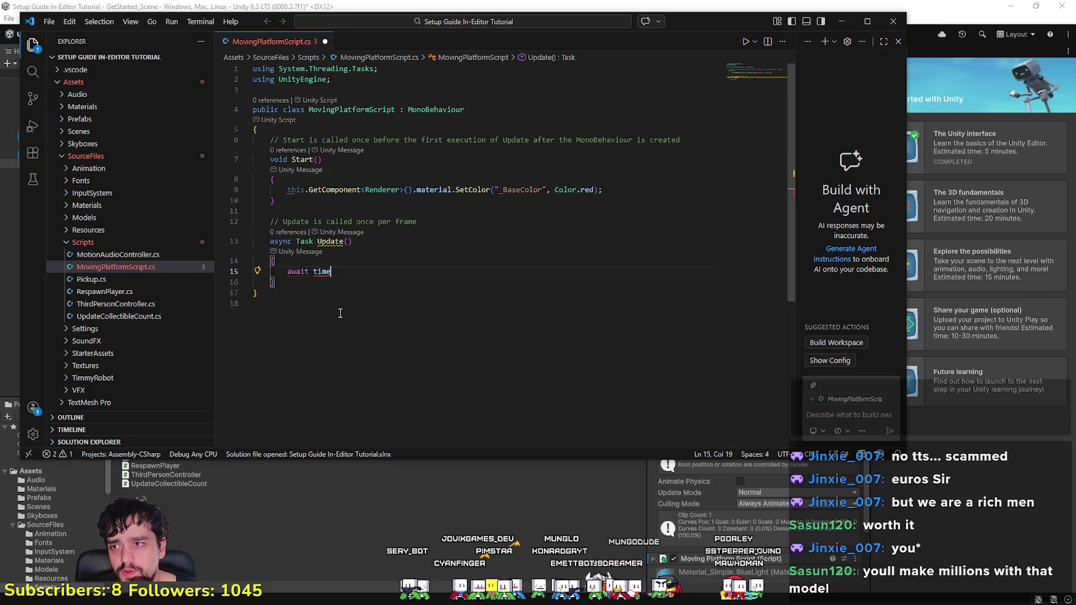
pyautogui.hotkey('ctrl', 'z')
pyautogui.hotkey('ctrl', 'z')
pyautogui.hotkey('ctrl', 'z')
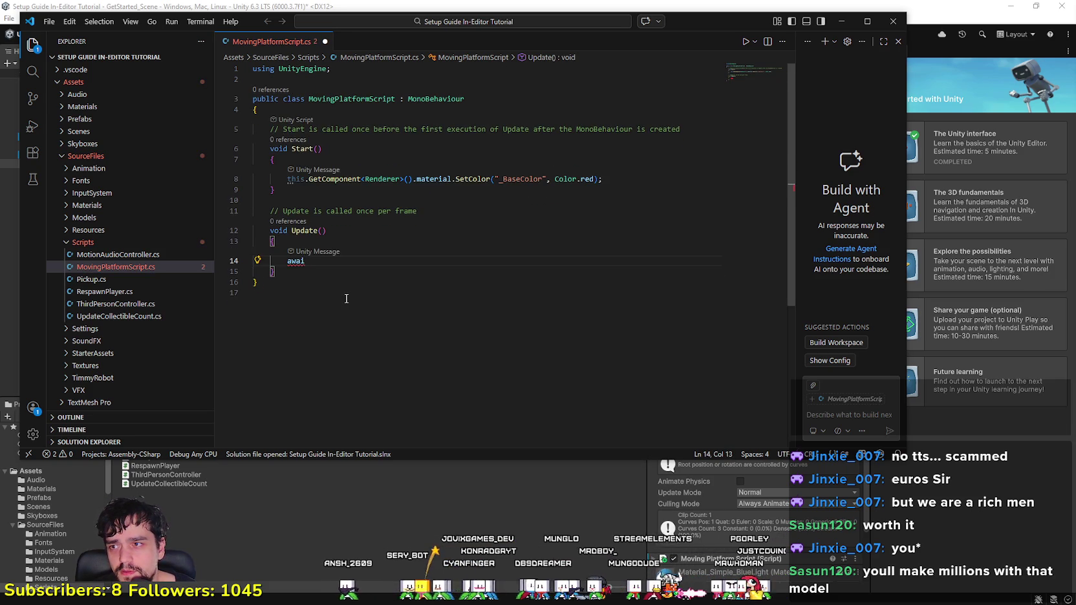
pyautogui.hotkey('ctrl', 'z')
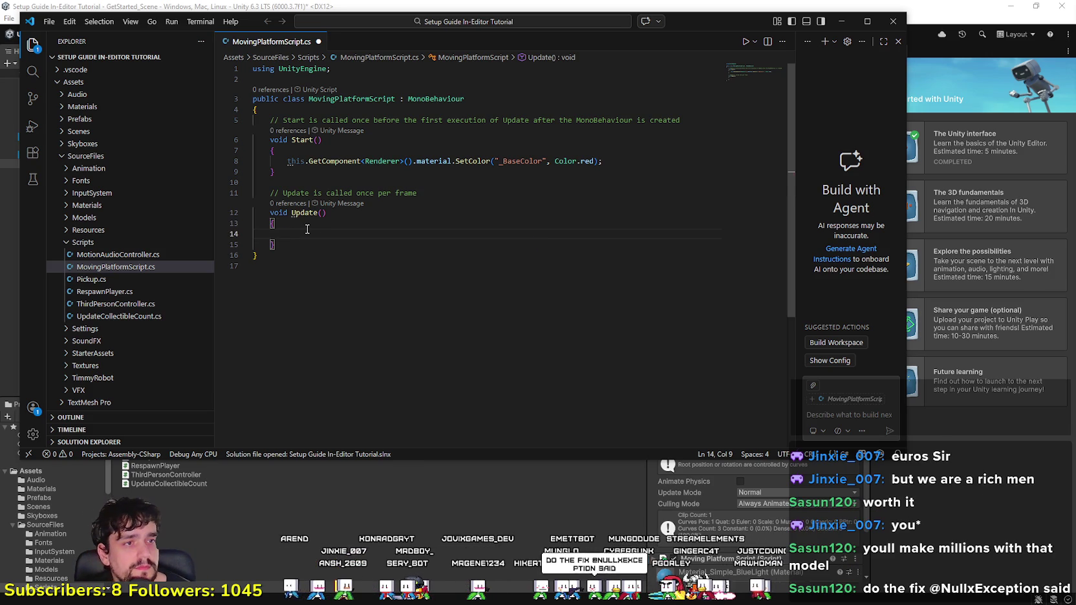
# Step: Try out if-conditions using Time and Timer in Update, then clear them
pyautogui.write('if t')
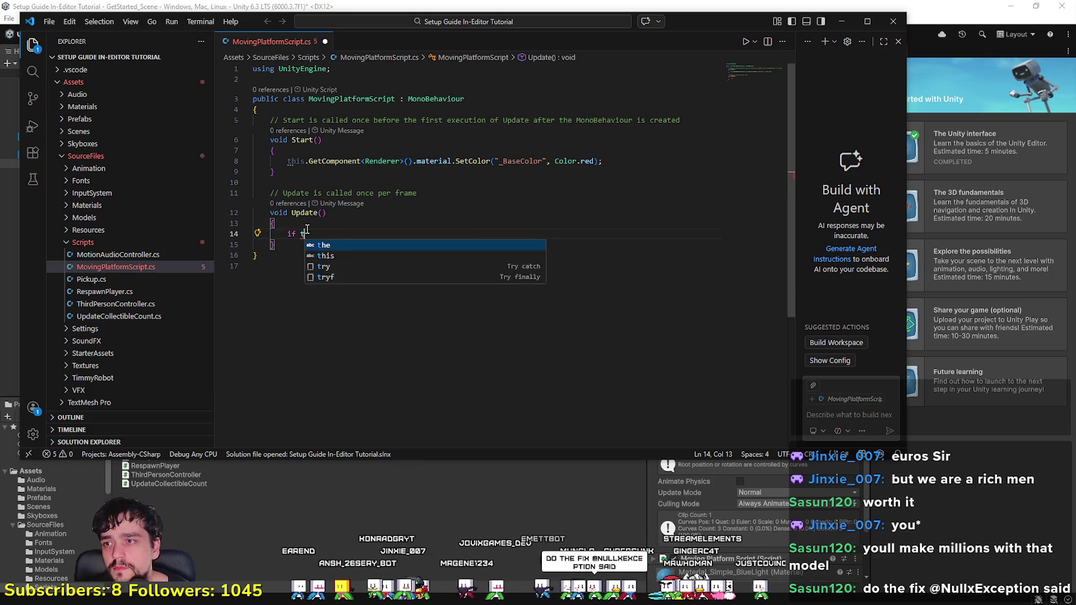
pyautogui.press('BackSpace')
pyautogui.write('Time')
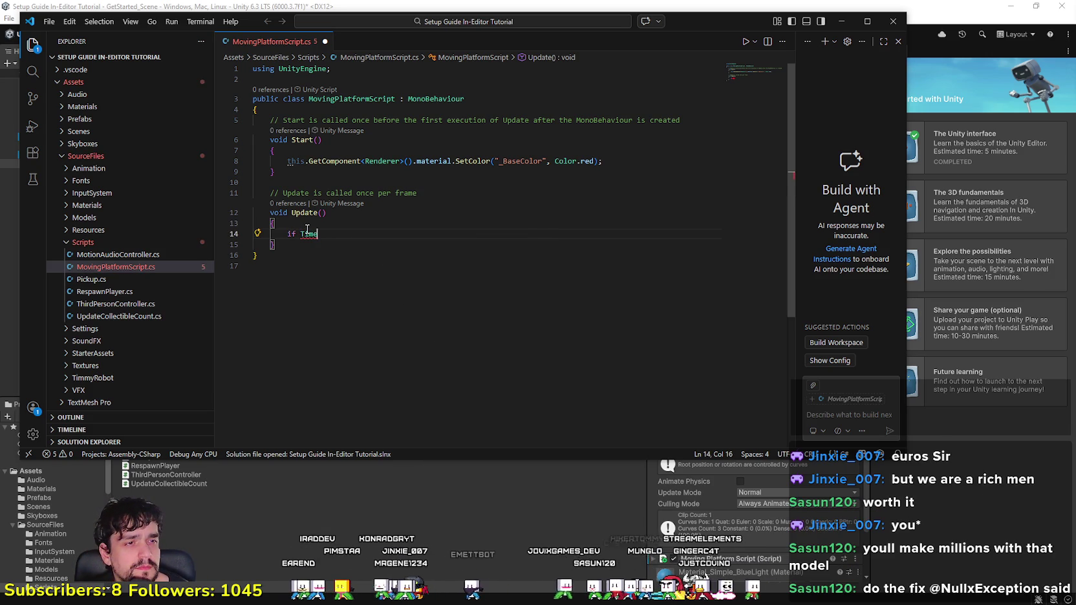
pyautogui.press('BackSpace')
pyautogui.press('BackSpace')
pyautogui.press('BackSpace')
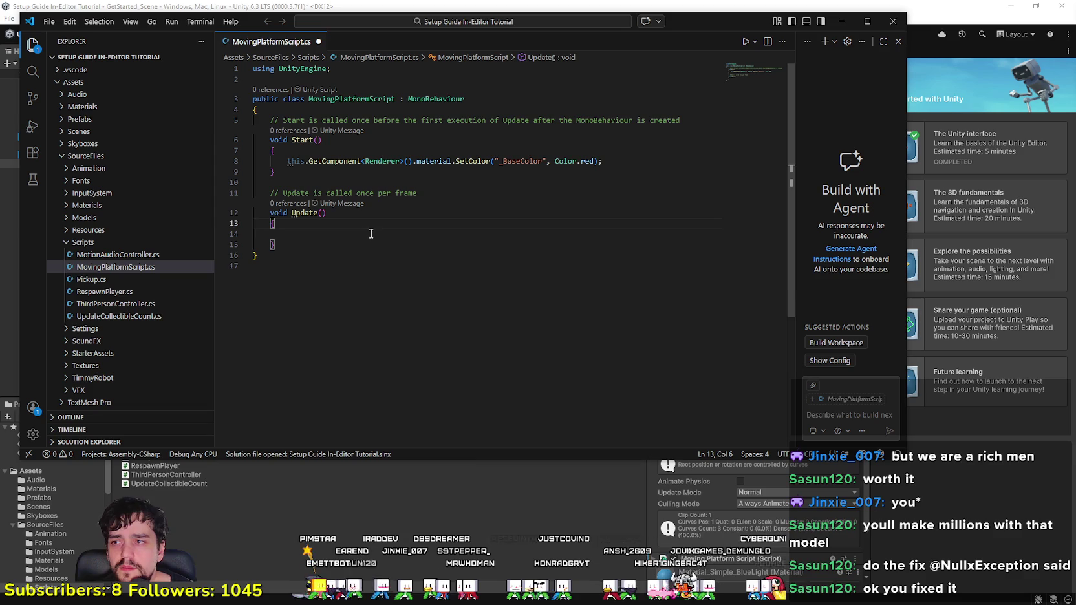
pyautogui.write('if ')
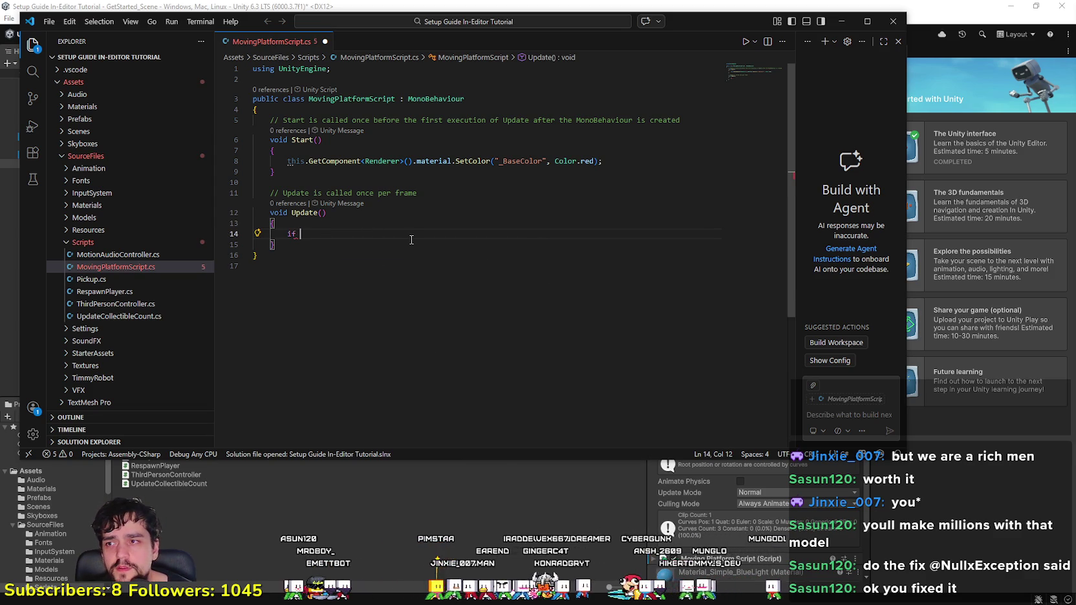
pyautogui.write('this.')
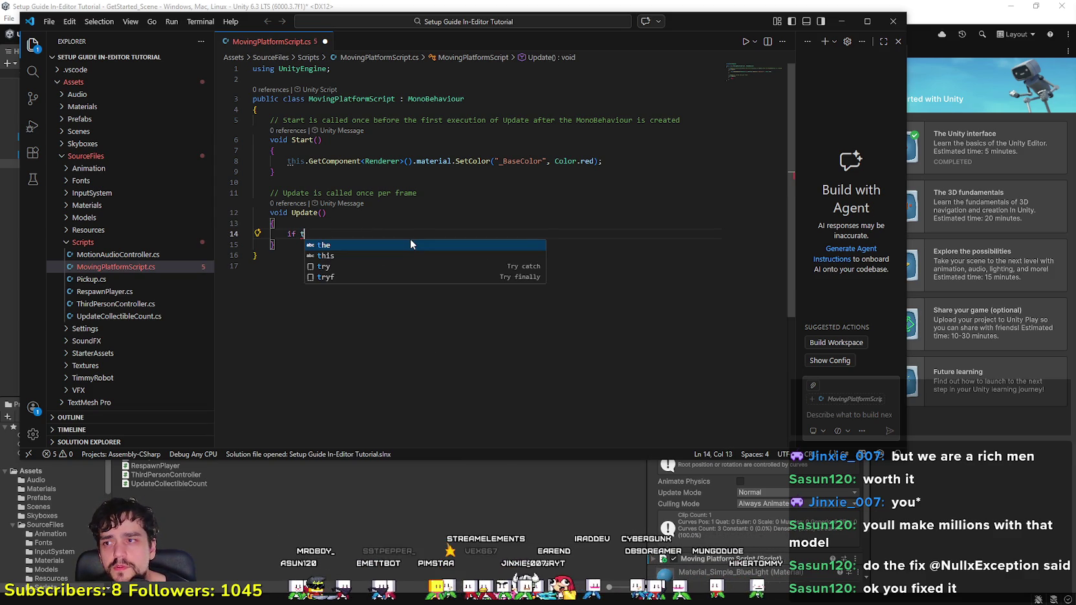
pyautogui.press('BackSpace')
pyautogui.press('BackSpace')
pyautogui.press('BackSpace')
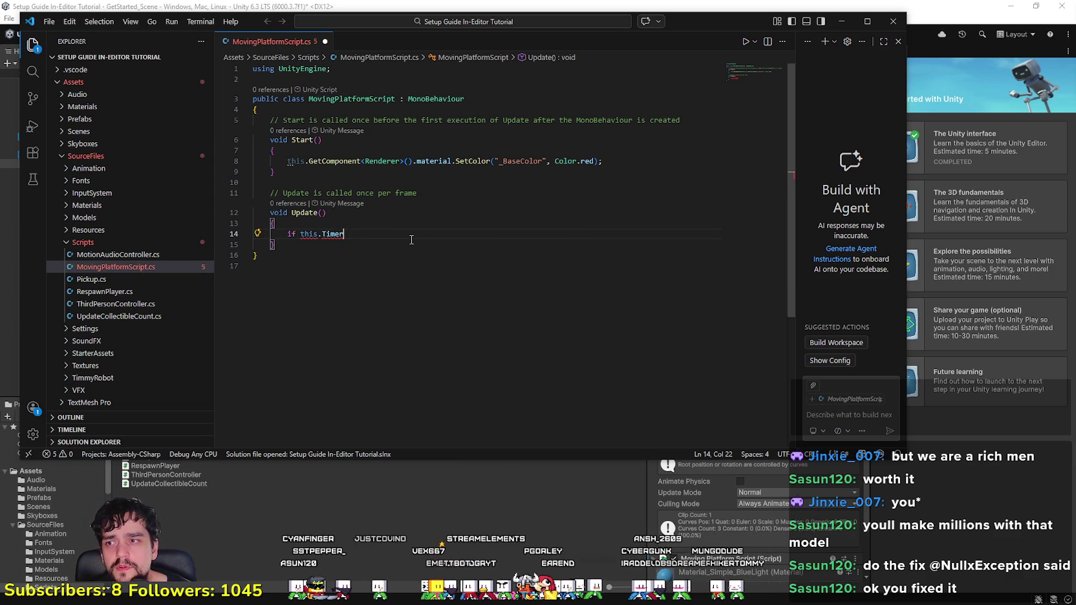
pyautogui.press('BackSpace')
pyautogui.write('Timer')
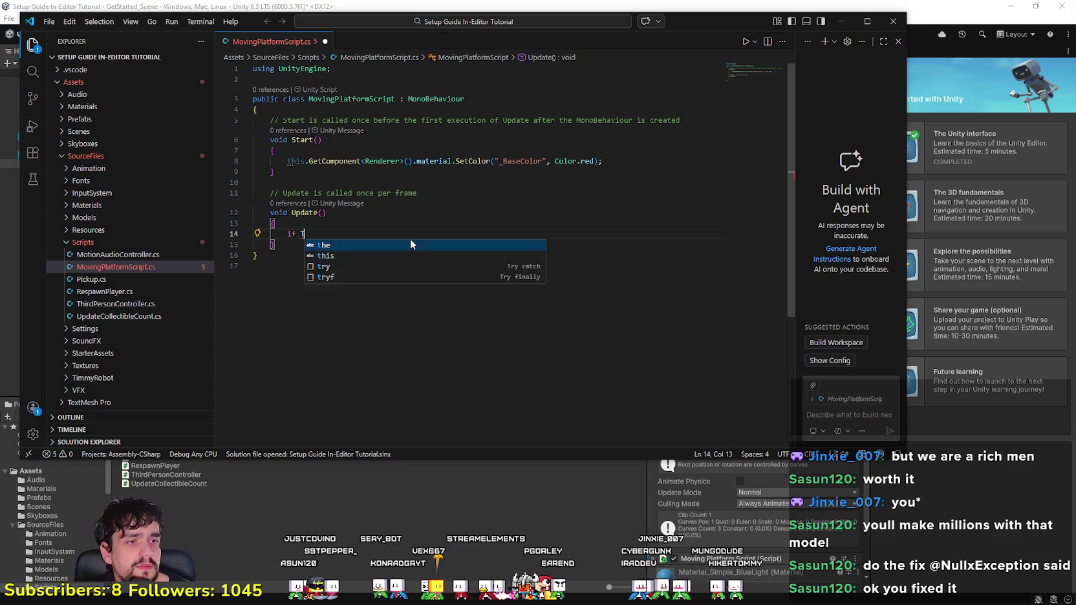
pyautogui.press('BackSpace')
pyautogui.press('BackSpace')
pyautogui.press('BackSpace')
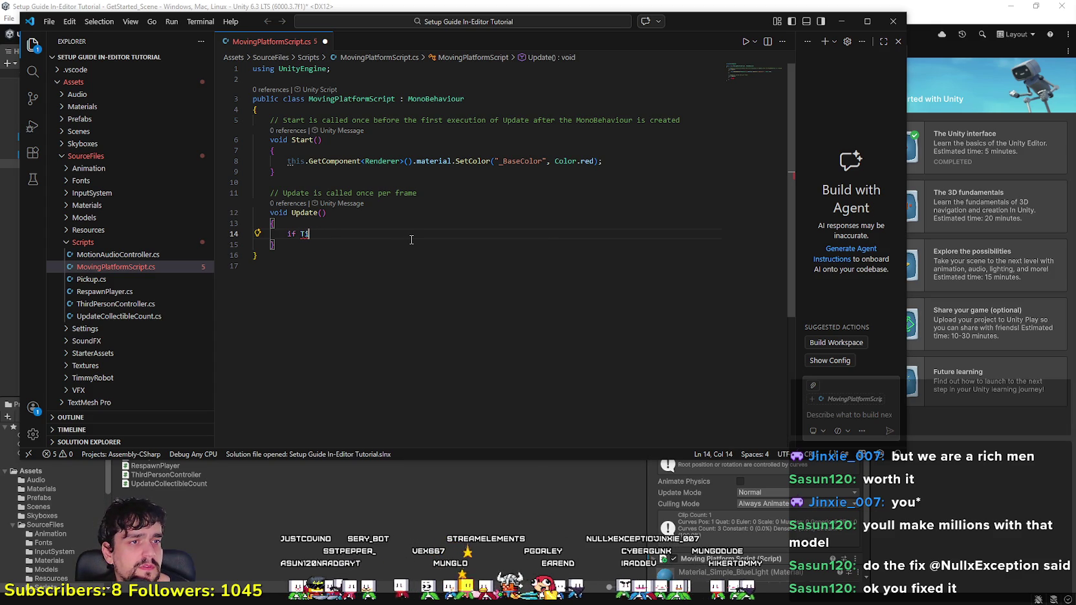
pyautogui.write('me.')
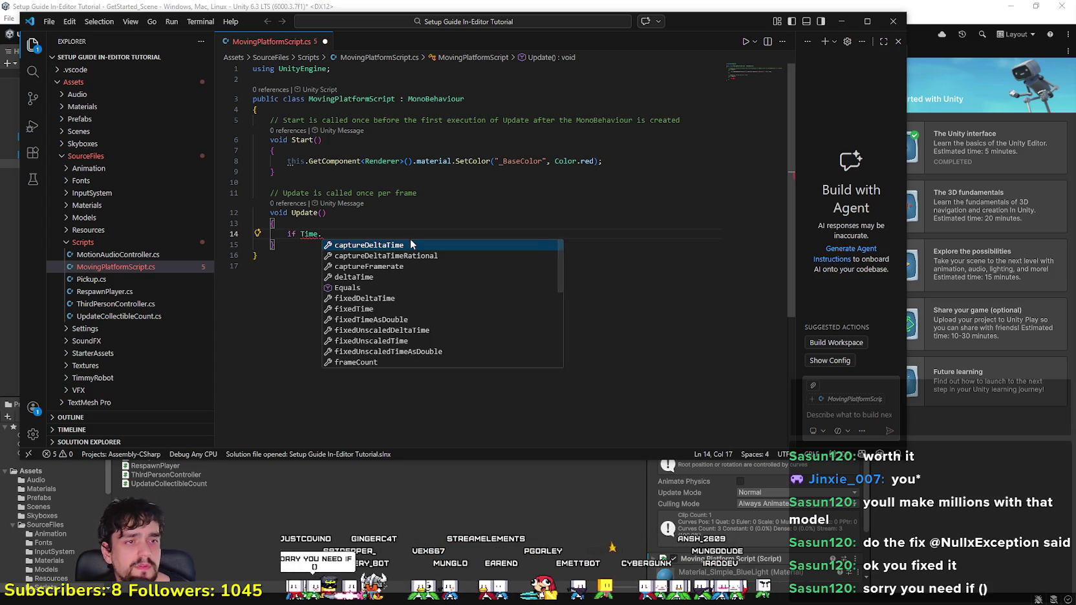
pyautogui.press('BackSpace')
pyautogui.press('BackSpace')
pyautogui.press('BackSpace')
# Step: Write 'if ( Time.elapsed > 1);' in Update and add a blank line above it
pyautogui.write('if ( t')
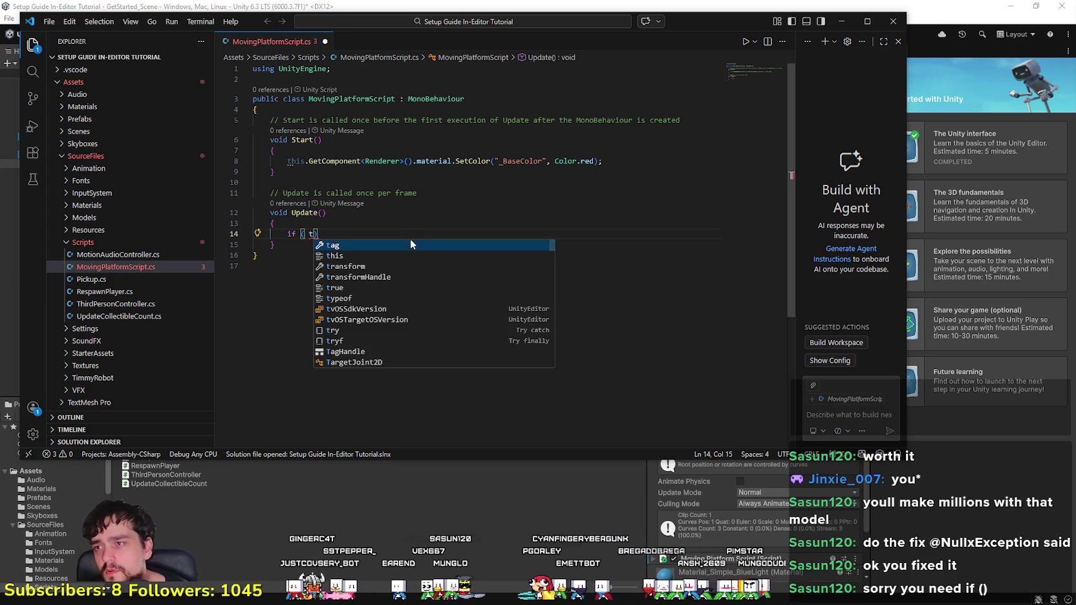
pyautogui.press('BackSpace')
pyautogui.write('Time.ela')
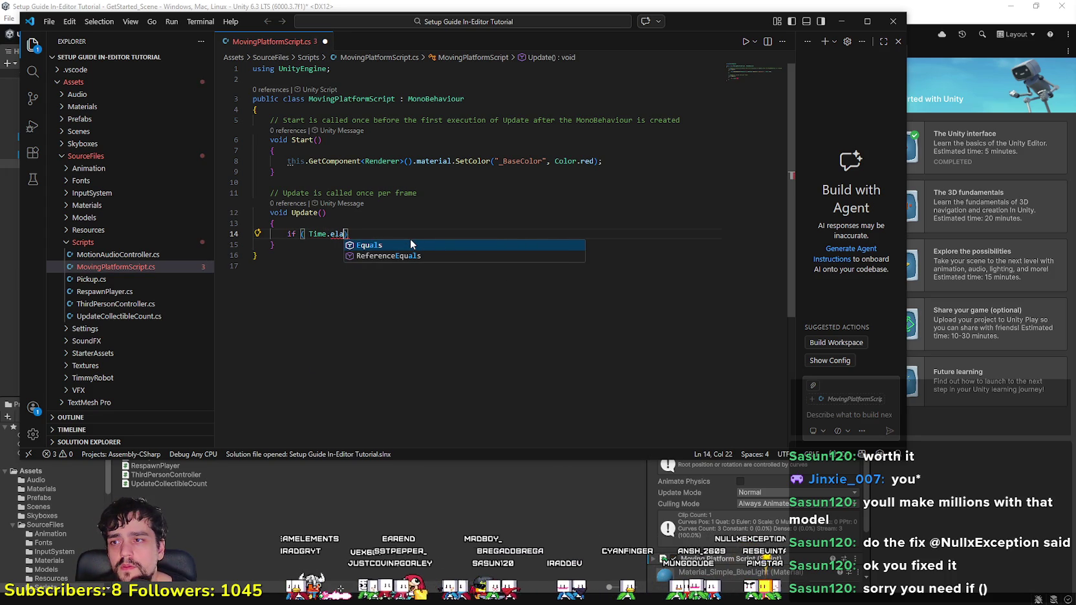
pyautogui.press('BackSpace')
pyautogui.press('BackSpace')
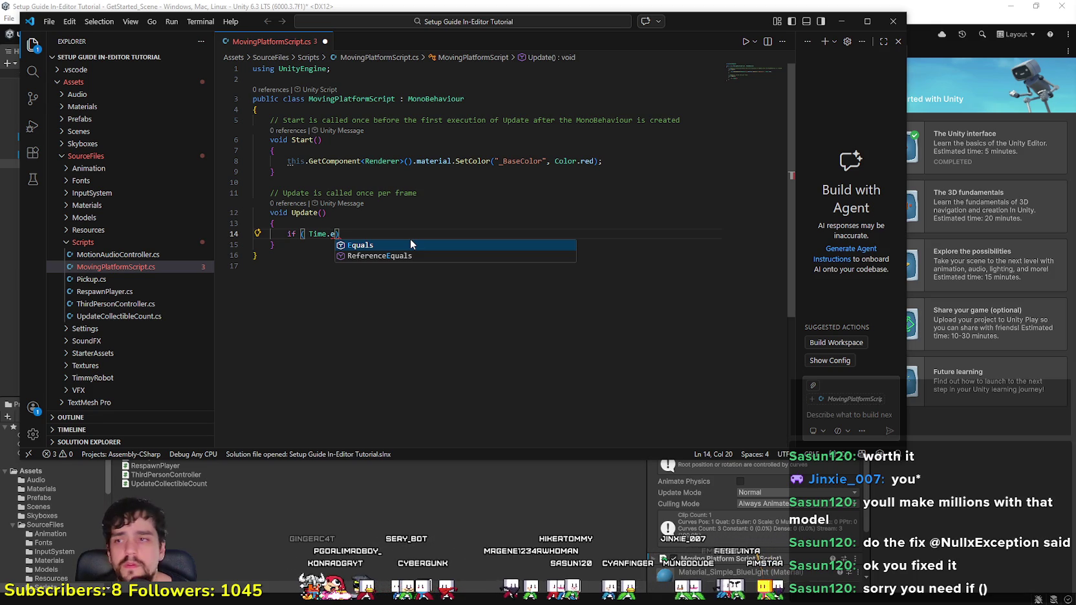
pyautogui.write('lap')
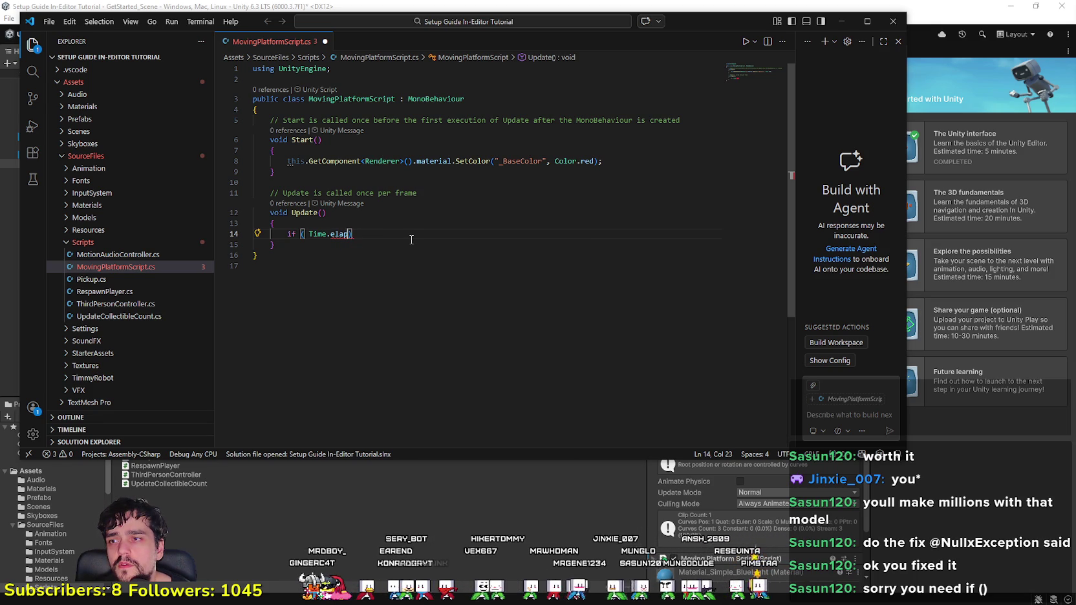
pyautogui.write('sed')
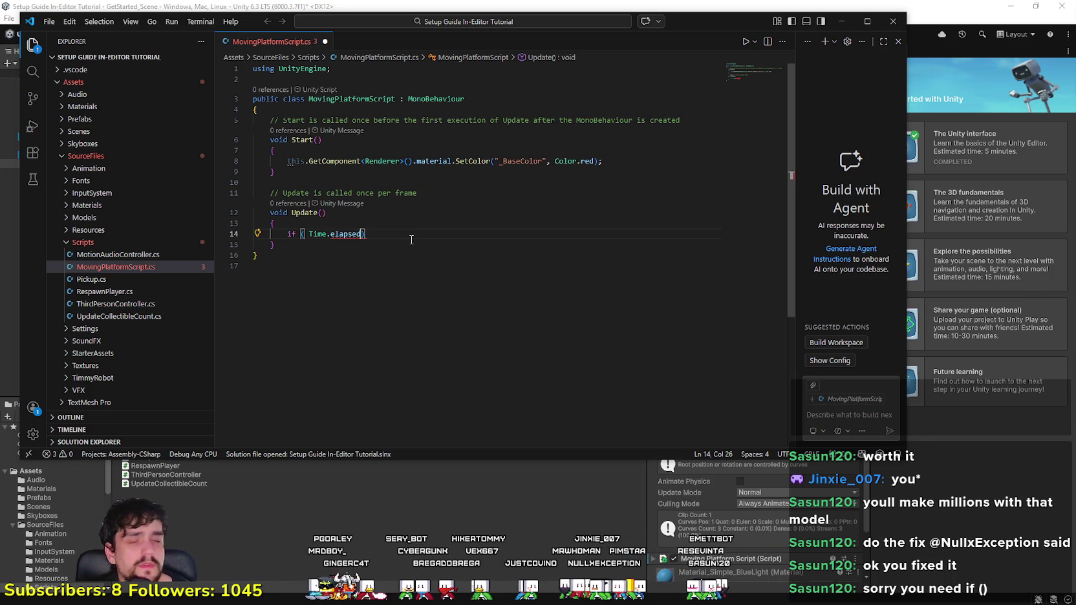
pyautogui.write(' >')
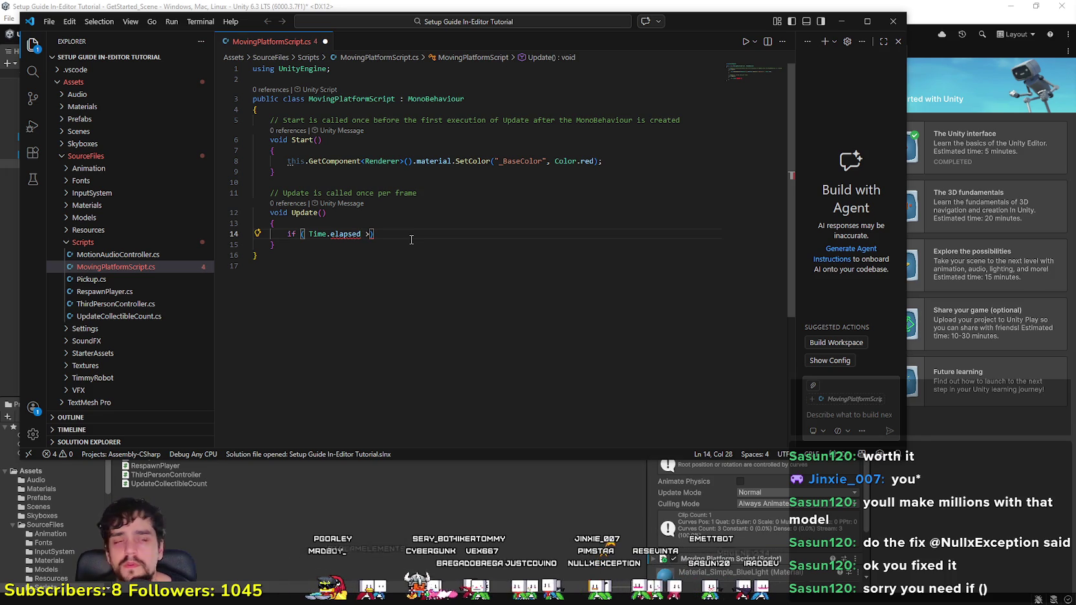
pyautogui.write(' 1')
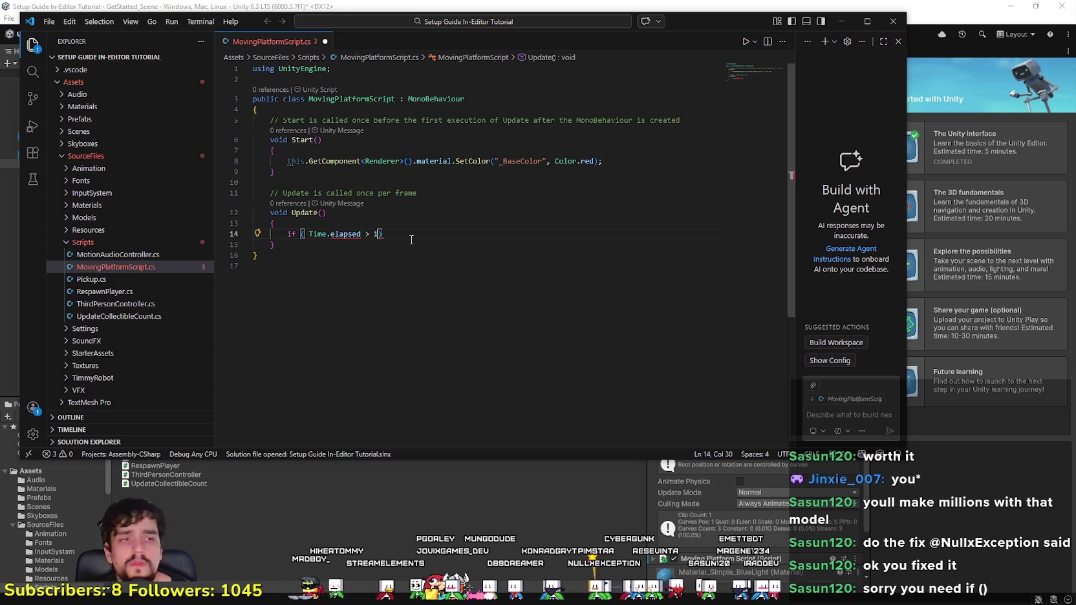
pyautogui.write(';')
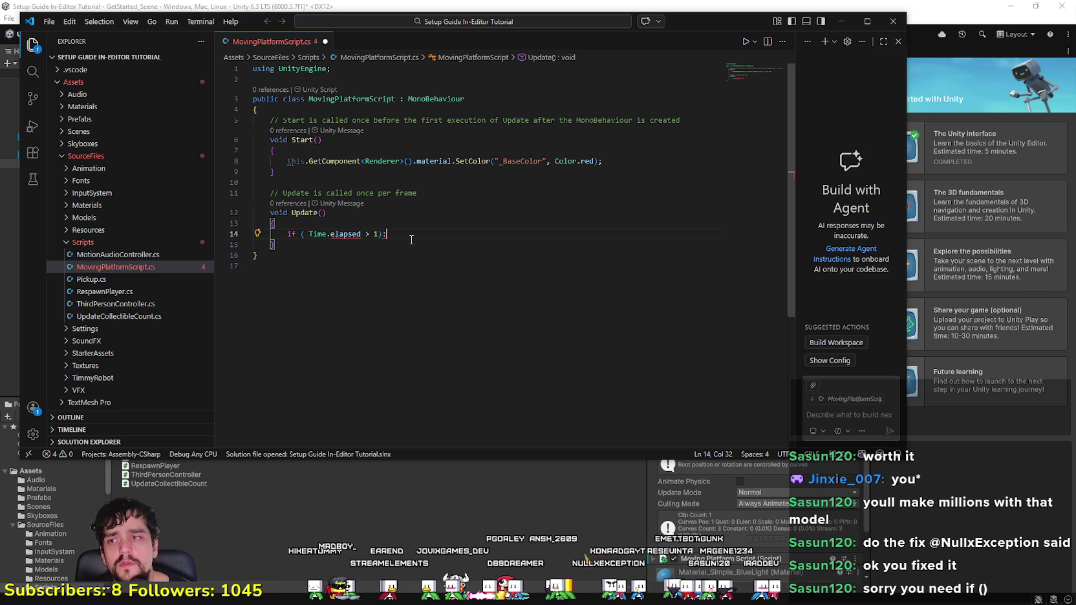
pyautogui.press('BackSpace')
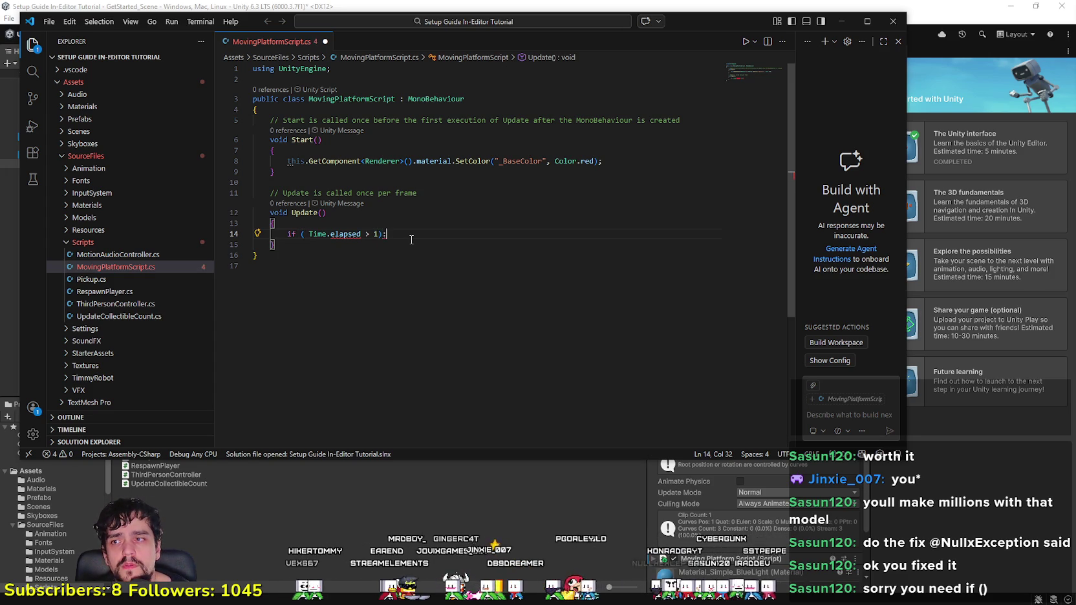
pyautogui.write('L;')
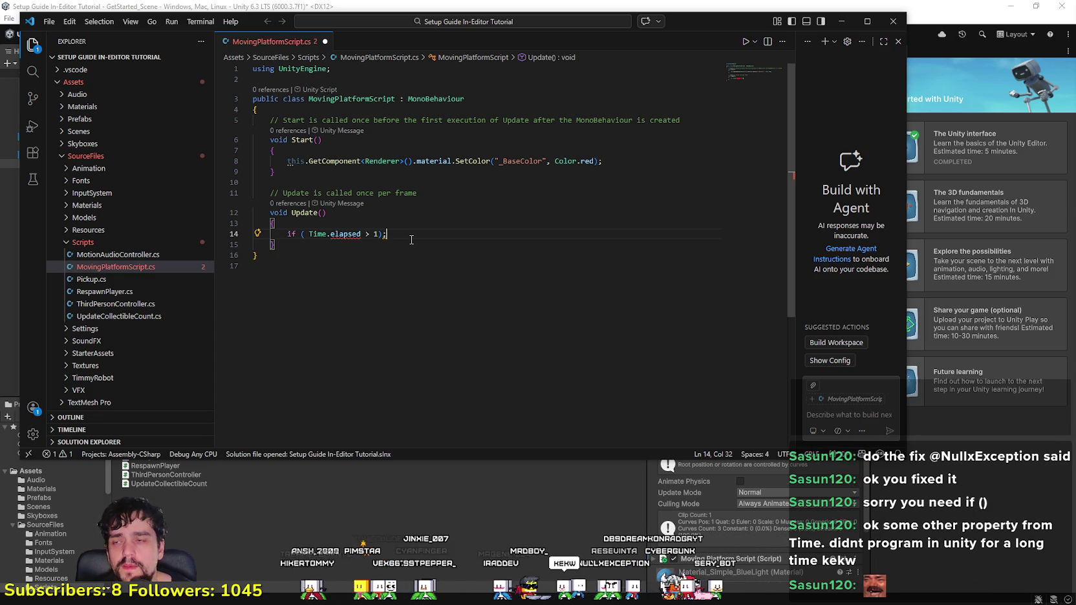
pyautogui.click(327, 226)
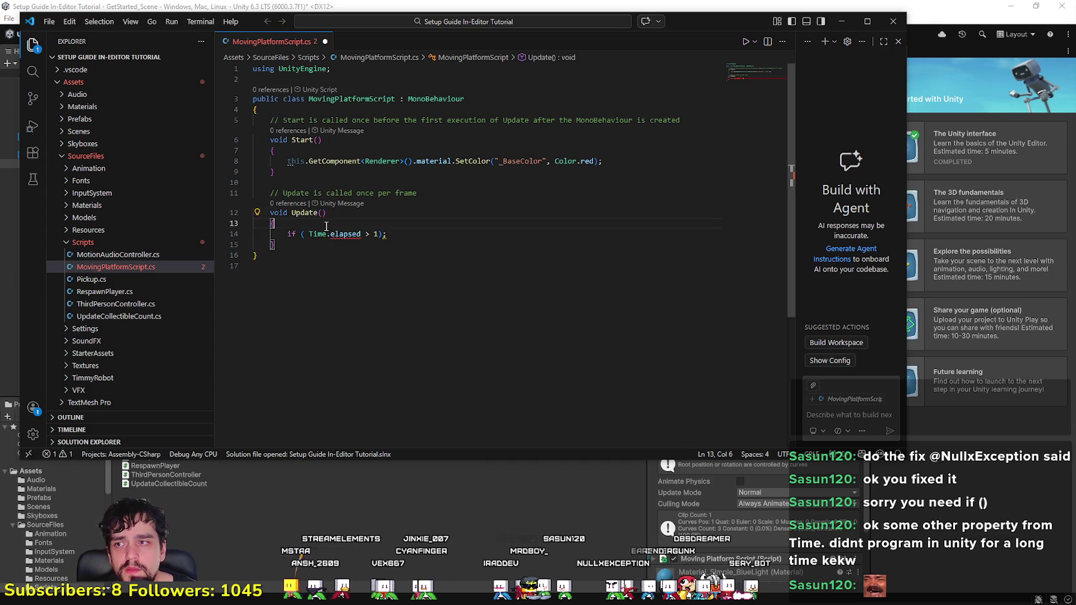
pyautogui.press('Return')
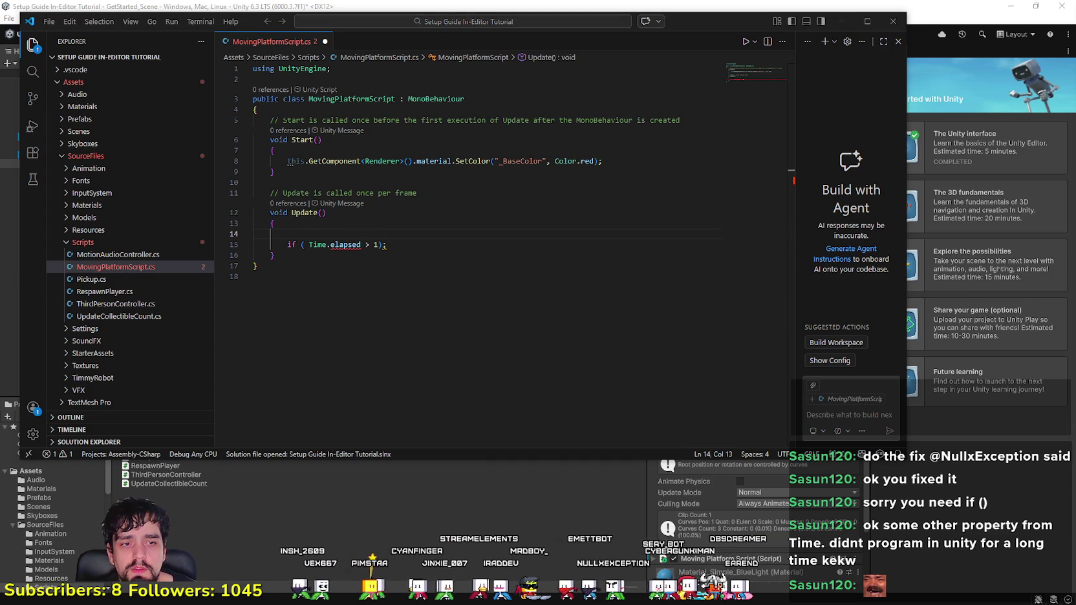
# Step: Copy the var declaration example from the Unity Material documentation page
pyautogui.hotkey('alt', 'Tab')
pyautogui.moveTo(723, 309); pyautogui.dragTo(785, 309)
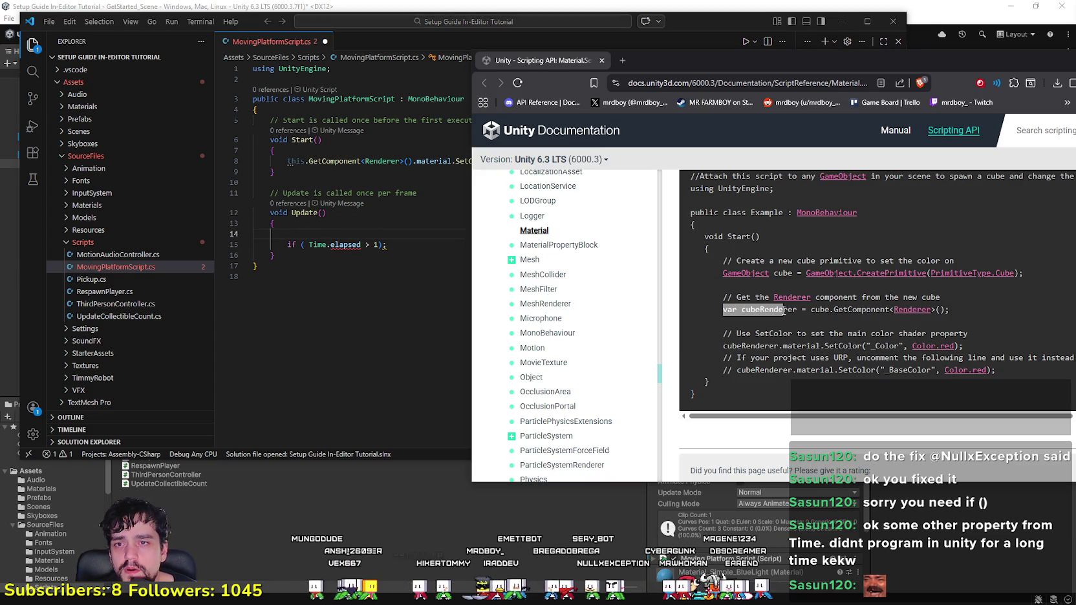
pyautogui.hotkey('alt', 'Tab')
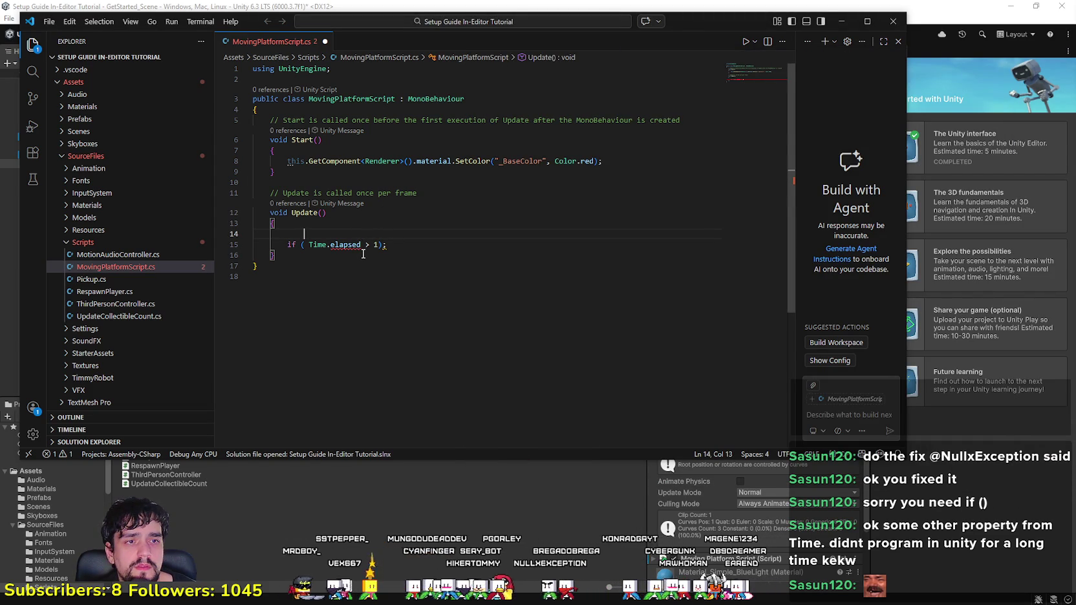
# Step: Write 'var Timer_ : Time = Time.time' on the empty line above the if statement
pyautogui.moveTo(304, 234); pyautogui.dragTo(287, 236)
pyautogui.write('var Tim')
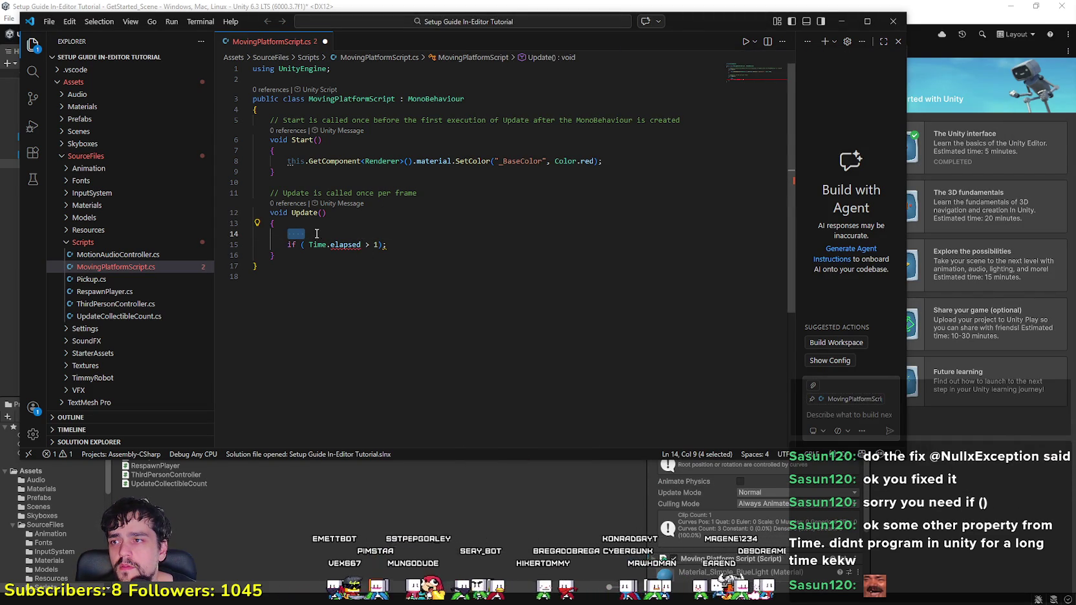
pyautogui.write('er ;')
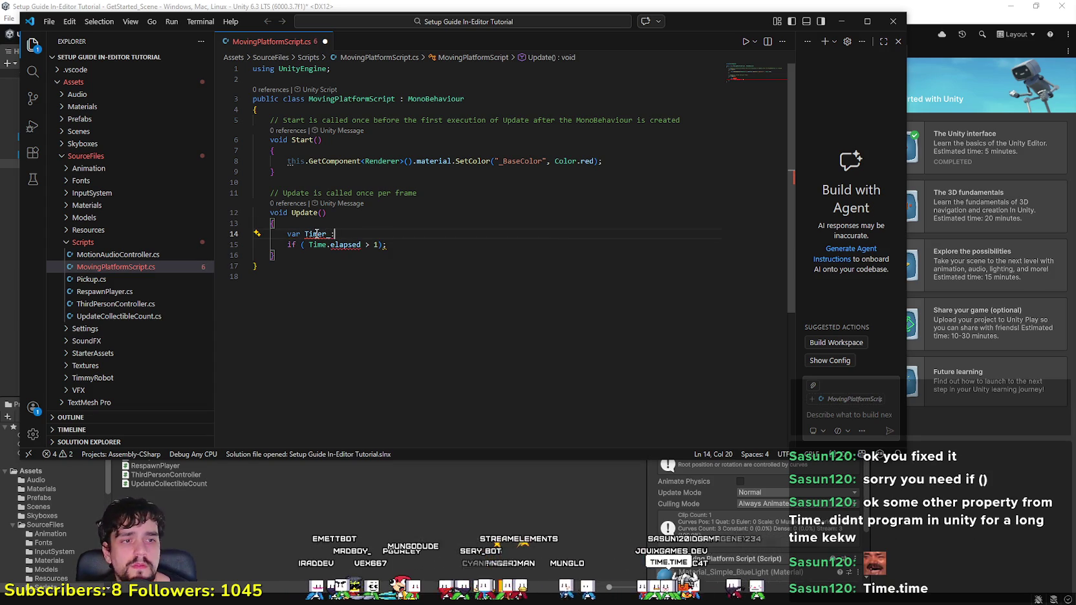
pyautogui.write(' Time ')
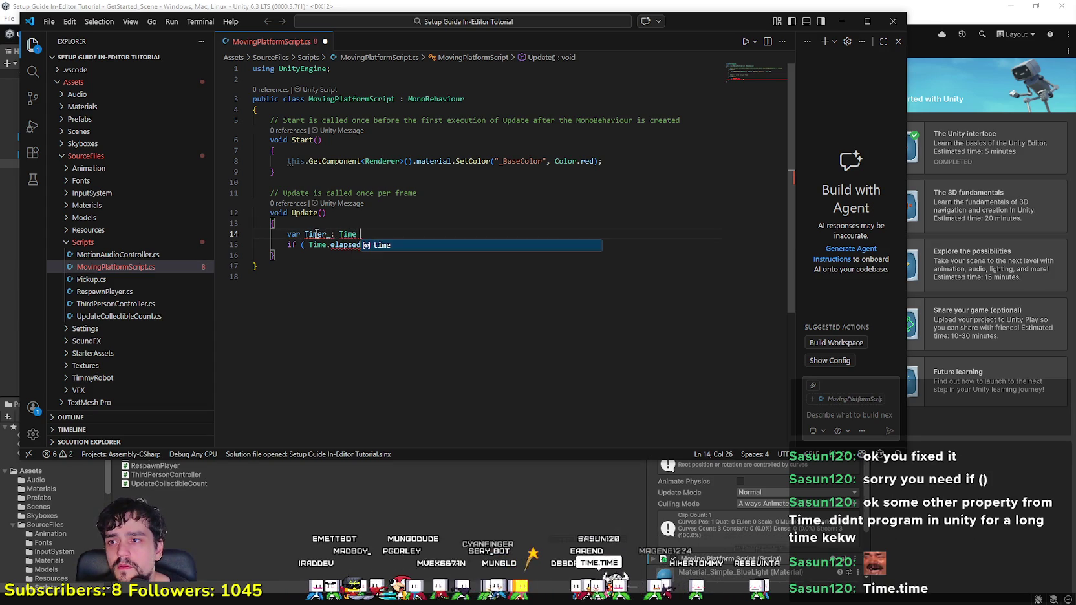
pyautogui.write('= ne')
pyautogui.press('BackSpace')
pyautogui.press('BackSpace')
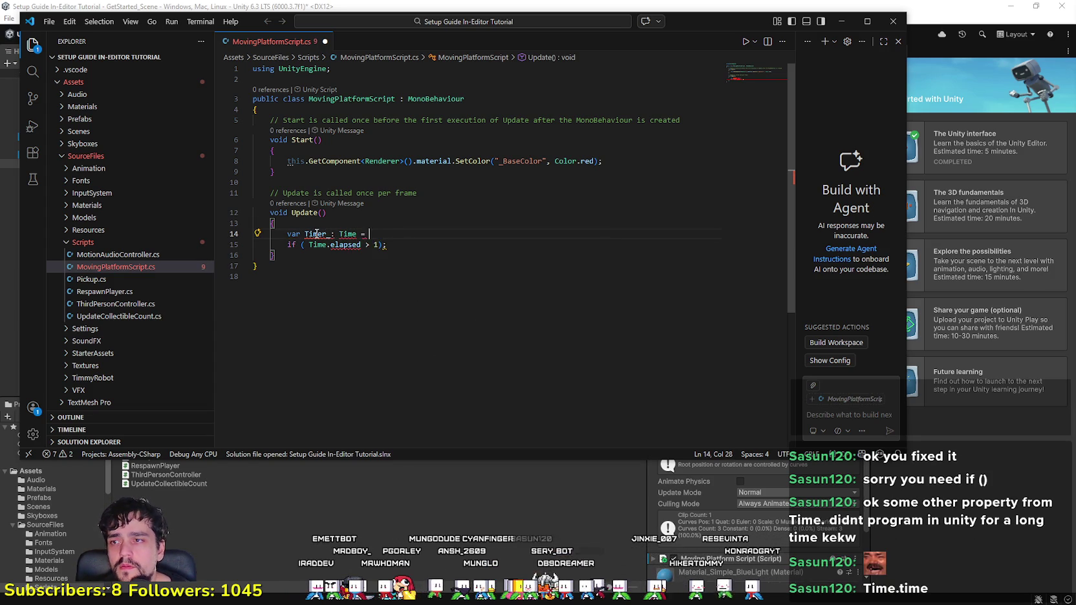
pyautogui.write('Time.new')
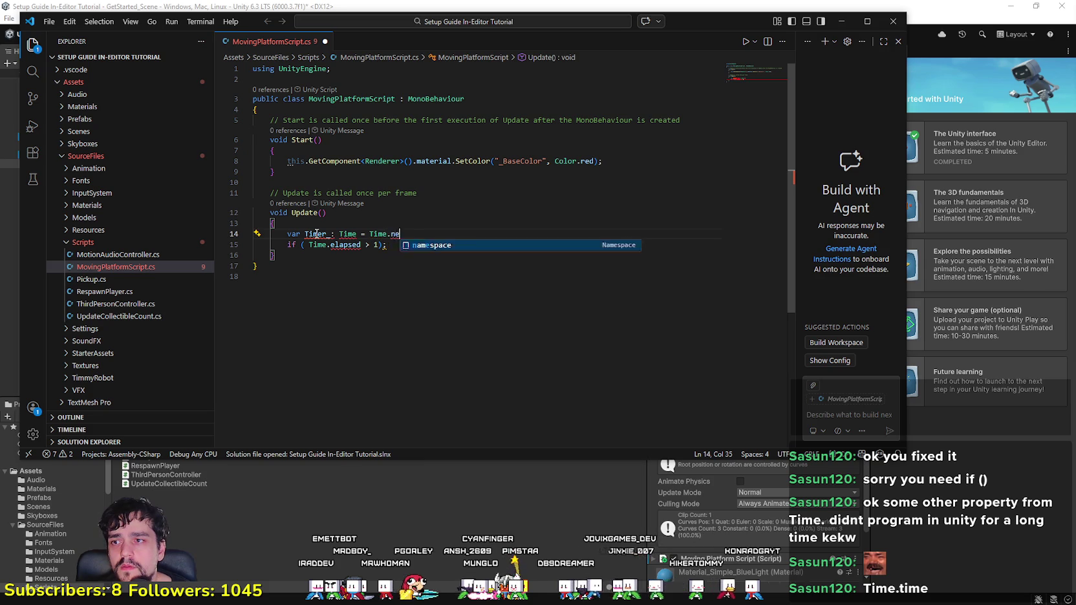
pyautogui.write(';')
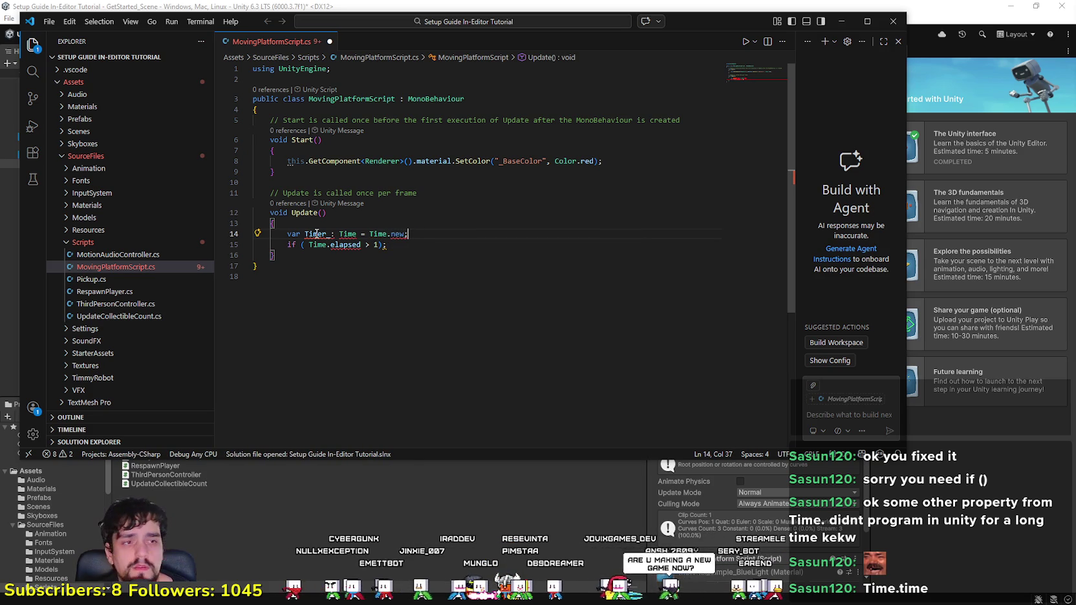
pyautogui.press('BackSpace')
pyautogui.press('BackSpace')
pyautogui.press('BackSpace')
pyautogui.hotkey('ctrl', 'space')
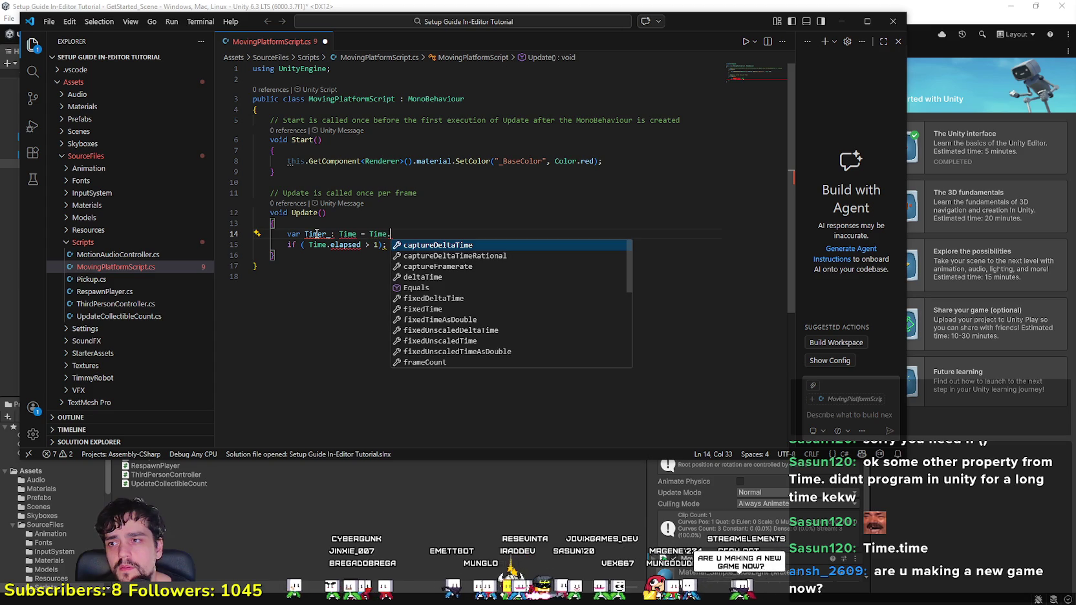
pyautogui.press('Down')
pyautogui.press('Down')
pyautogui.press('Down')
pyautogui.press('Down')
pyautogui.press('Down')
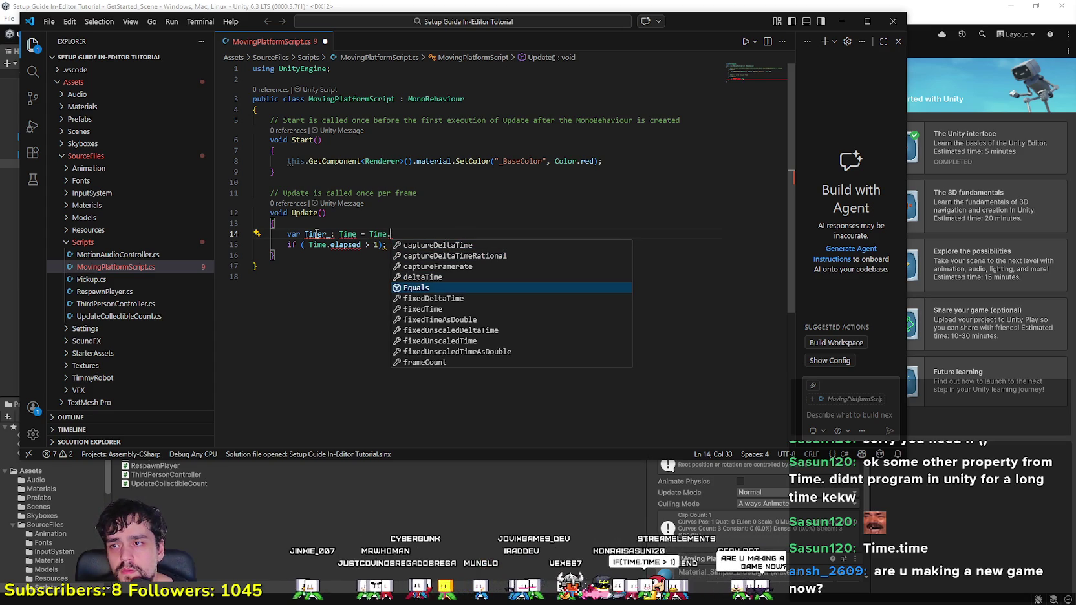
pyautogui.press('Down')
pyautogui.press('Down')
pyautogui.press('Down')
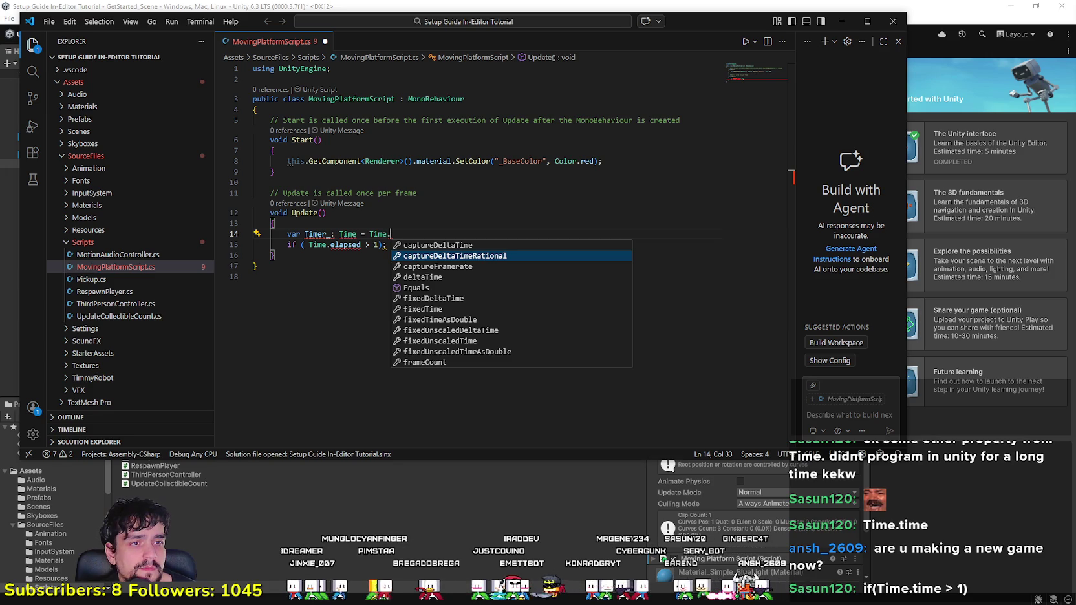
pyautogui.press('Escape')
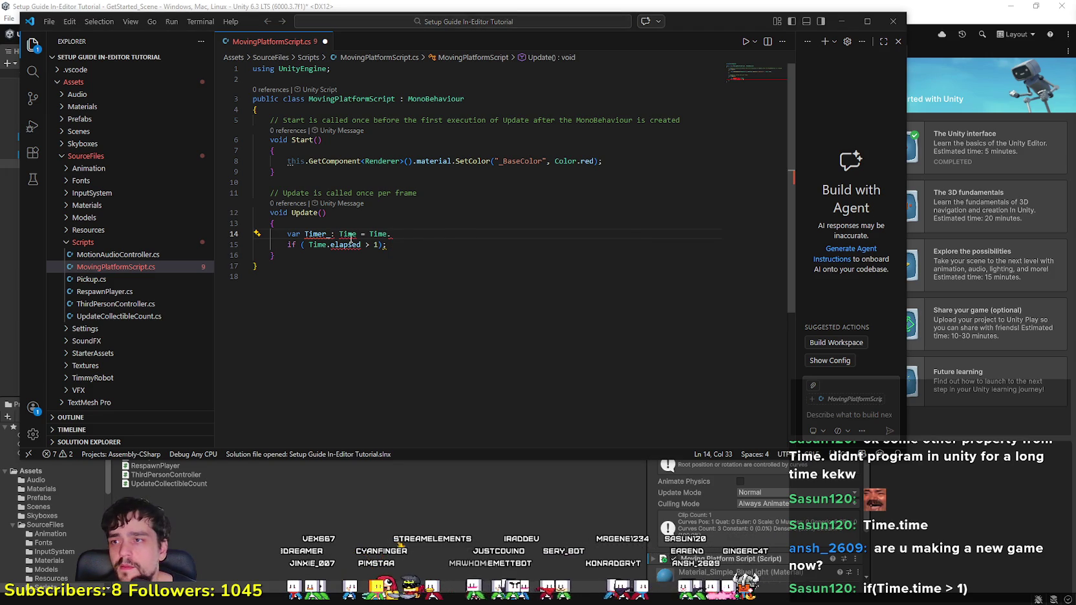
pyautogui.write('time')
pyautogui.press('Escape')
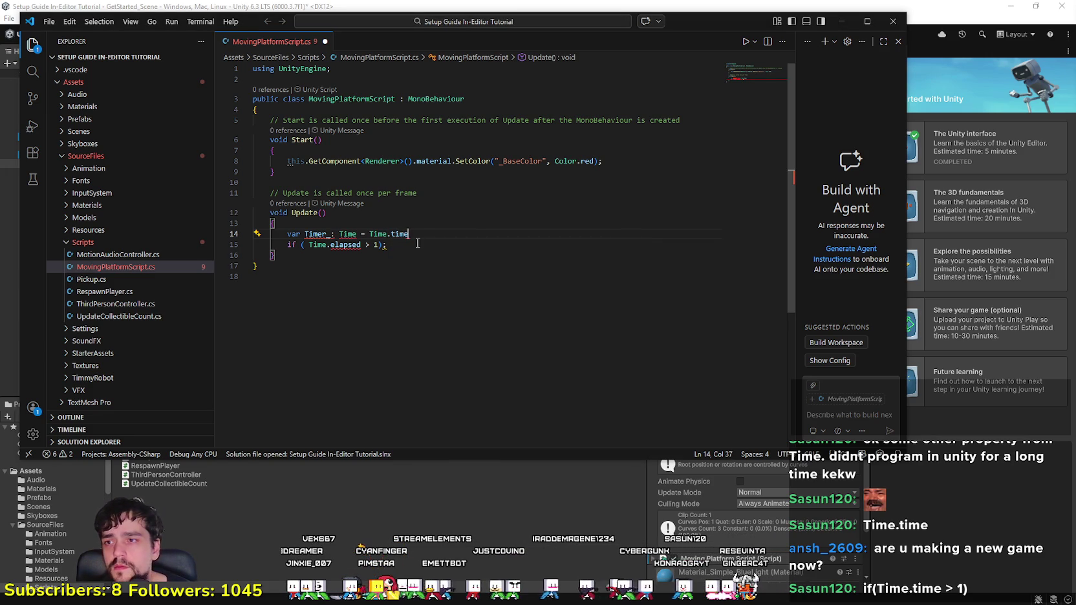
pyautogui.click(474, 279)
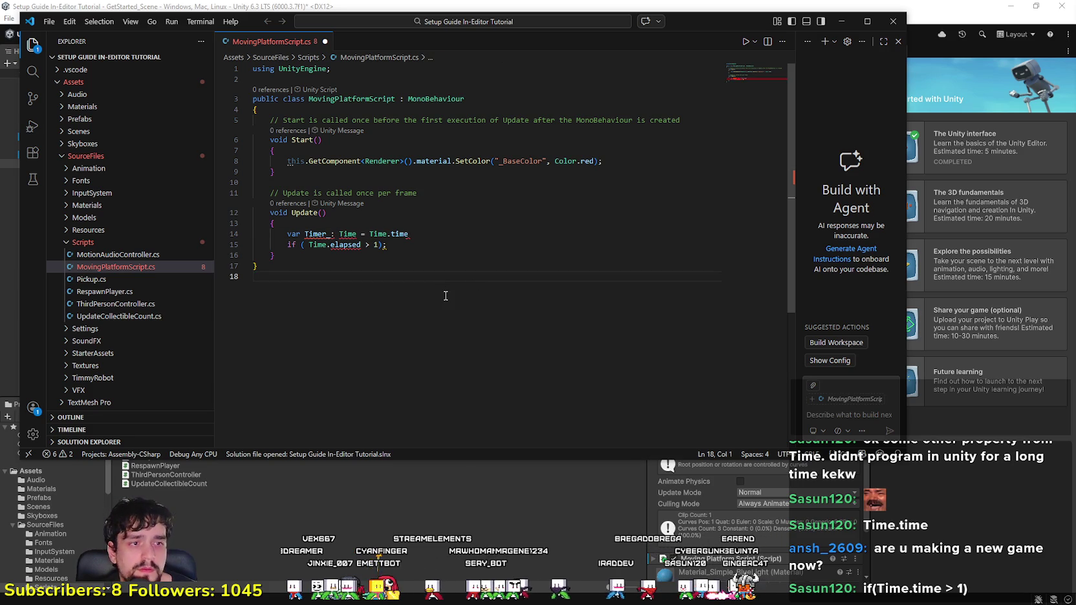
# Step: Replace Time.elapsed in the if condition with the Timer_ variable
pyautogui.doubleClick(316, 234)
pyautogui.write('Timer')
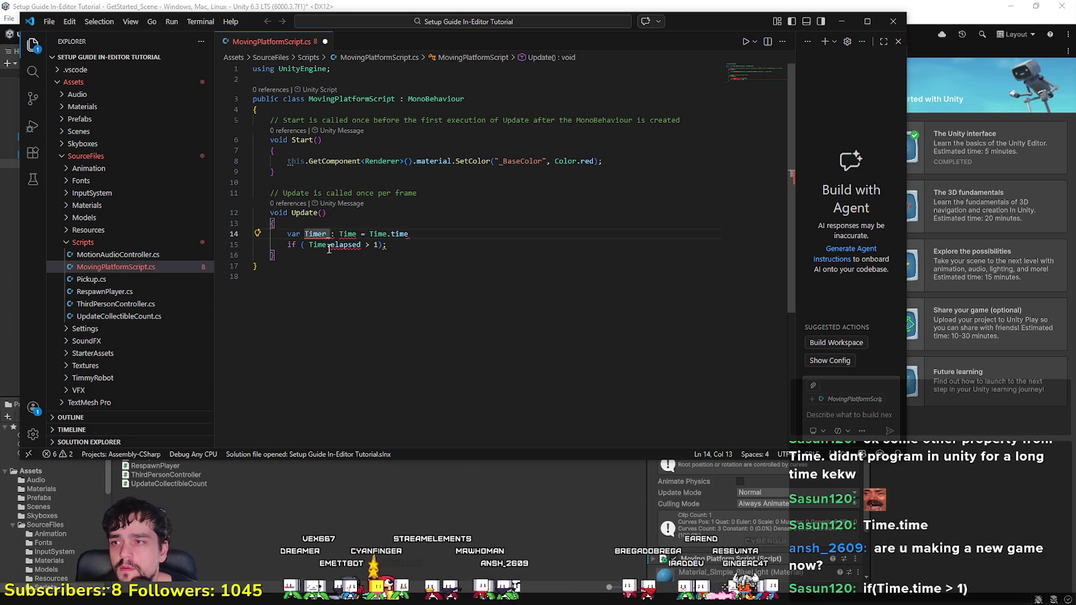
pyautogui.moveTo(361, 245)
pyautogui.mouseDown()
pyautogui.moveTo(308, 244)
pyautogui.moveTo(330, 233)
pyautogui.moveTo(309, 244)
pyautogui.mouseUp()
pyautogui.write('var Timer : Time = Time.time')
pyautogui.hotkey('ctrl', 'z')
pyautogui.hotkey('ctrl', 'c')
pyautogui.hotkey('ctrl', 'v')
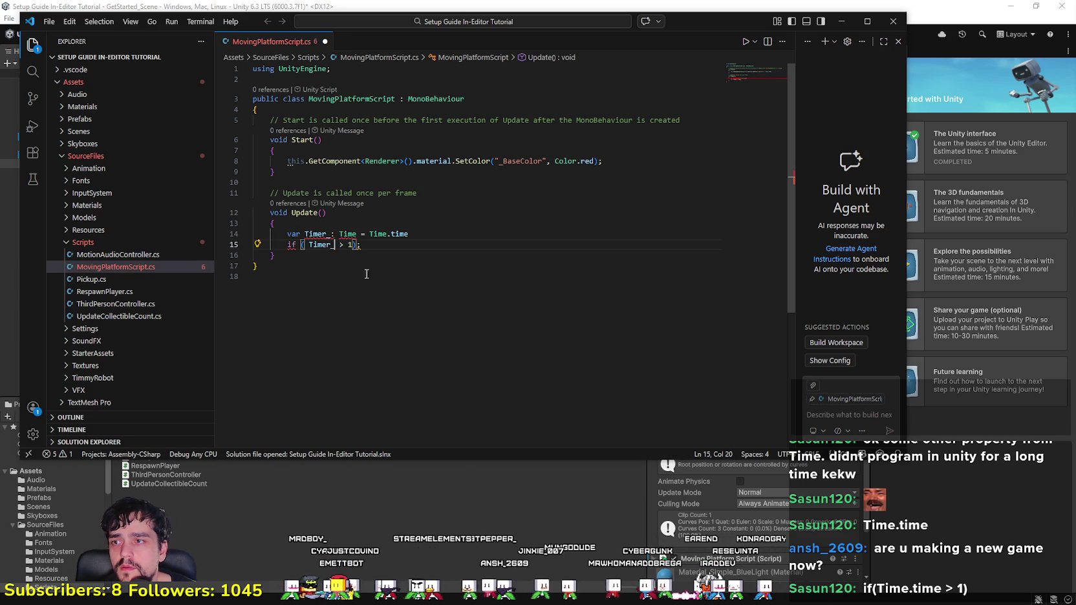
pyautogui.click(401, 245)
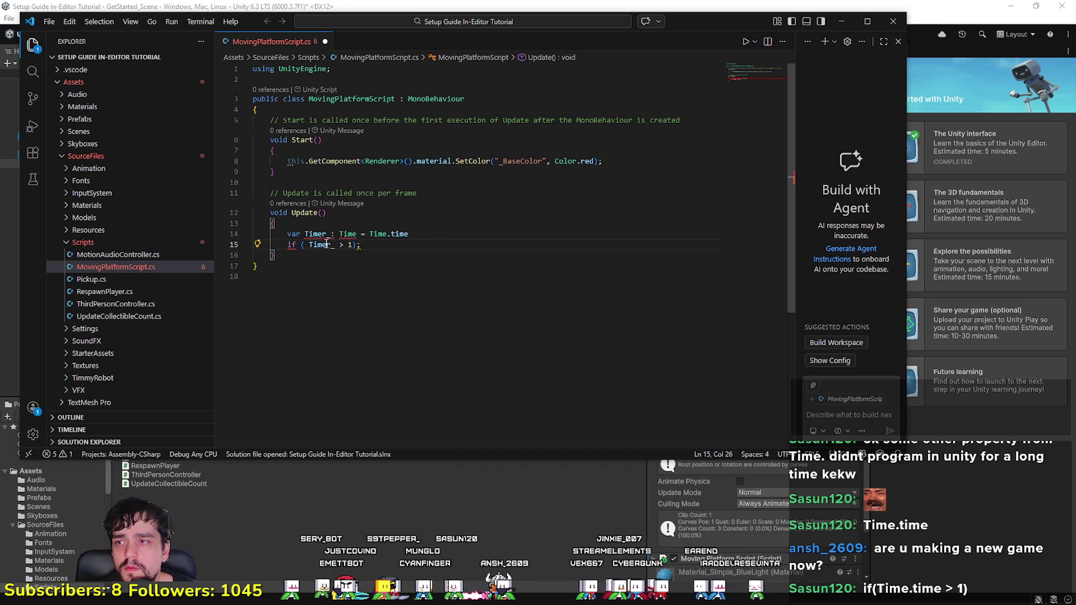
pyautogui.click(399, 207)
# Step: Delete the Timer_ declaration line and change the if condition to Time.time > 1
pyautogui.click(288, 234)
pyautogui.write('##')
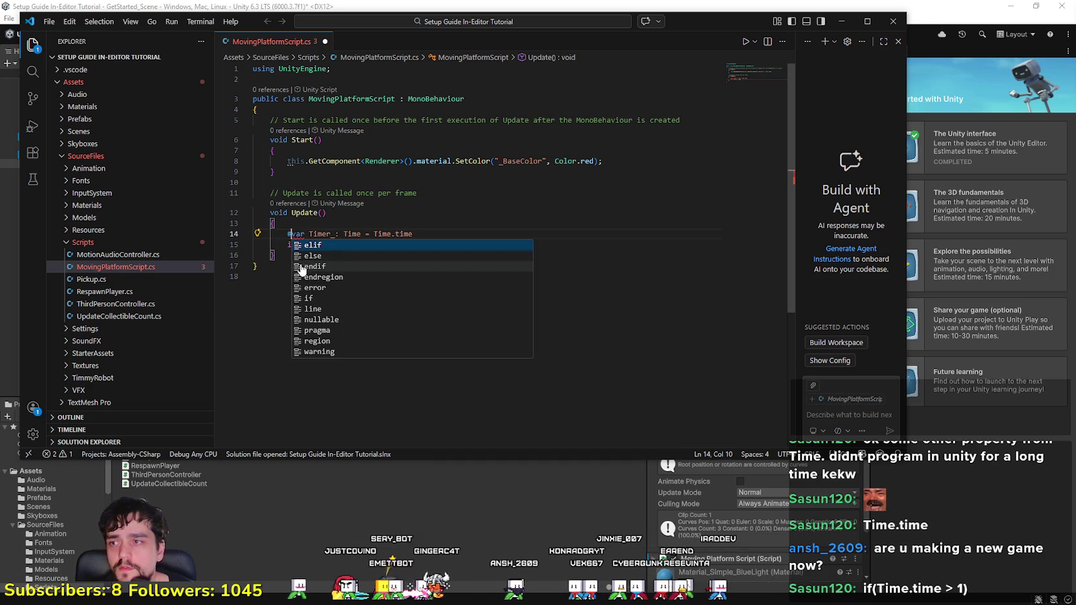
pyautogui.press('Escape')
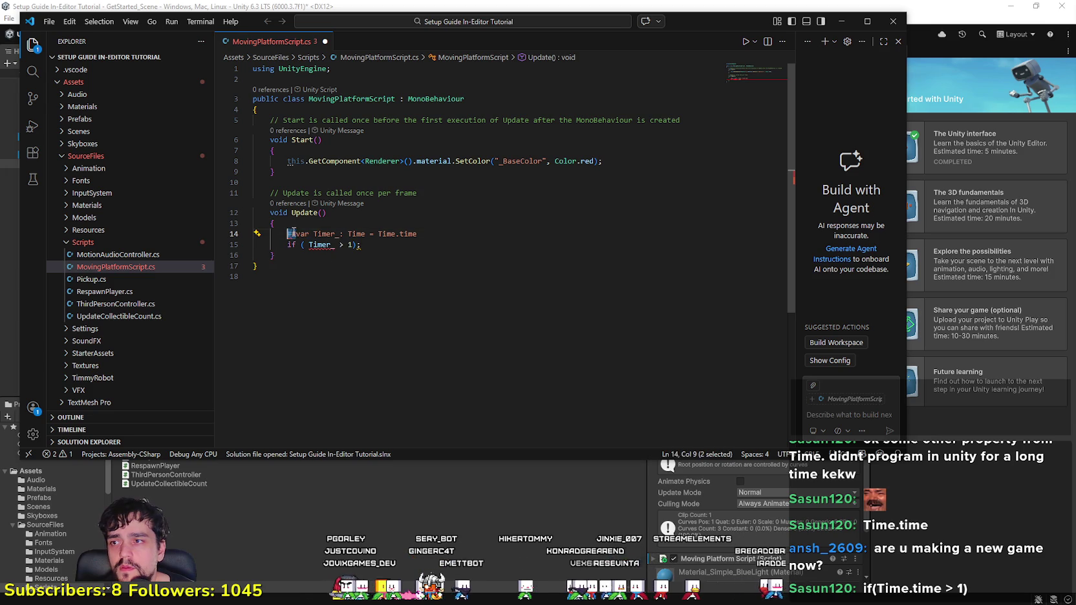
pyautogui.moveTo(418, 234); pyautogui.dragTo(218, 230)
pyautogui.press('BackSpace')
pyautogui.press('BackSpace')
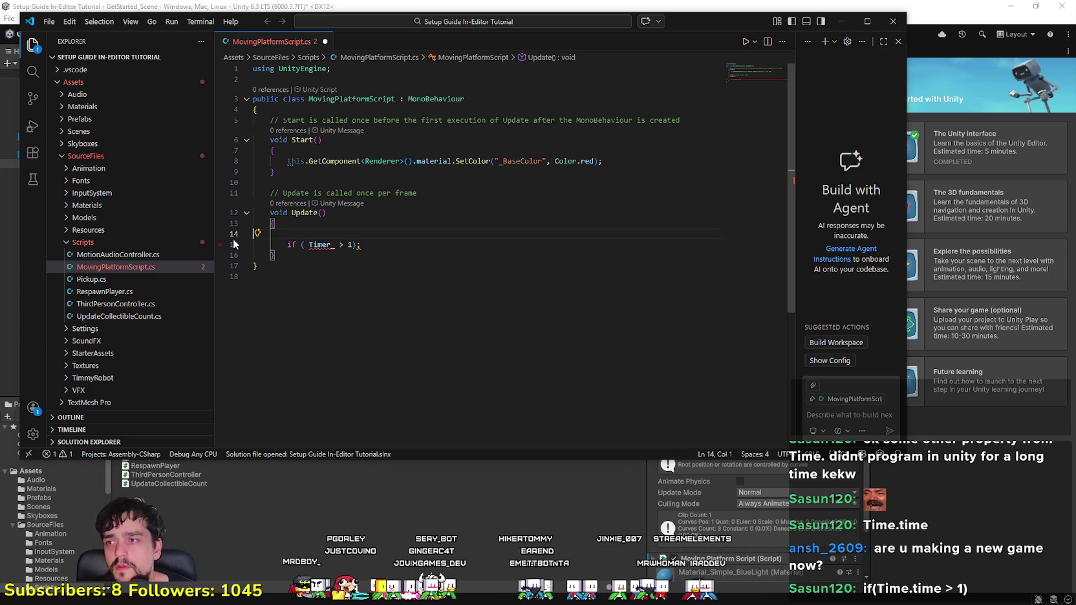
pyautogui.doubleClick(320, 234)
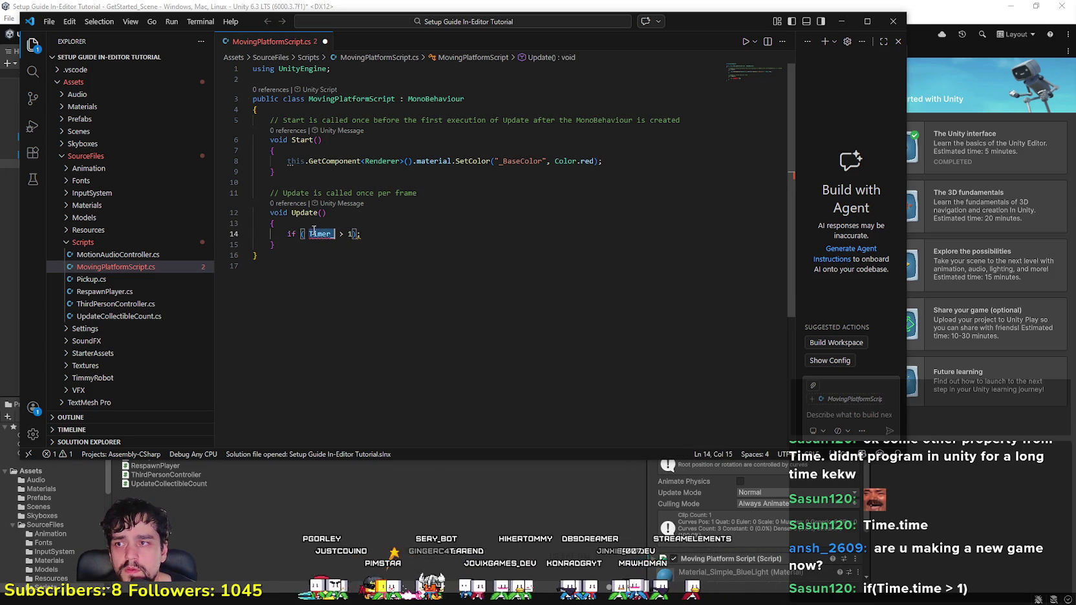
pyautogui.write('t')
pyautogui.press('BackSpace')
pyautogui.write('T')
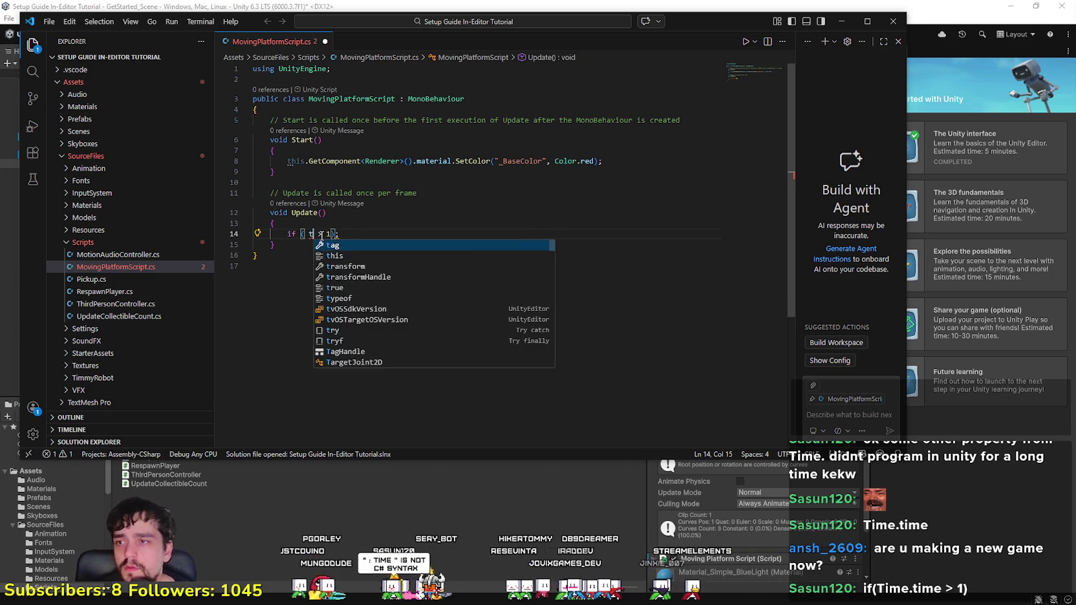
pyautogui.write('ime.time')
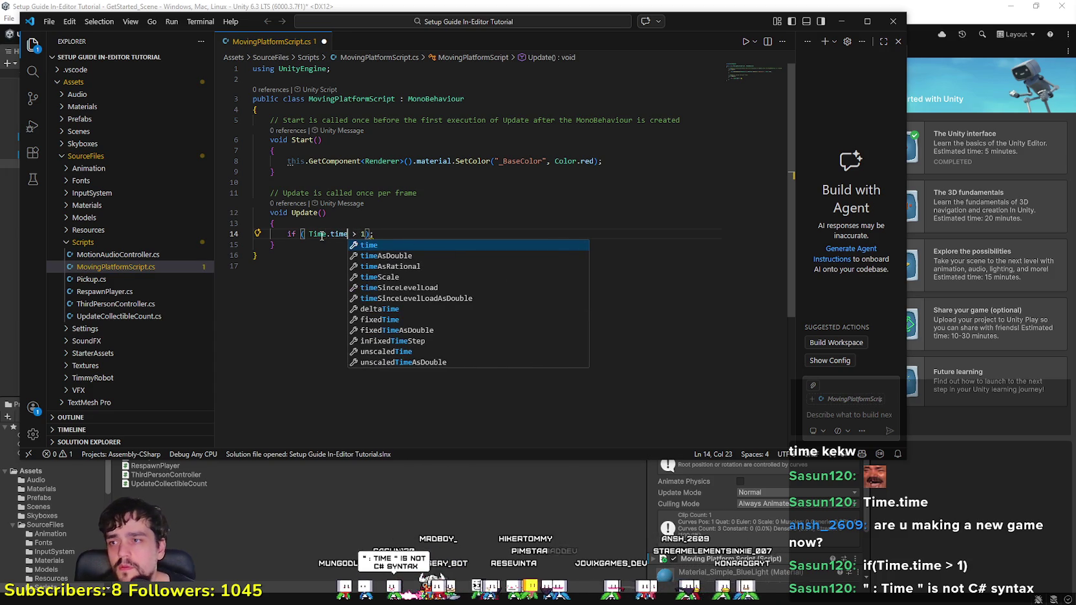
pyautogui.click(396, 235)
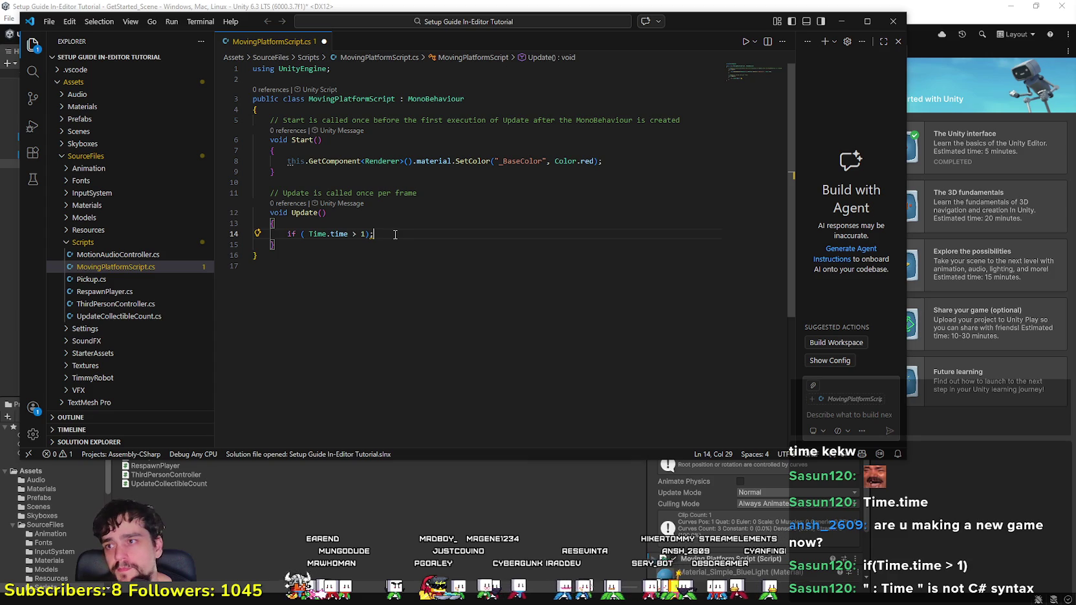
# Step: Remove the semicolon after if ( Time.time > 1) and add opening and closing braces below it
pyautogui.press('Return')
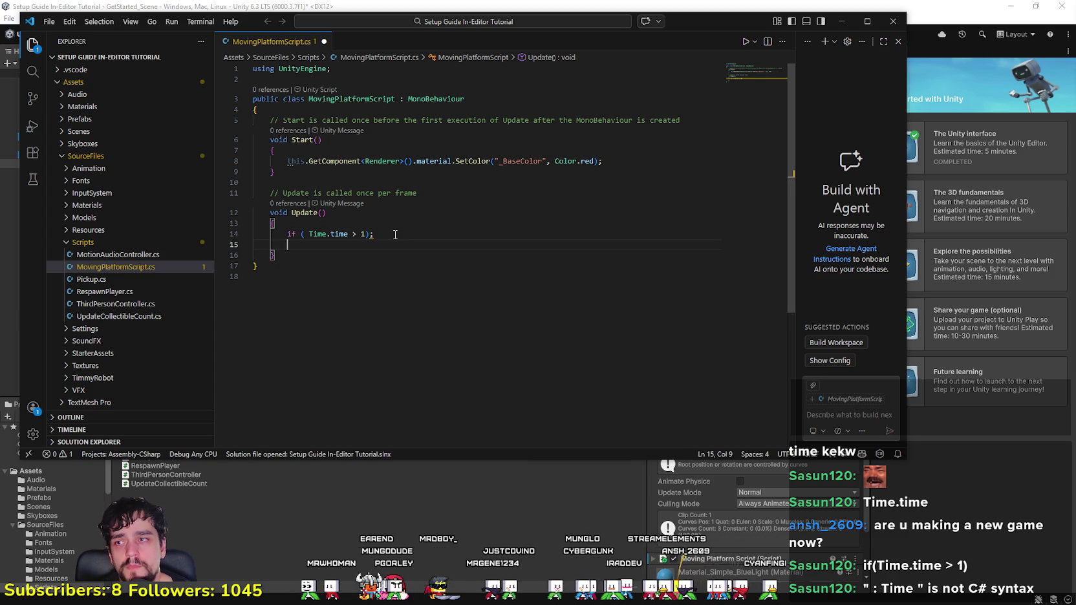
pyautogui.press('Tab')
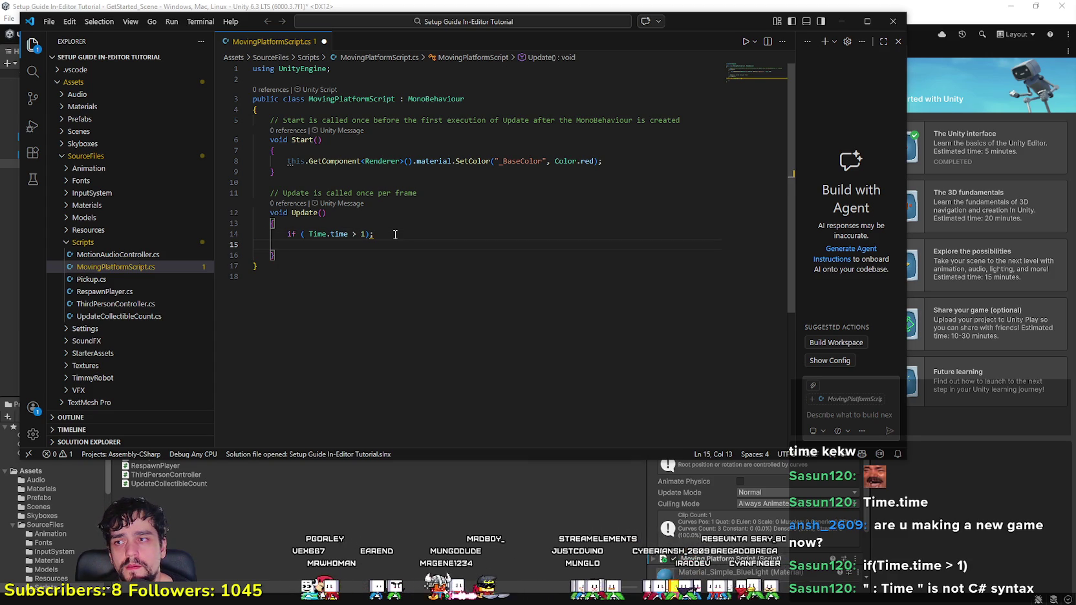
pyautogui.press('BackSpace')
pyautogui.press('BackSpace')
pyautogui.press('BackSpace')
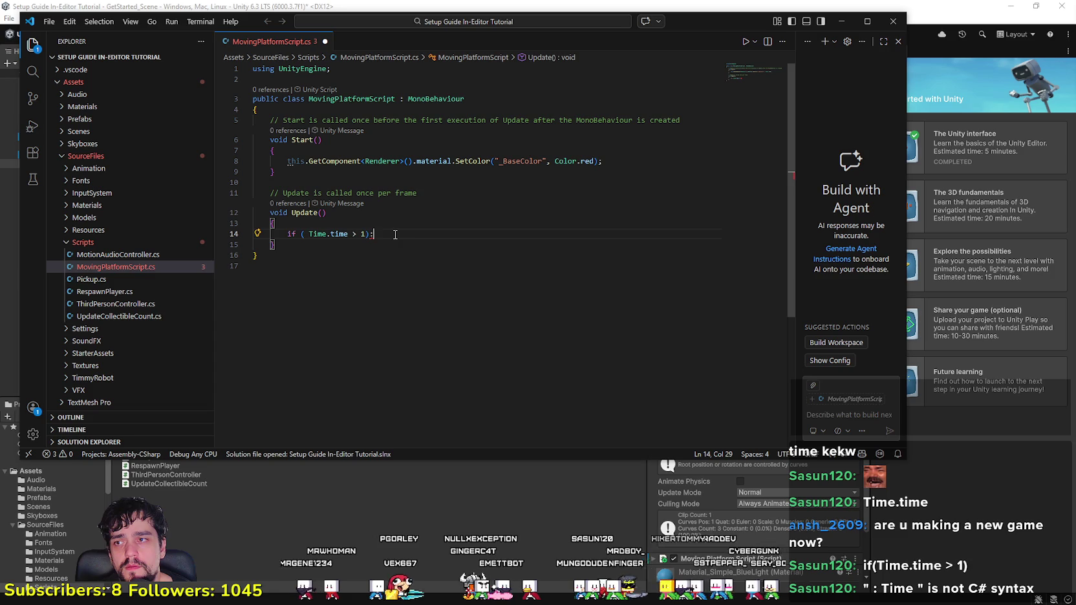
pyautogui.write('l')
pyautogui.press('BackSpace')
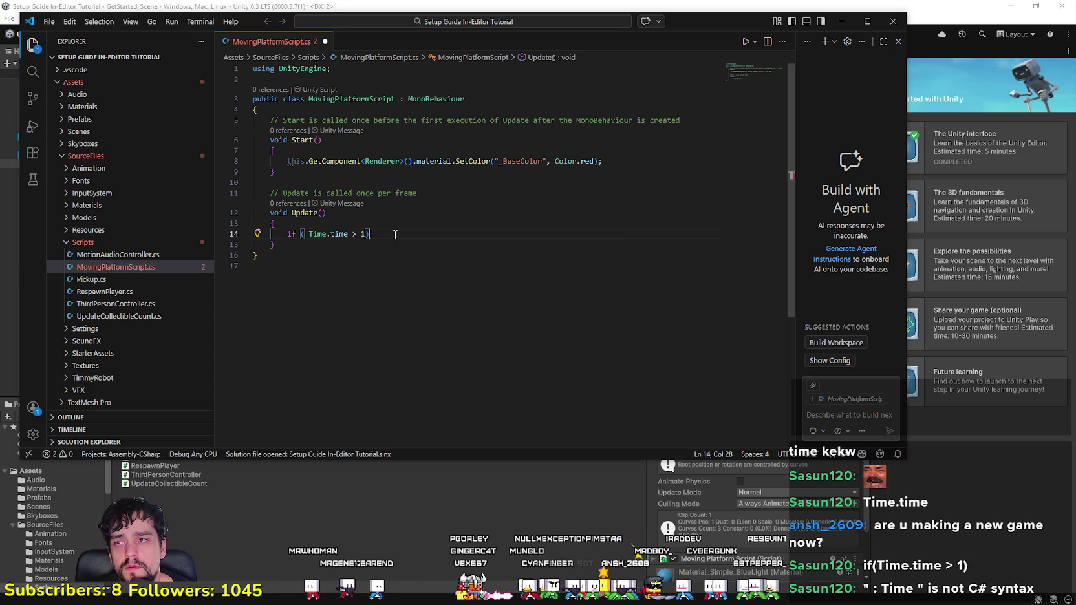
pyautogui.press('Return')
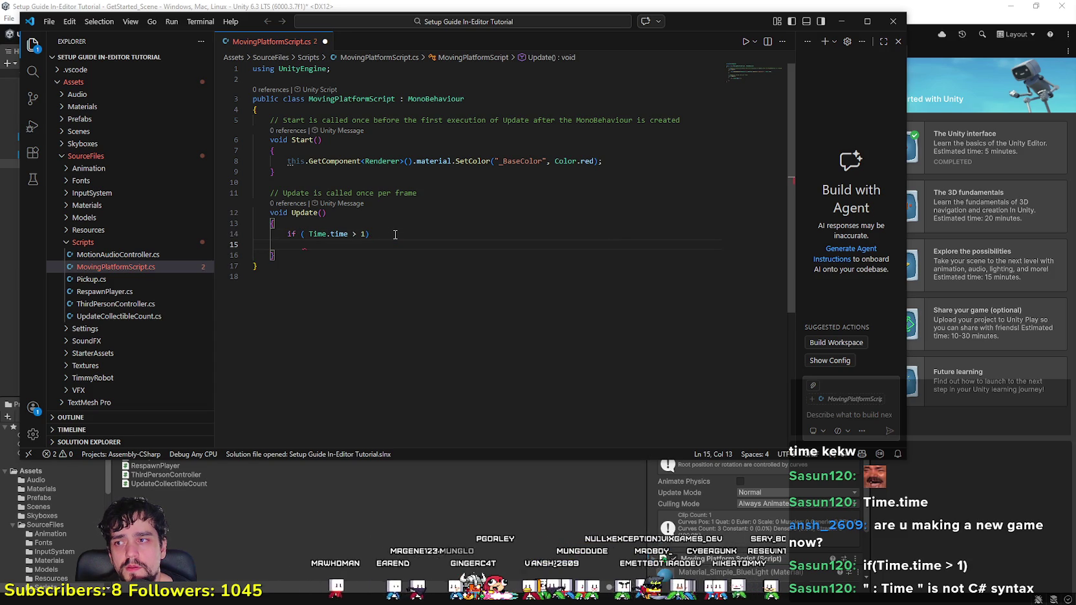
pyautogui.press('BackSpace')
pyautogui.press('BackSpace')
pyautogui.press('BackSpace')
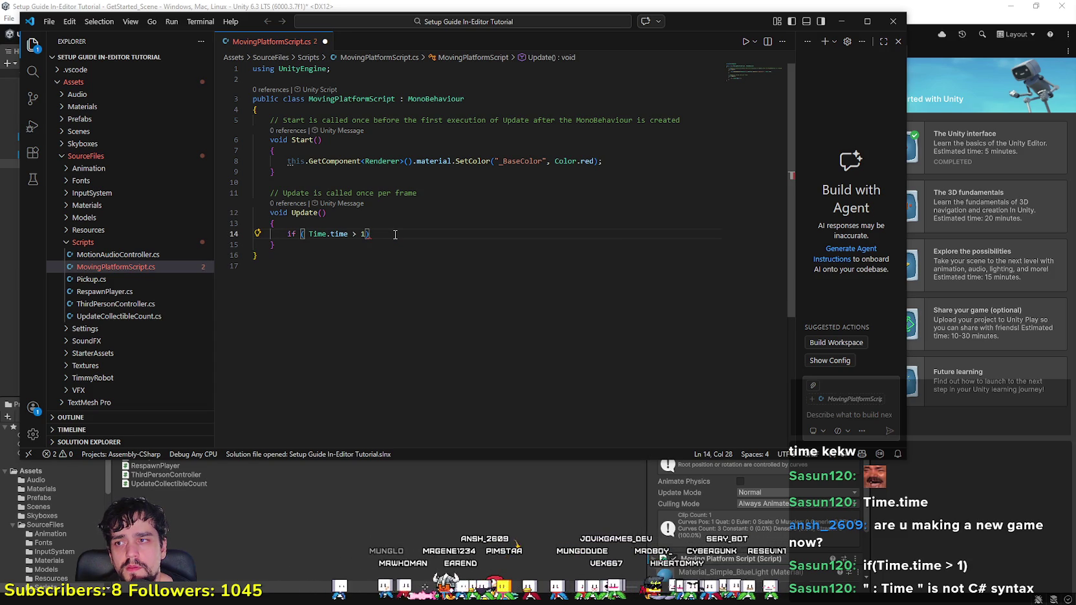
pyautogui.write('{')
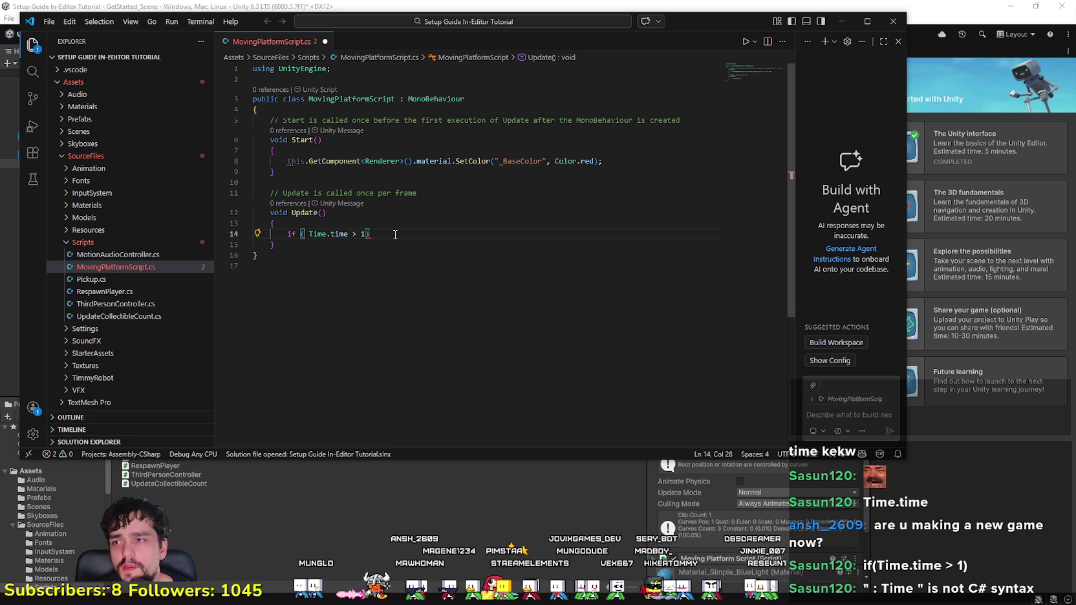
pyautogui.press('Return')
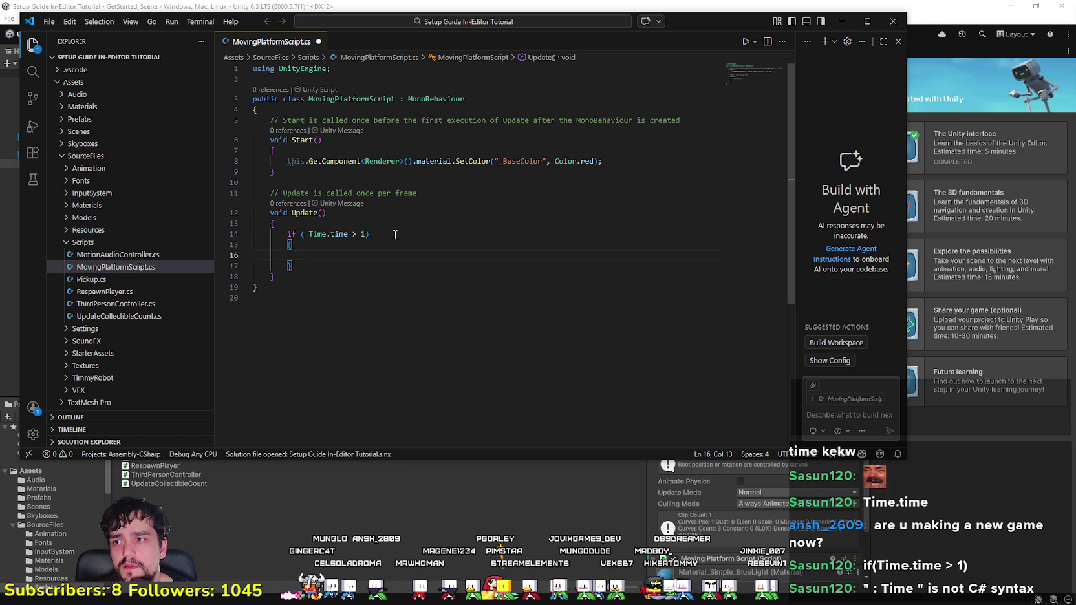
# Step: Indent the empty body line inside the if block's braces
pyautogui.press('Down')
pyautogui.press('Down')
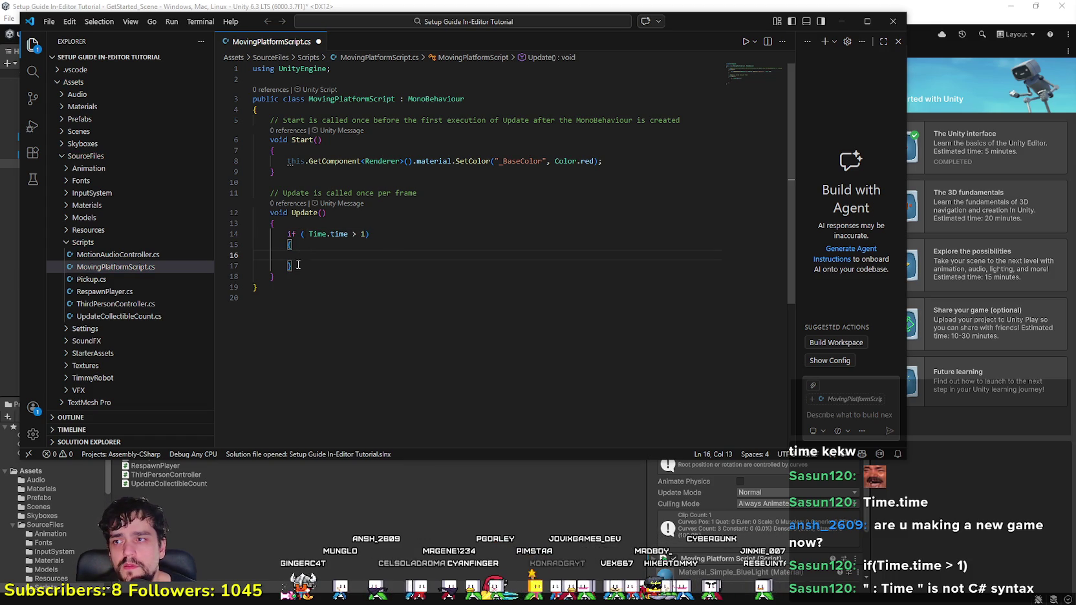
pyautogui.hotkey('shift', 'Up')
pyautogui.press('Up')
pyautogui.press('Up')
pyautogui.press('Up')
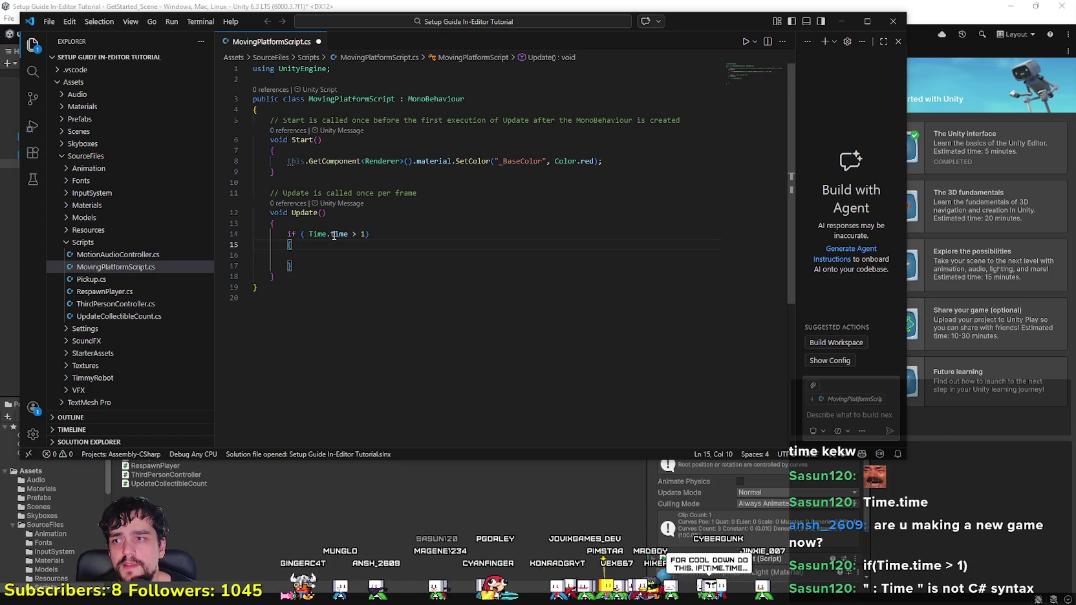
pyautogui.press('Right')
pyautogui.press('Right')
pyautogui.press('Right')
pyautogui.press('Down')
pyautogui.press('Down')
pyautogui.press('Down')
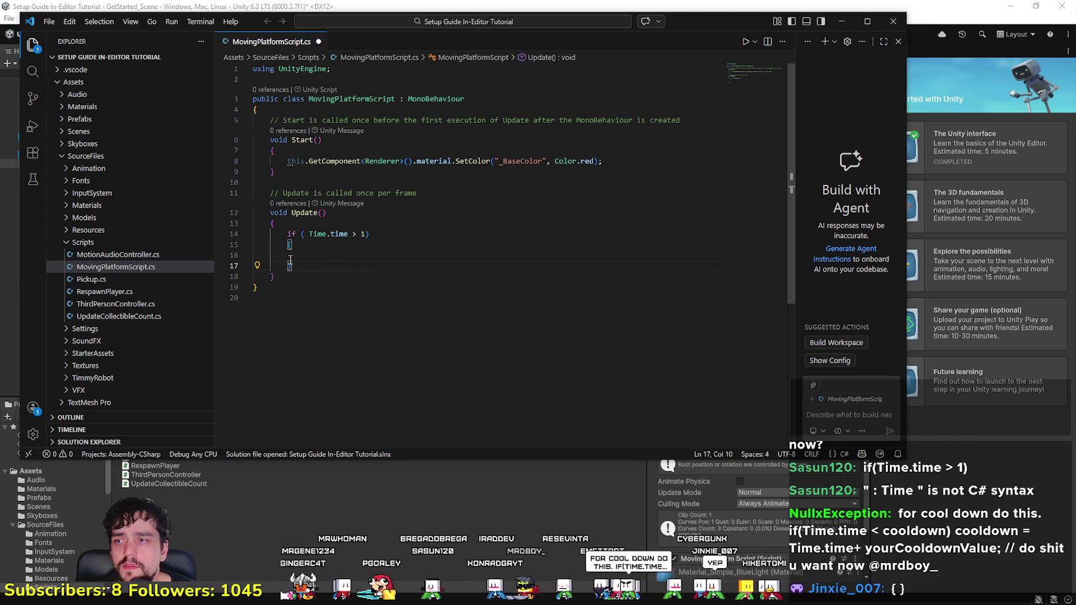
pyautogui.press('Up')
pyautogui.press('Tab')
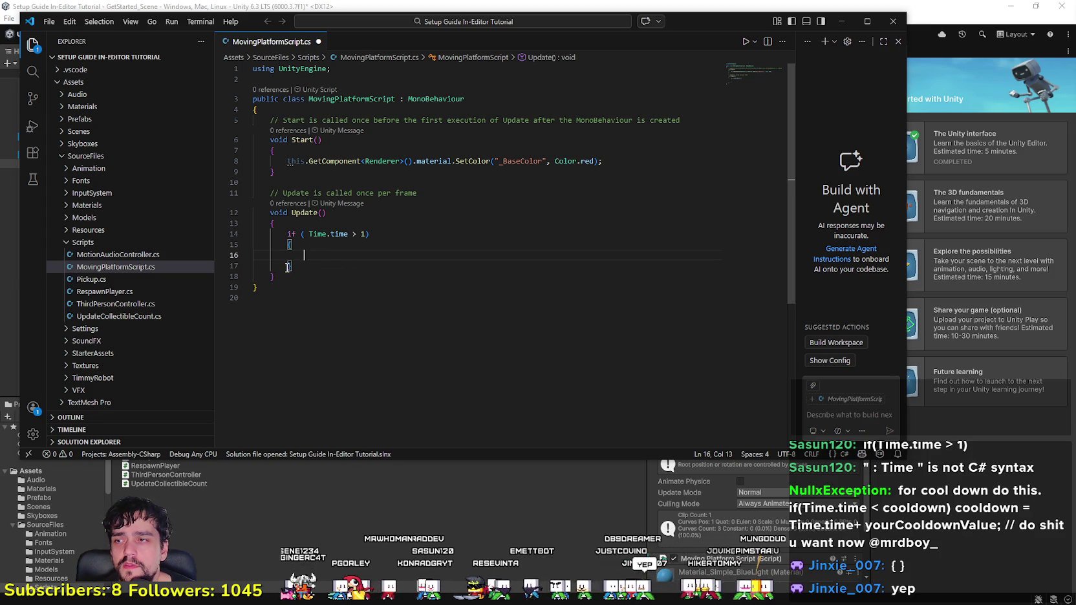
pyautogui.click(304, 233)
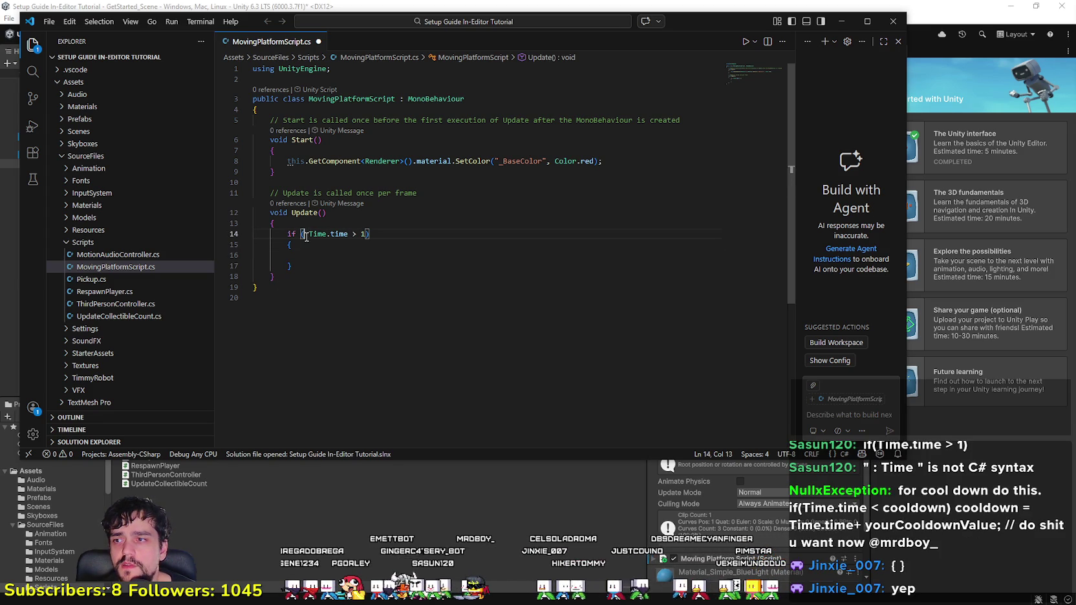
pyautogui.click(283, 223)
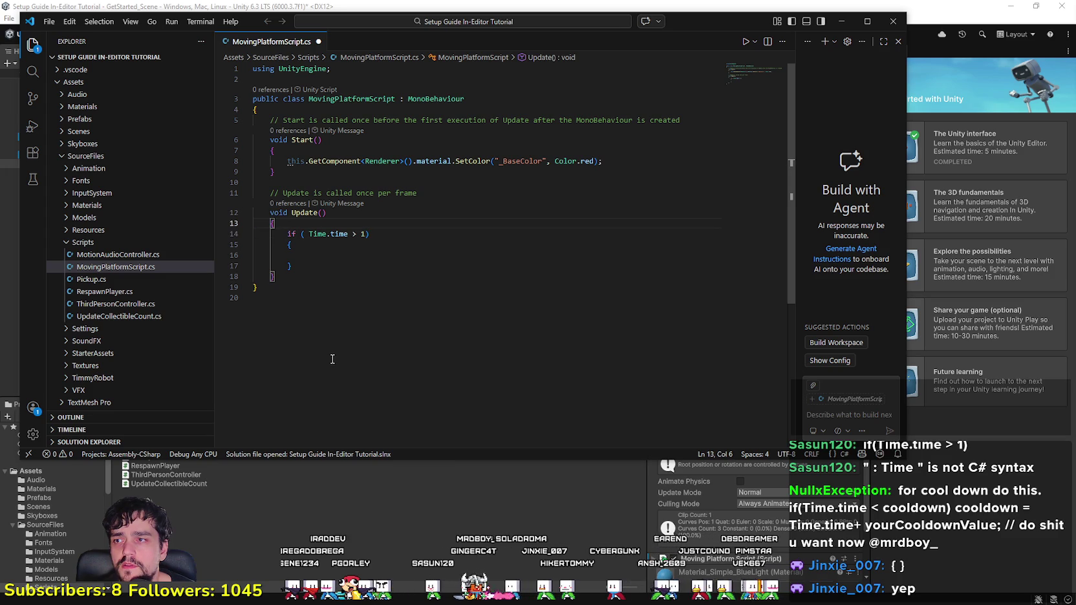
pyautogui.click(307, 247)
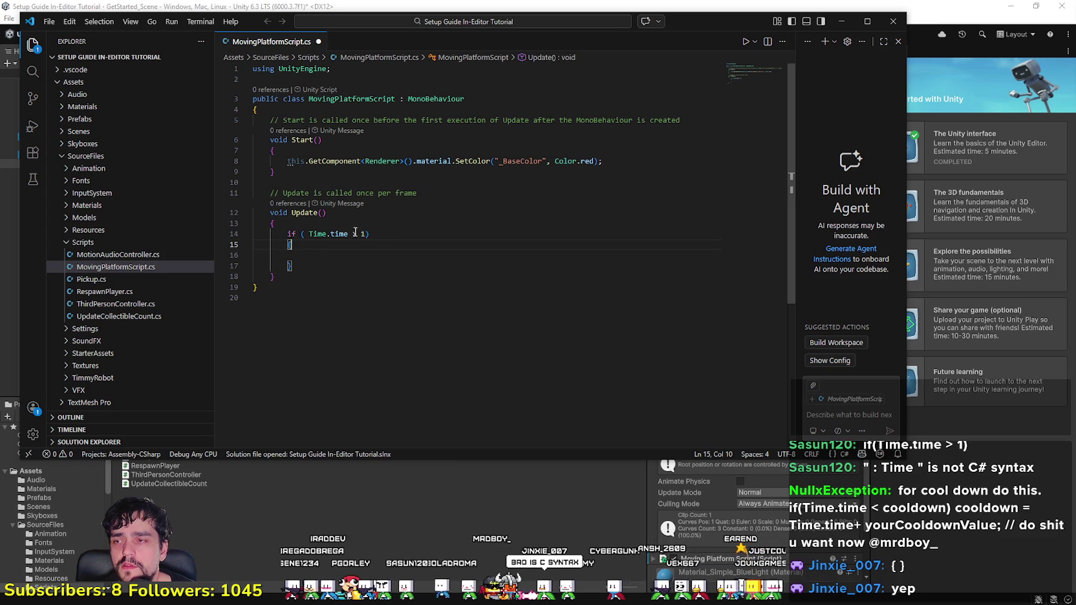
pyautogui.click(381, 234)
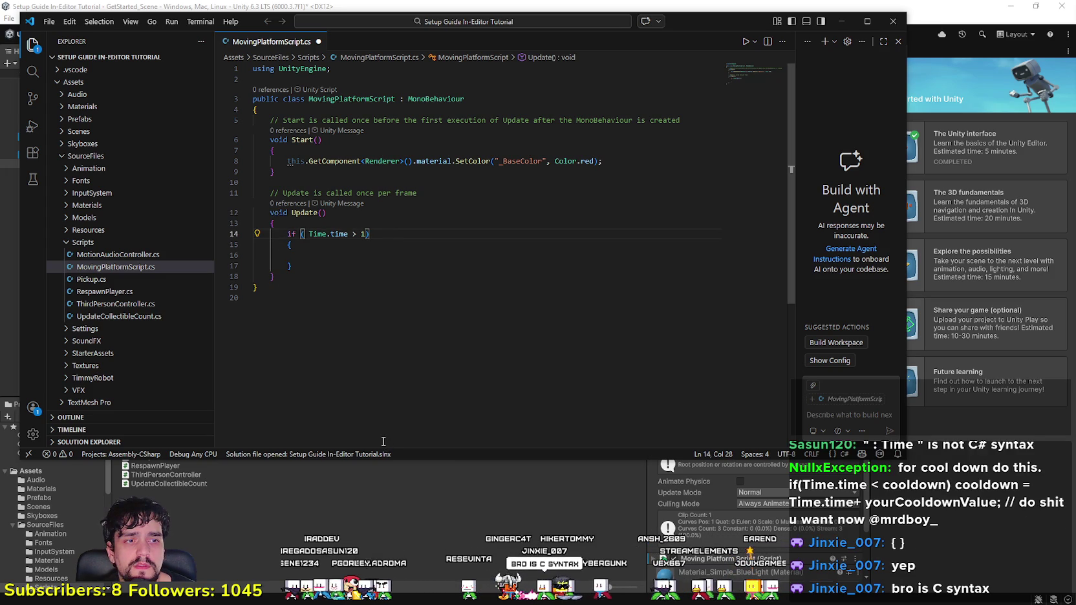
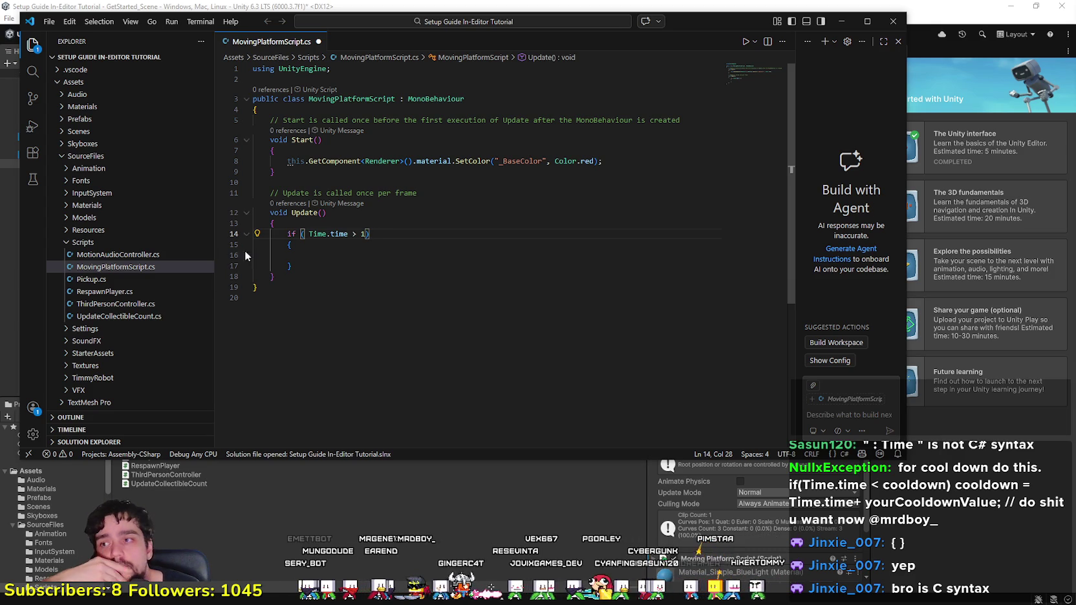
# Step: Shift the VS Code window right and down to reveal Unity, then check the empty if block in Update()
pyautogui.click(303, 266)
pyautogui.click(332, 255)
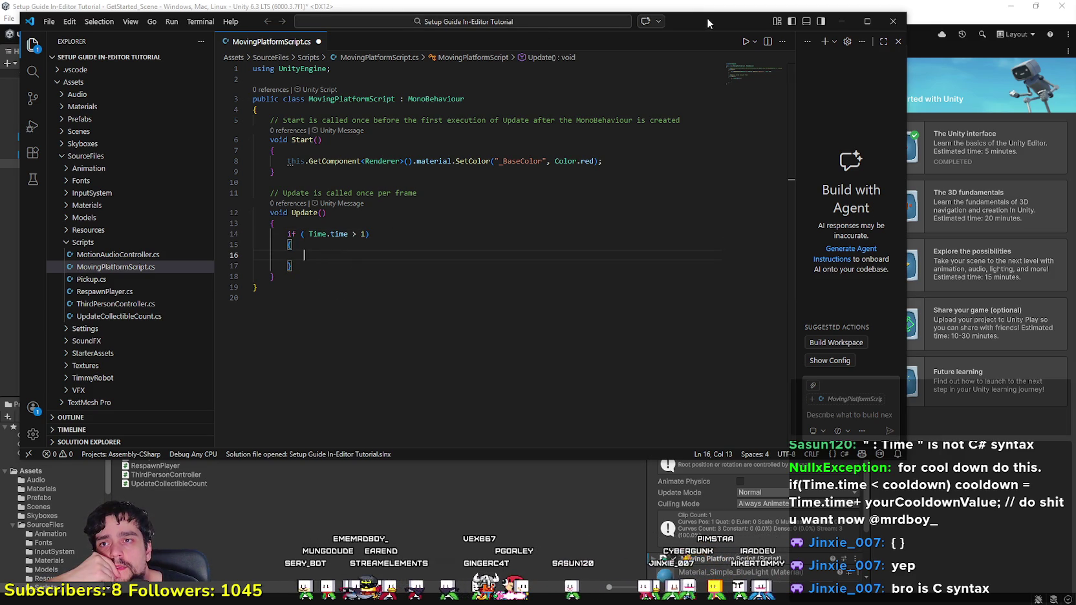
pyautogui.moveTo(706, 17)
pyautogui.mouseDown()
pyautogui.moveTo(768, 50)
pyautogui.moveTo(796, 51)
pyautogui.mouseUp()
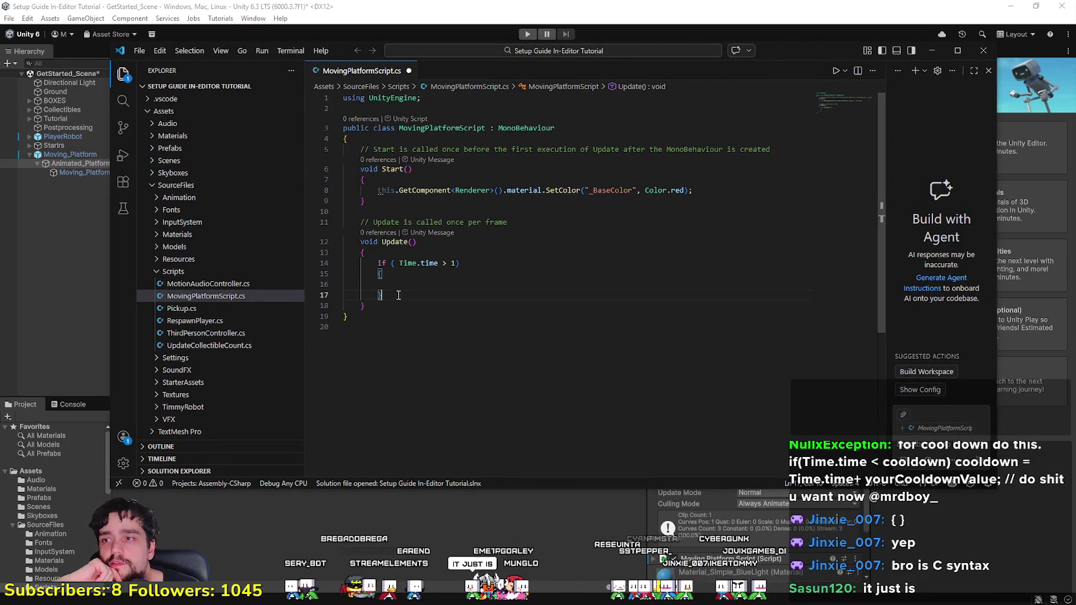
pyautogui.click(378, 295)
pyautogui.press('Up')
pyautogui.press('Up')
pyautogui.press('Up')
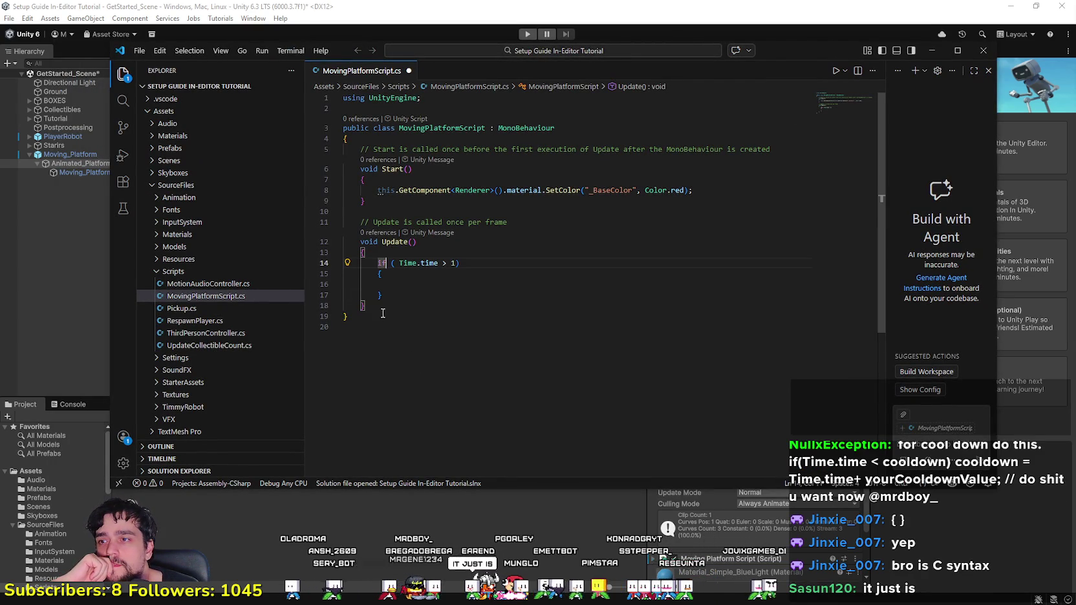
pyautogui.click(378, 295)
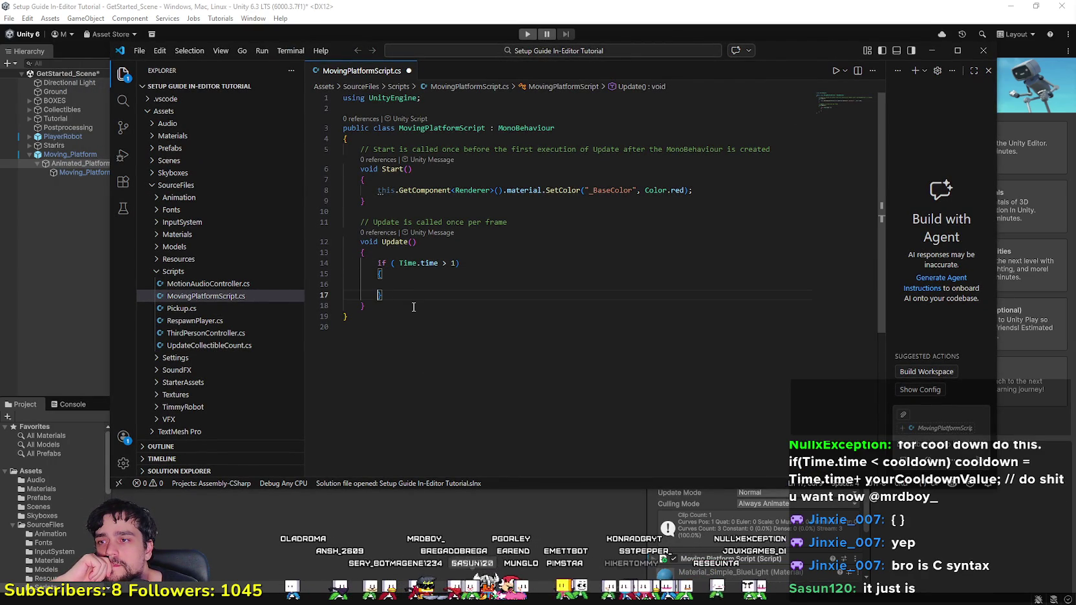
pyautogui.click(380, 262)
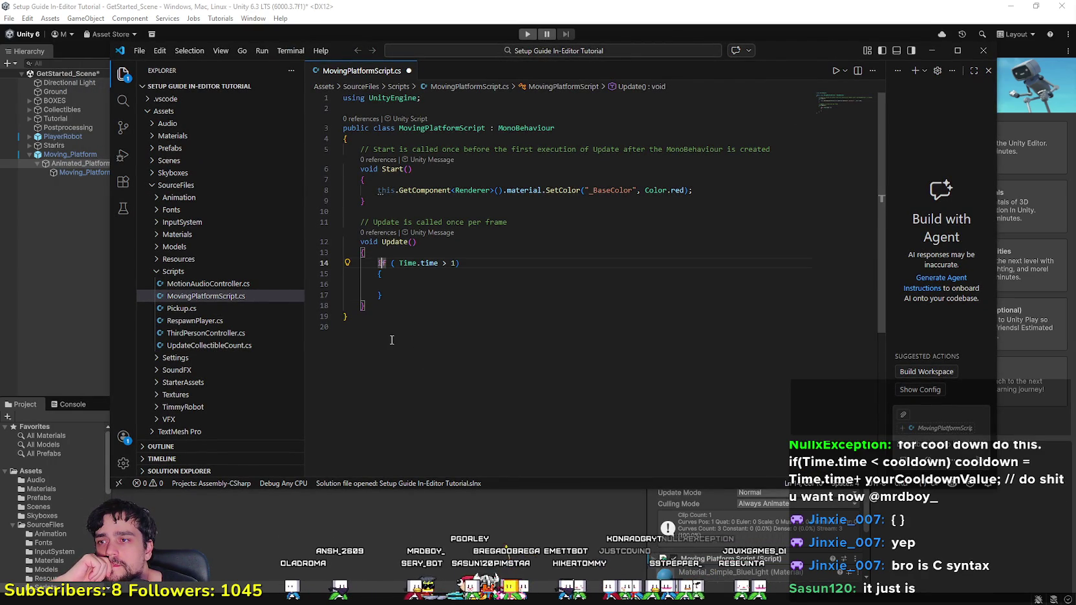
pyautogui.click(389, 284)
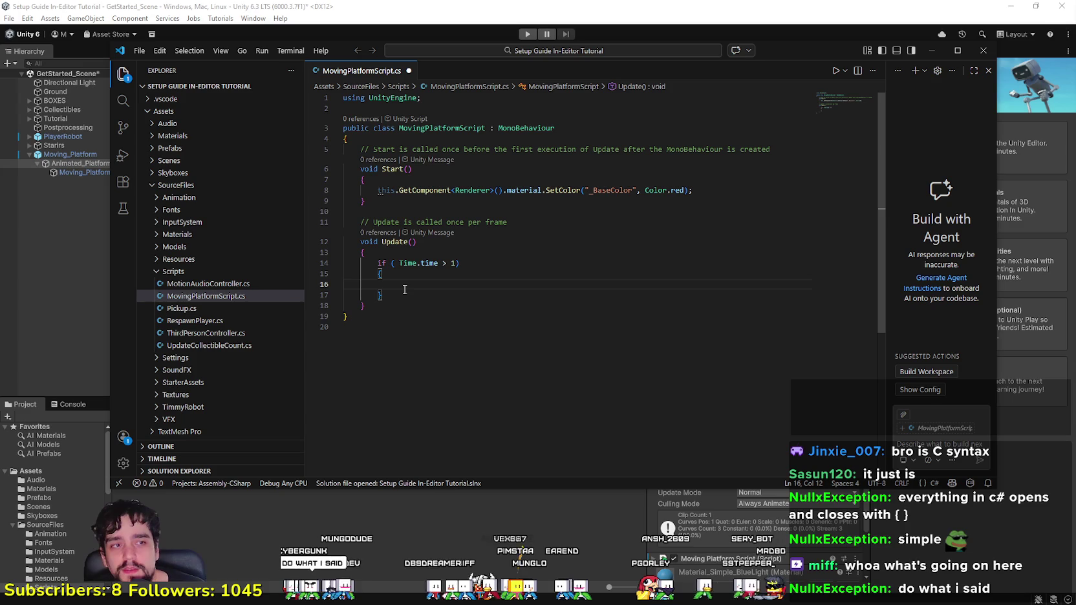
# Step: Change the Update() condition to 'if ( Time.time > cooldown)' instead of comparing against 1
pyautogui.click(452, 263)
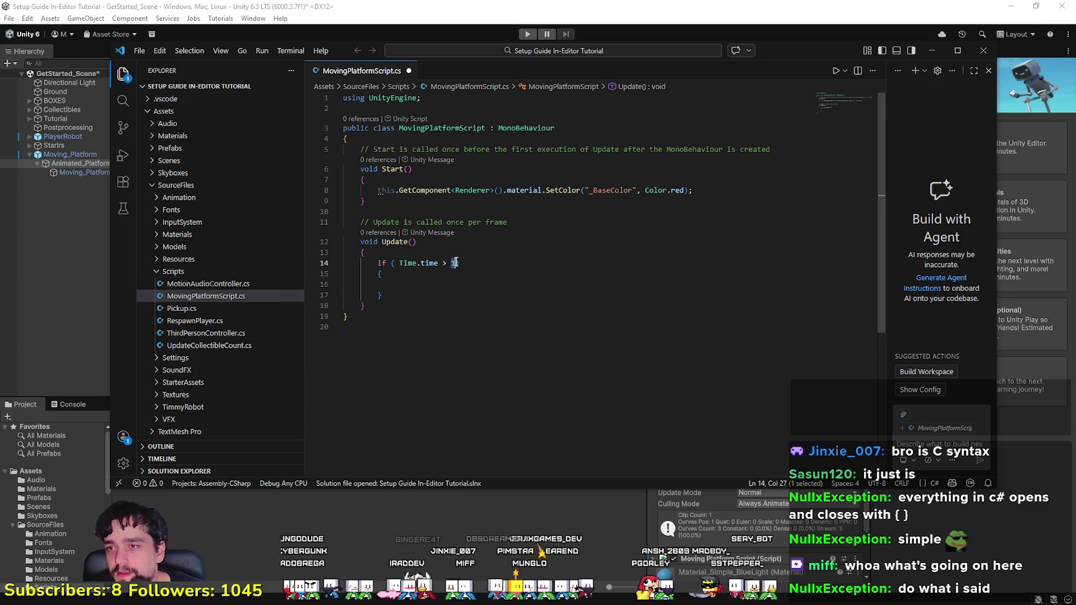
pyautogui.press('Delete')
pyautogui.press('Delete')
pyautogui.write('cool')
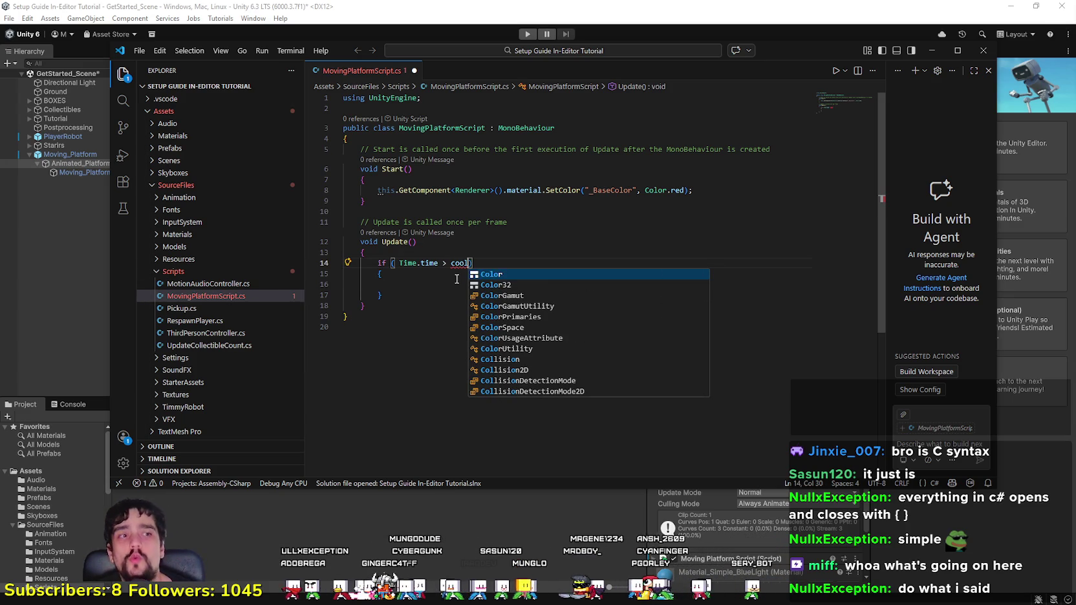
pyautogui.write('down')
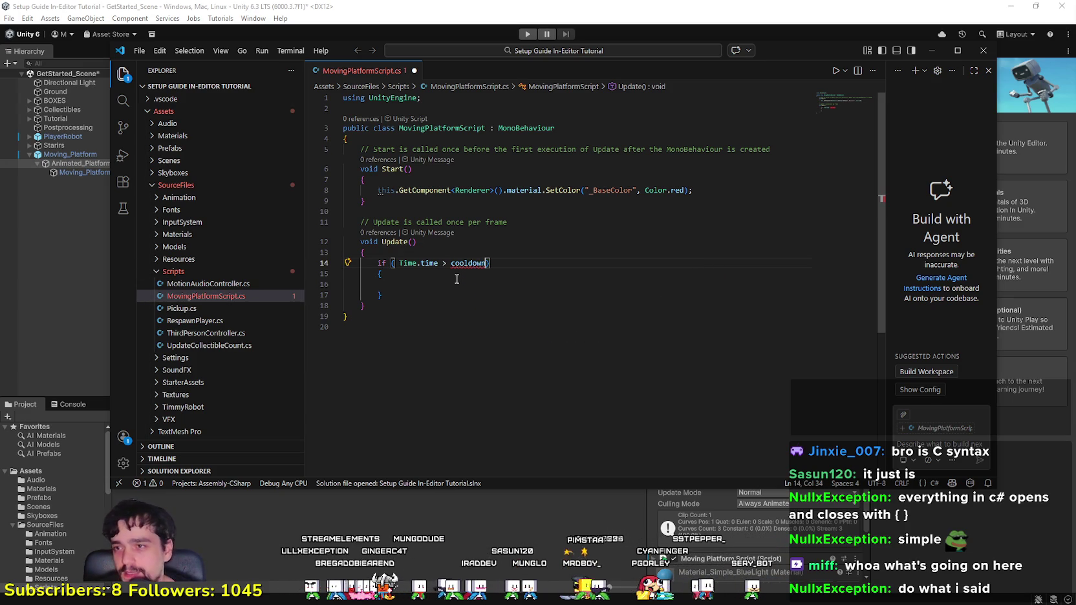
pyautogui.press('BackSpace')
pyautogui.press('BackSpace')
pyautogui.press('BackSpace')
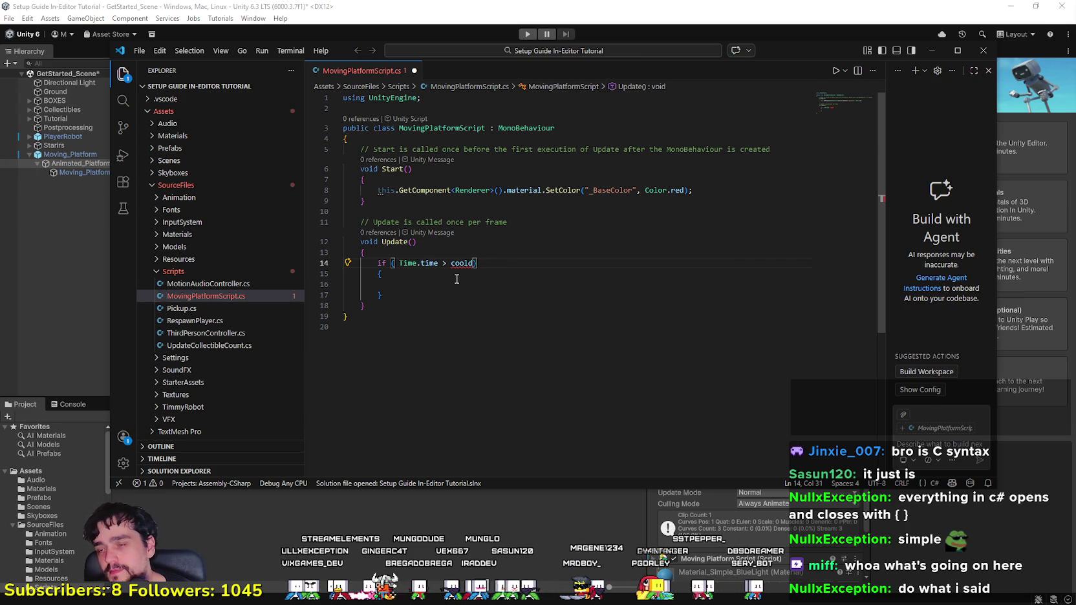
pyautogui.write('own')
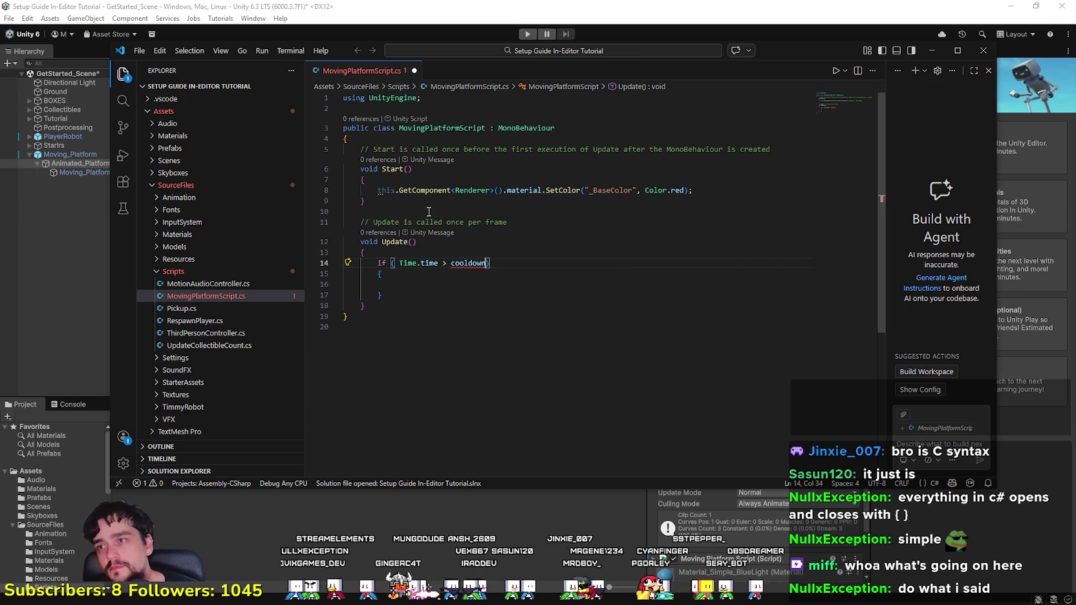
pyautogui.click(406, 108)
pyautogui.click(520, 139)
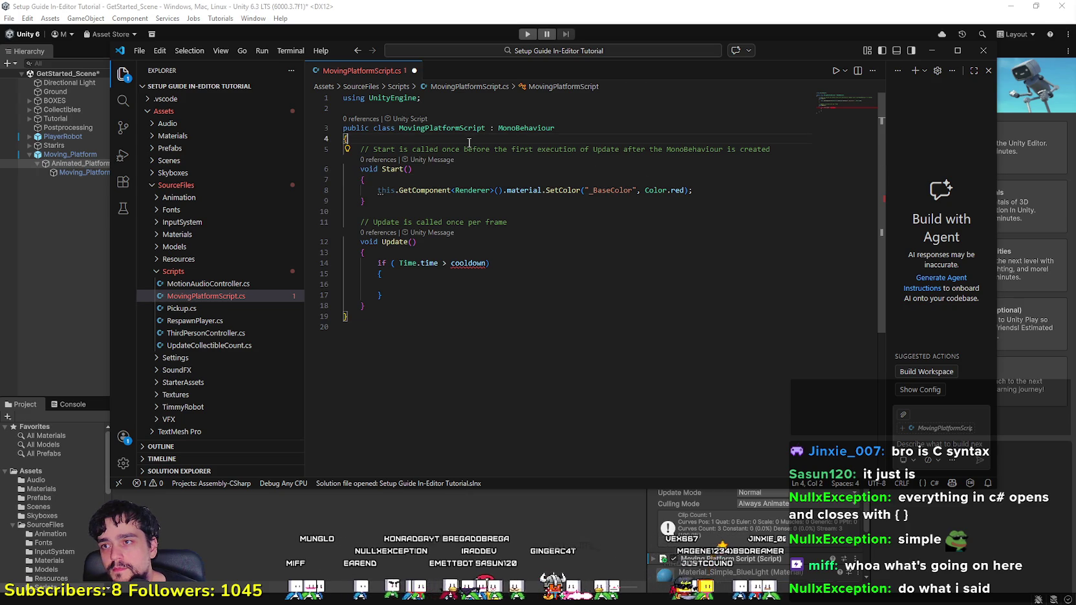
# Step: Declare a 'VariableAttributes cooldown = 0;' field after the class's opening brace
pyautogui.press('Return')
pyautogui.write('var')
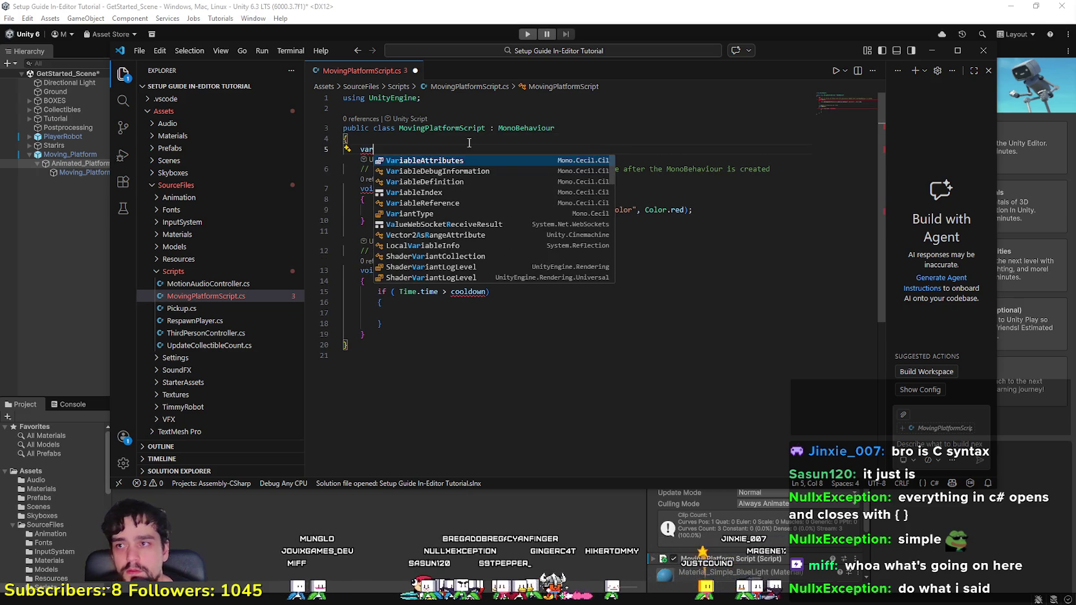
pyautogui.press('Tab')
pyautogui.write('cooldown')
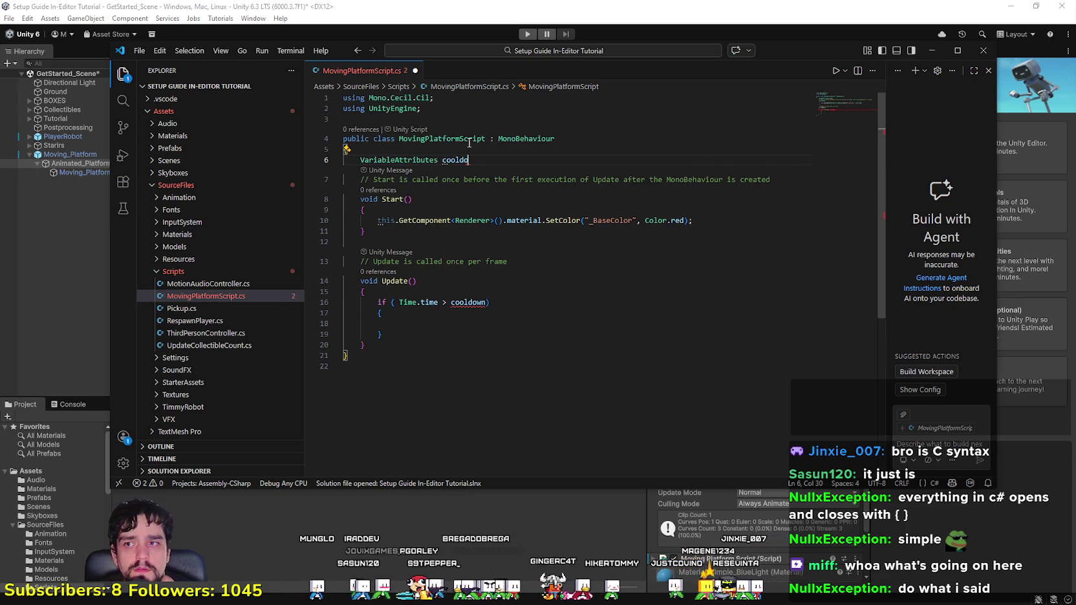
pyautogui.press('BackSpace')
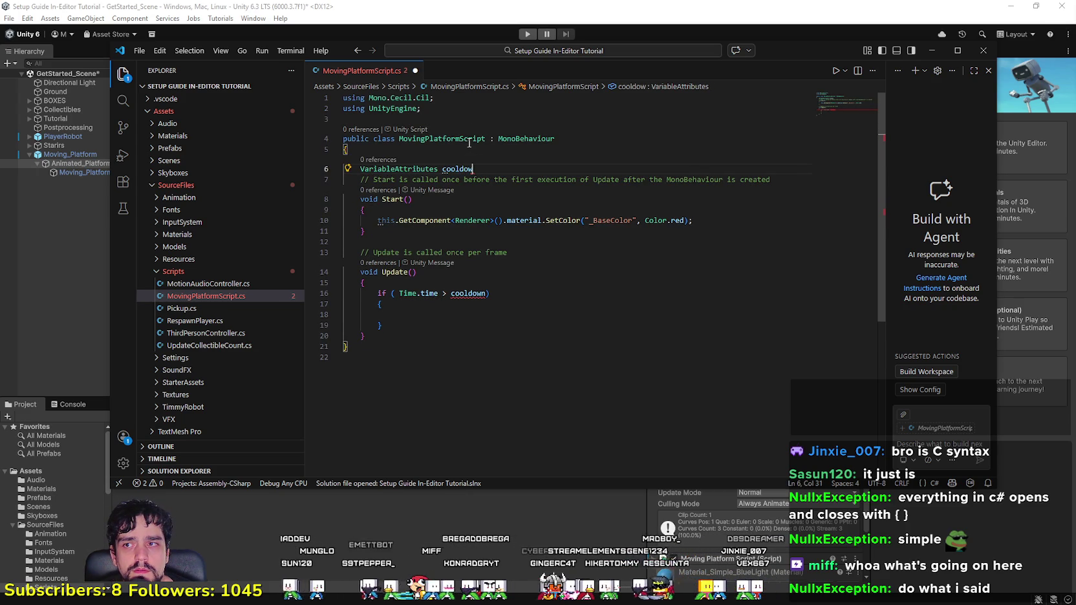
pyautogui.write('n')
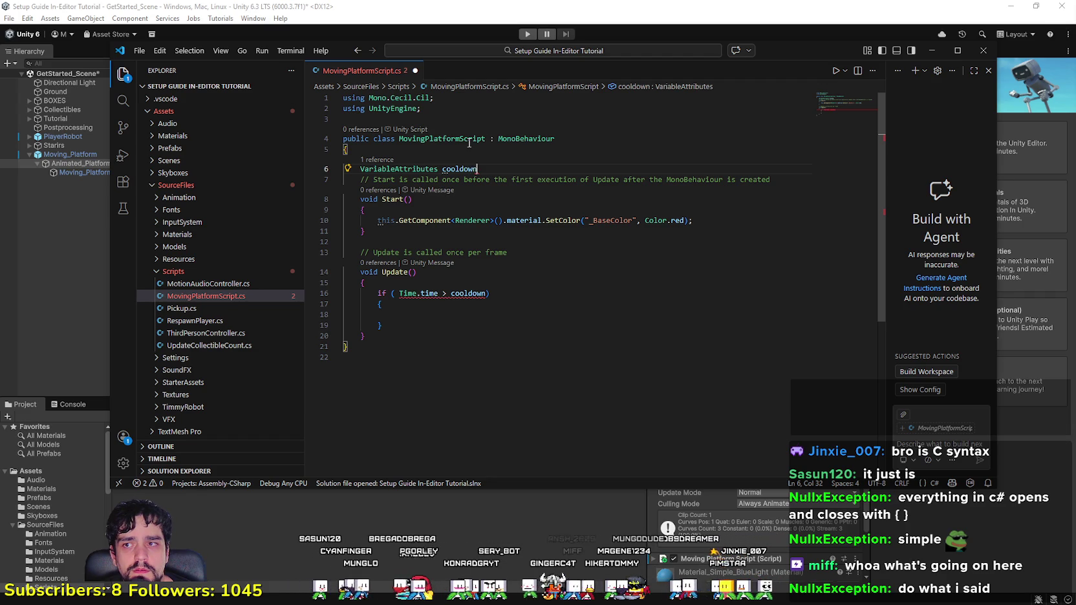
pyautogui.write(' = 0')
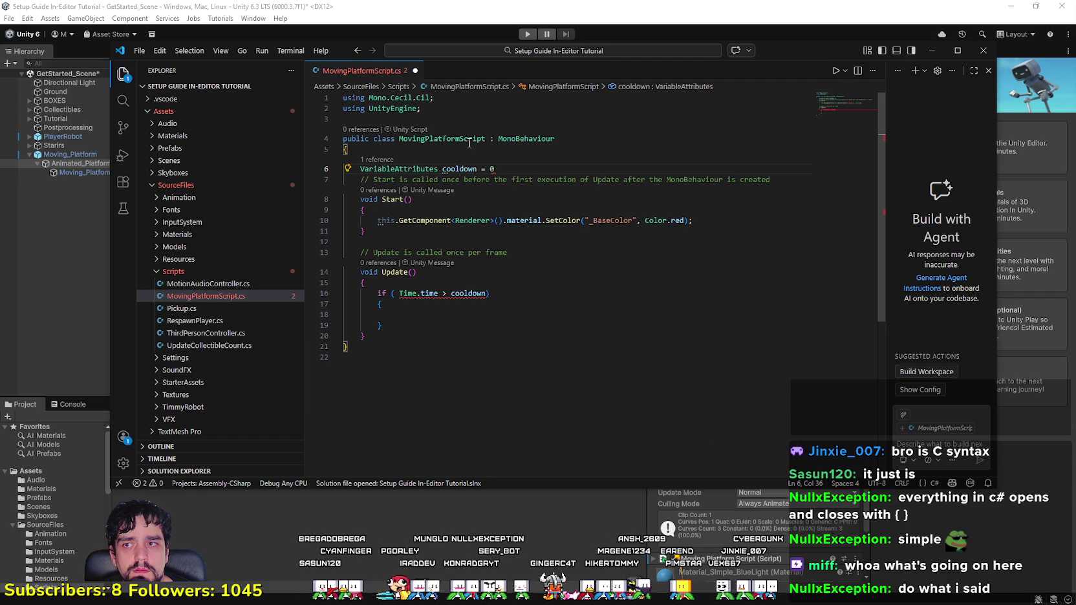
pyautogui.write(';')
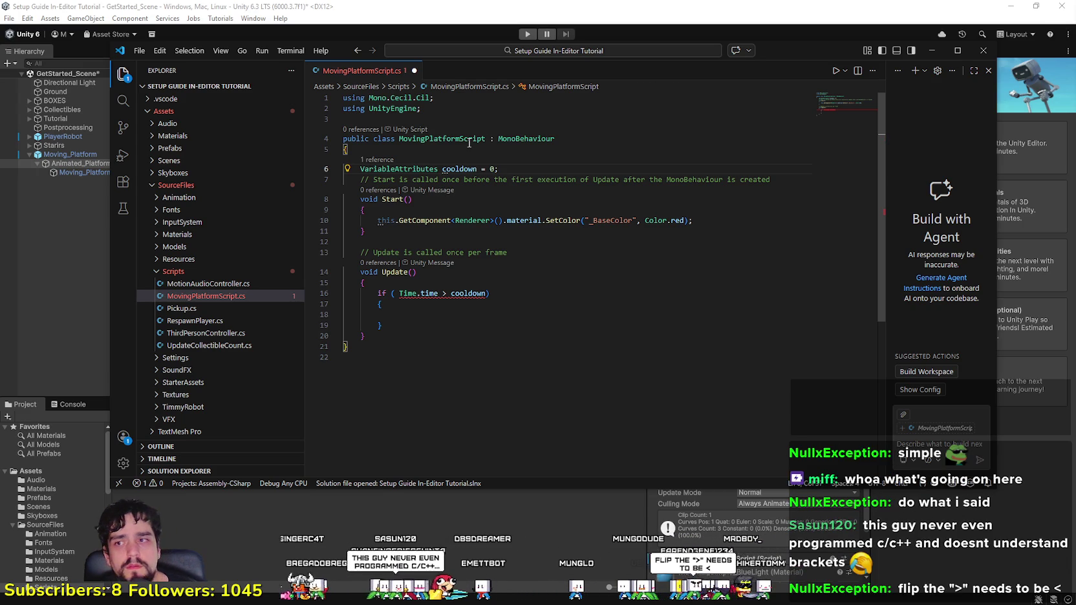
# Step: Flip the if condition to 'Time.time < cooldown' and end the line with a semicolon
pyautogui.click(445, 294)
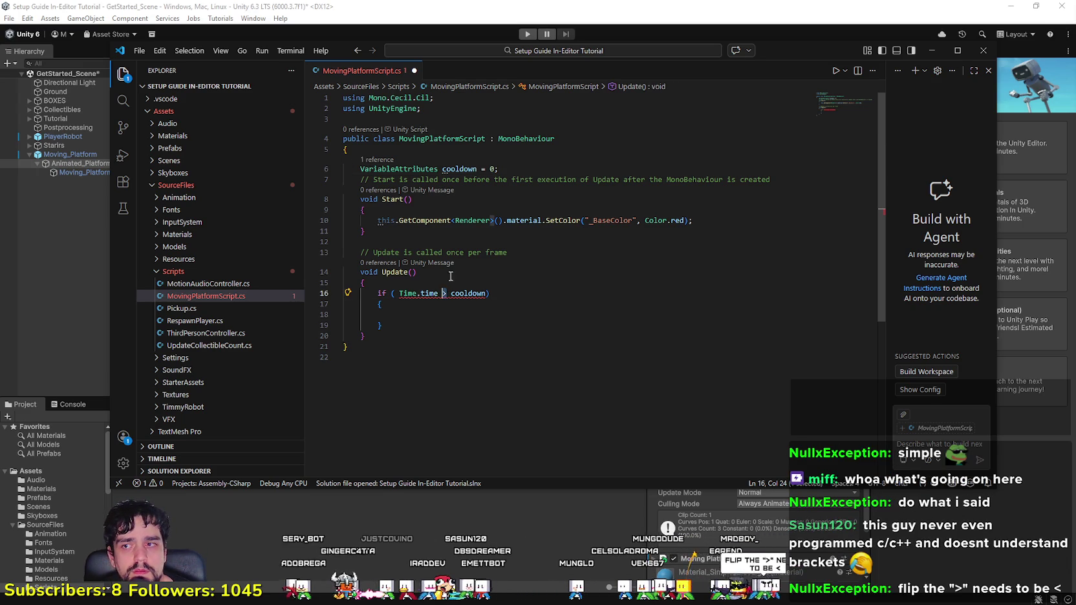
pyautogui.press('BackSpace')
pyautogui.write('<')
pyautogui.click(516, 297)
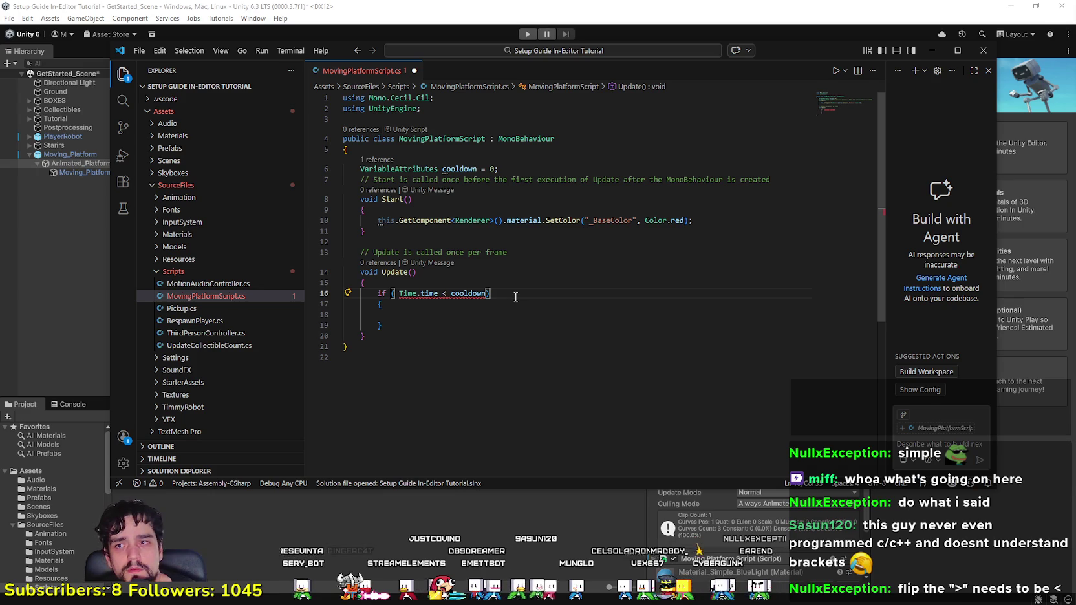
pyautogui.write(':')
pyautogui.press('BackSpace')
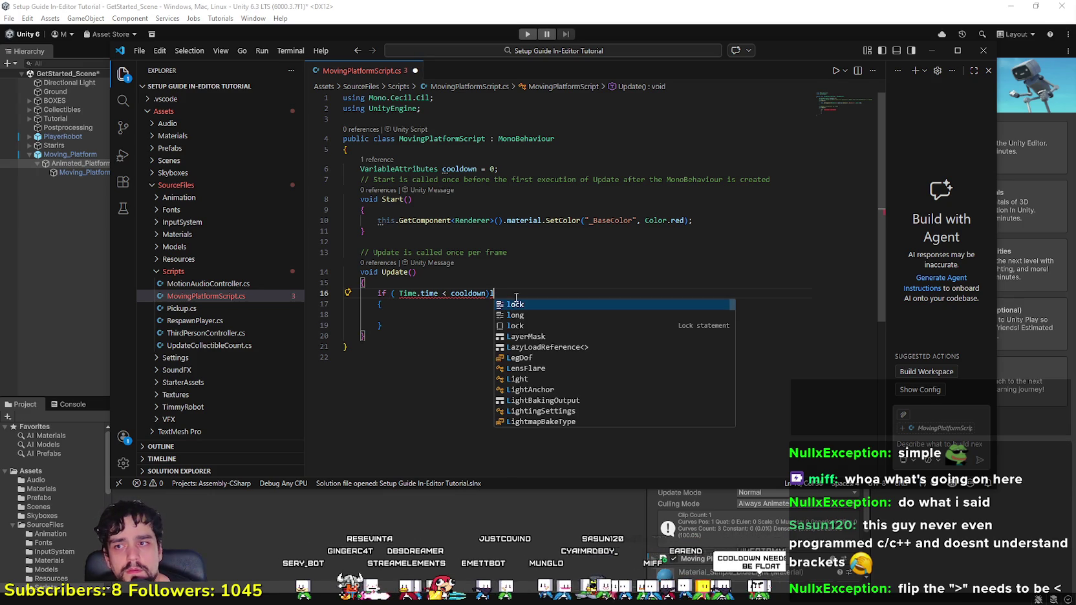
pyautogui.write(';')
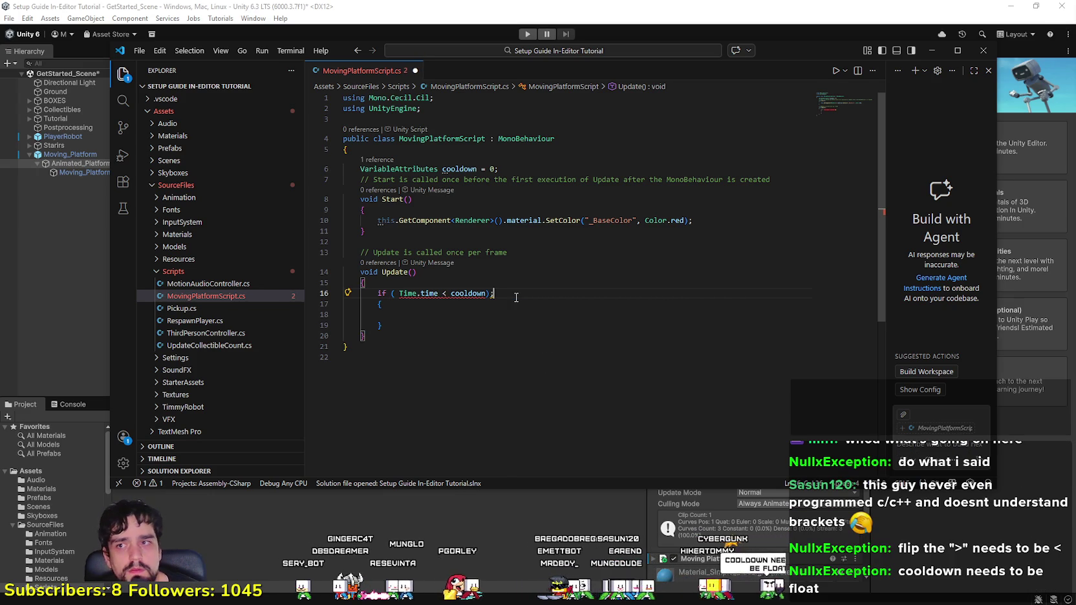
# Step: Try retyping the cooldown field's type, then select the whole line 6 declaration
pyautogui.doubleClick(475, 169)
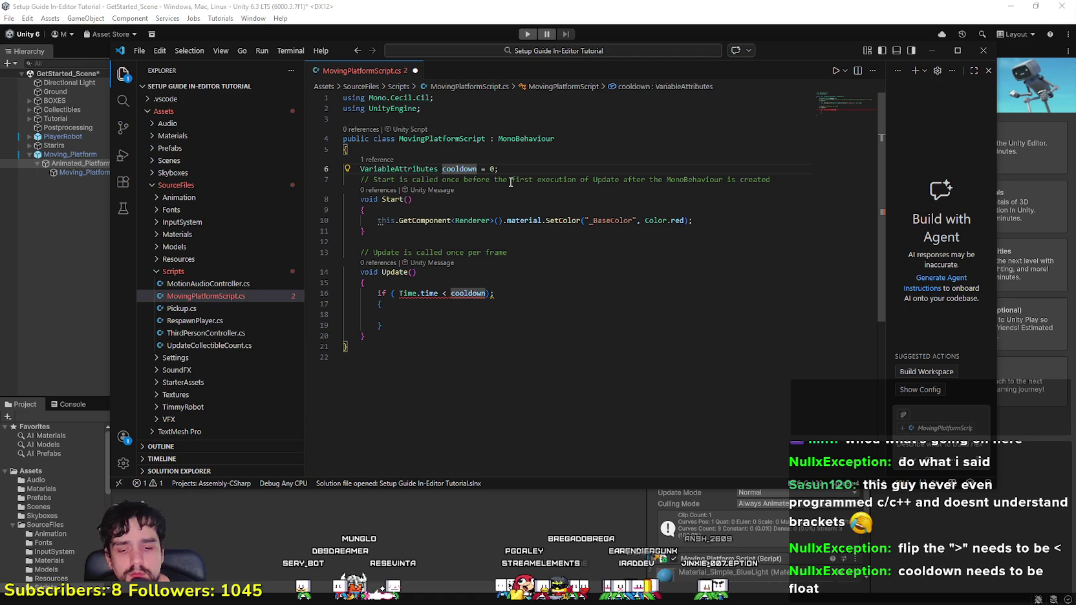
pyautogui.write(':flo')
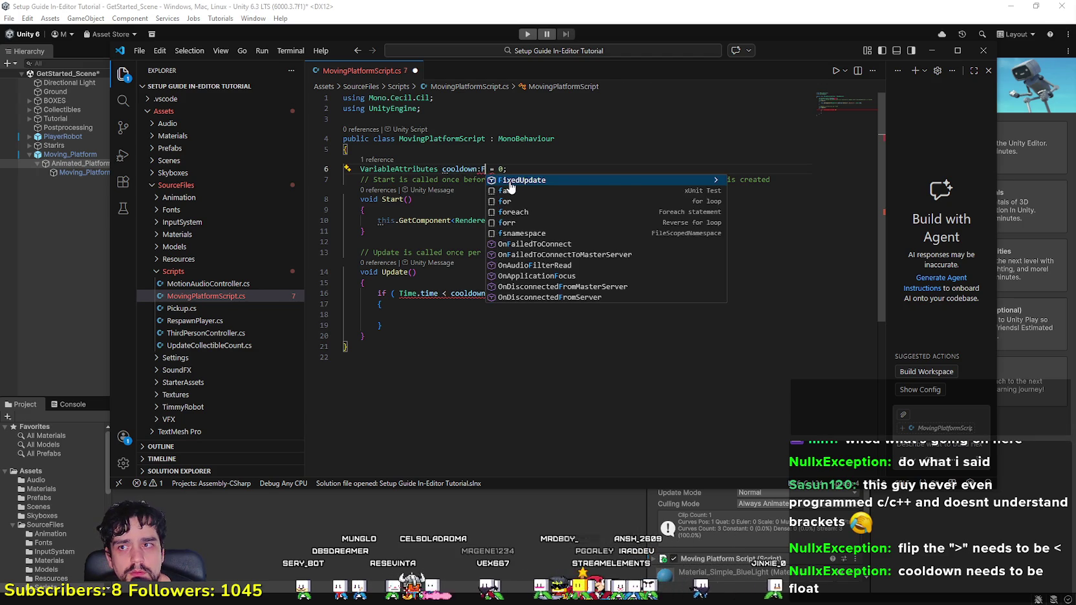
pyautogui.press('BackSpace')
pyautogui.press('BackSpace')
pyautogui.press('BackSpace')
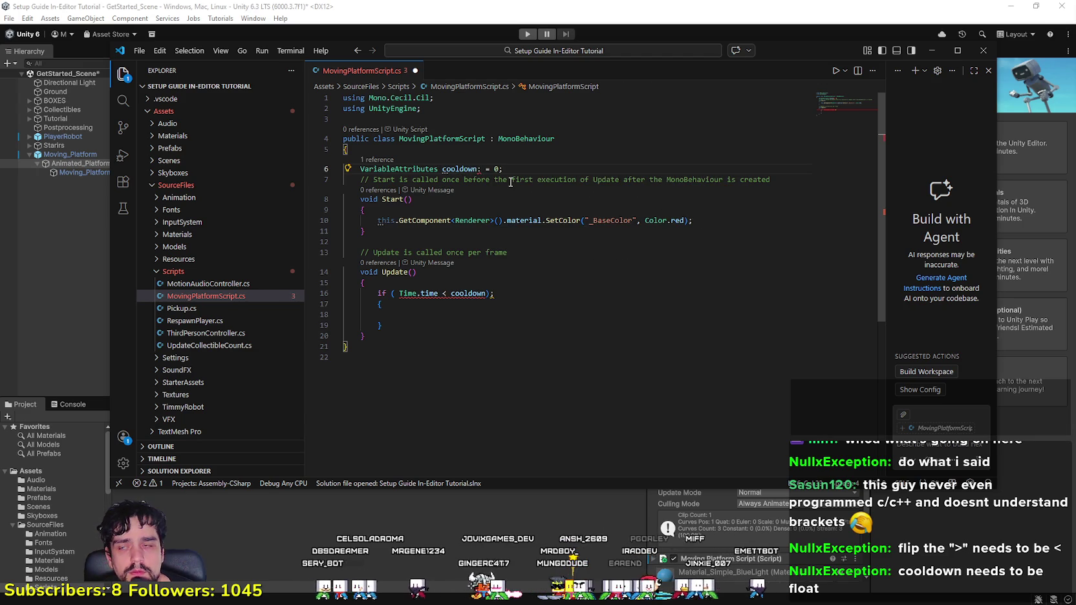
pyautogui.write('fl')
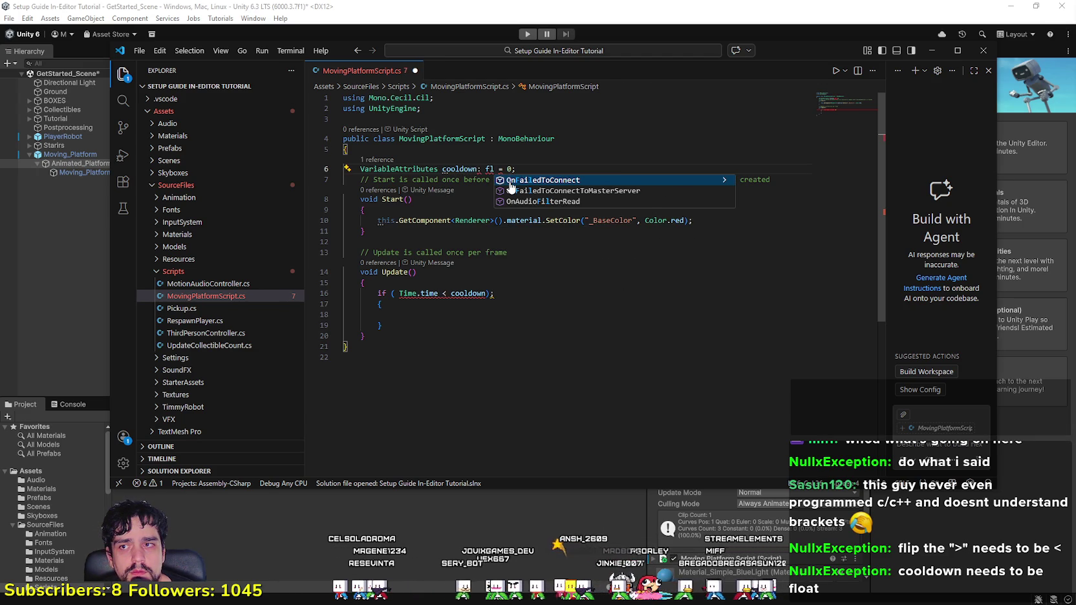
pyautogui.press('BackSpace')
pyautogui.press('BackSpace')
pyautogui.press('BackSpace')
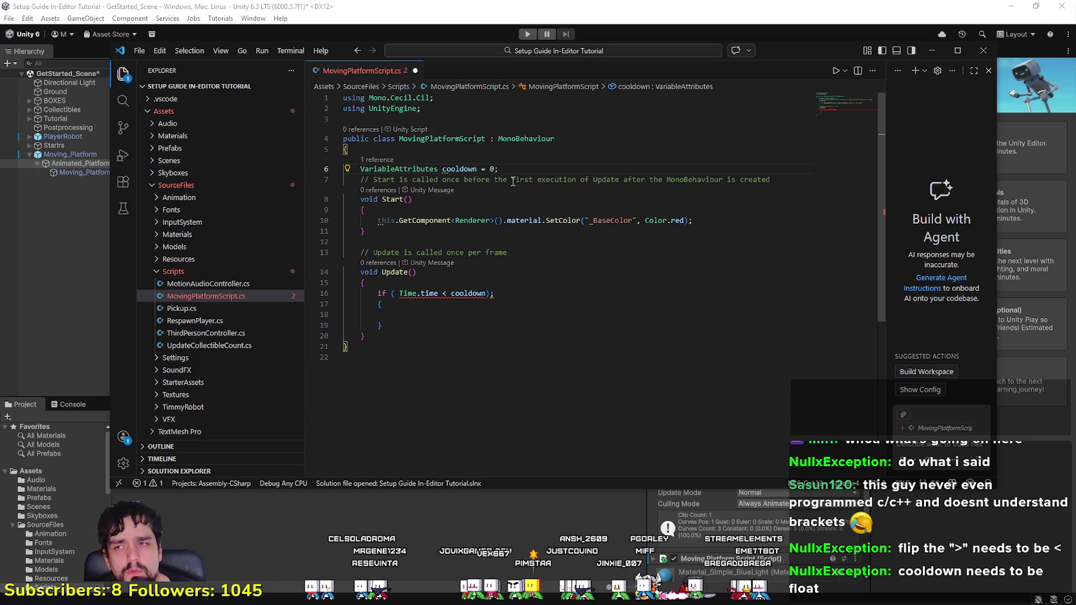
pyautogui.click(400, 168)
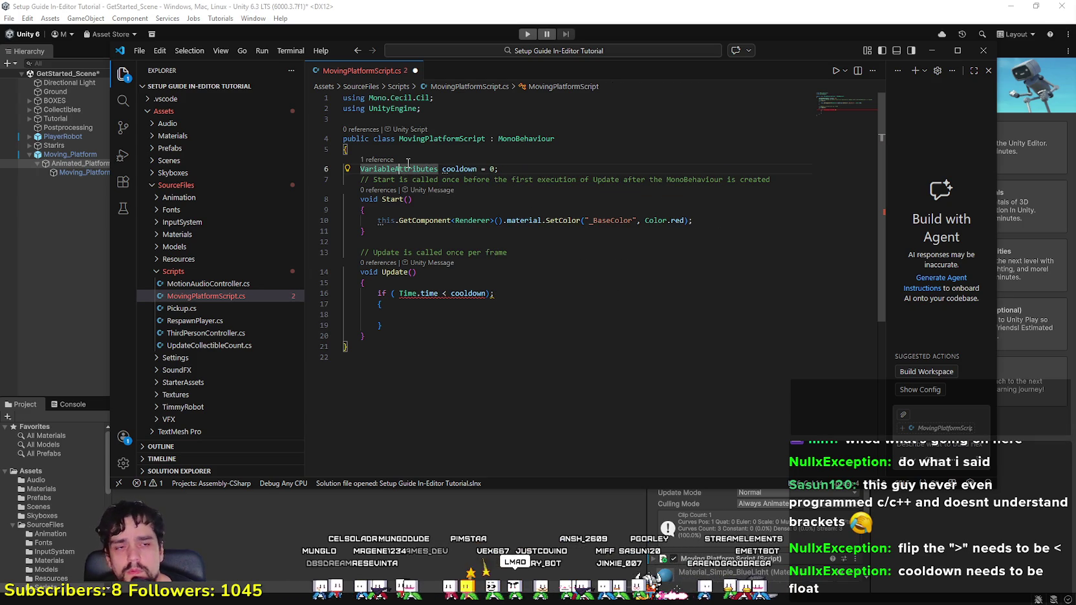
pyautogui.press('Home')
pyautogui.press('Home')
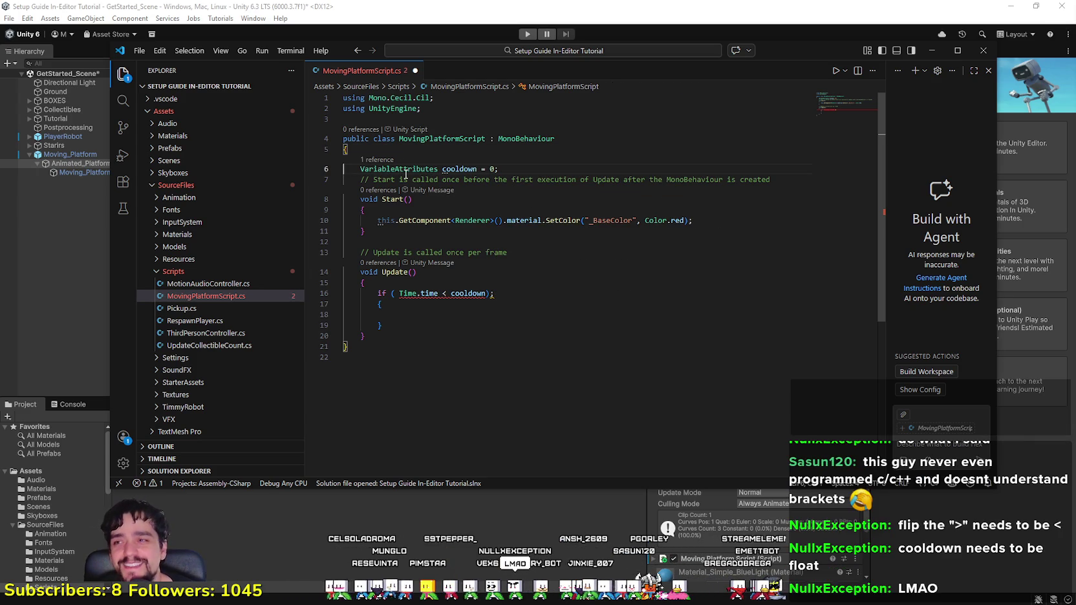
pyautogui.moveTo(520, 167)
pyautogui.mouseDown()
pyautogui.moveTo(387, 160)
pyautogui.moveTo(329, 172)
pyautogui.moveTo(360, 171)
pyautogui.mouseUp()
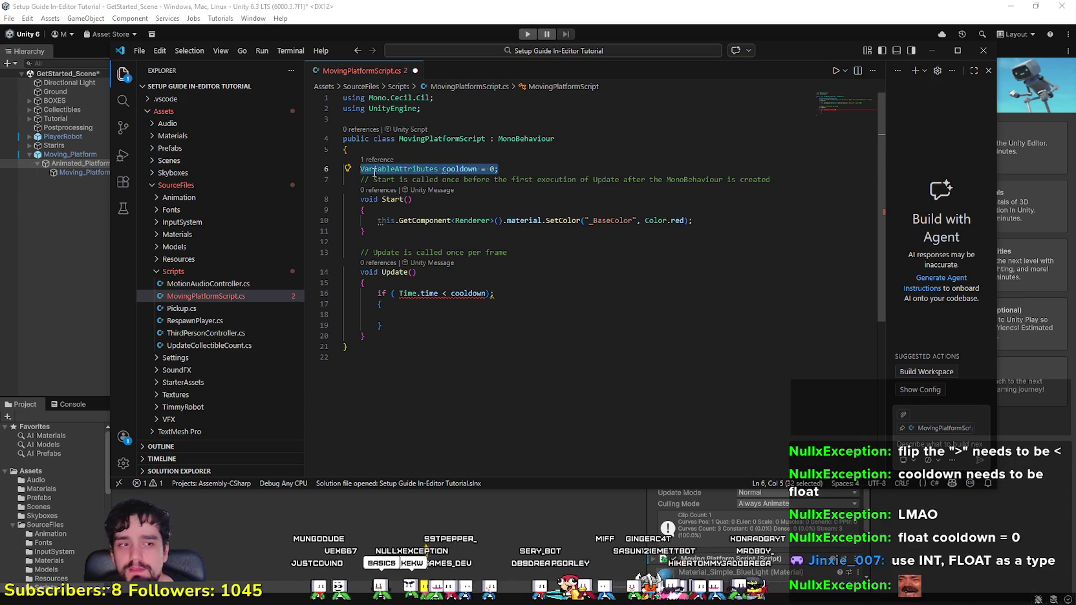
# Step: Retype line 6 as 'float cooldown = 0;'
pyautogui.write('flo')
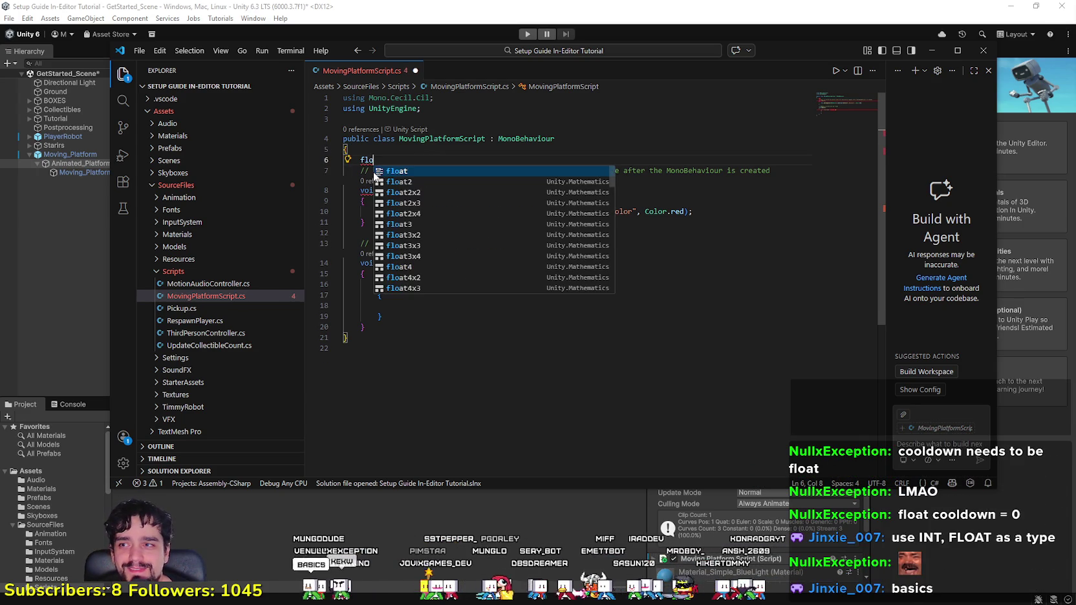
pyautogui.write('at')
pyautogui.press('Escape')
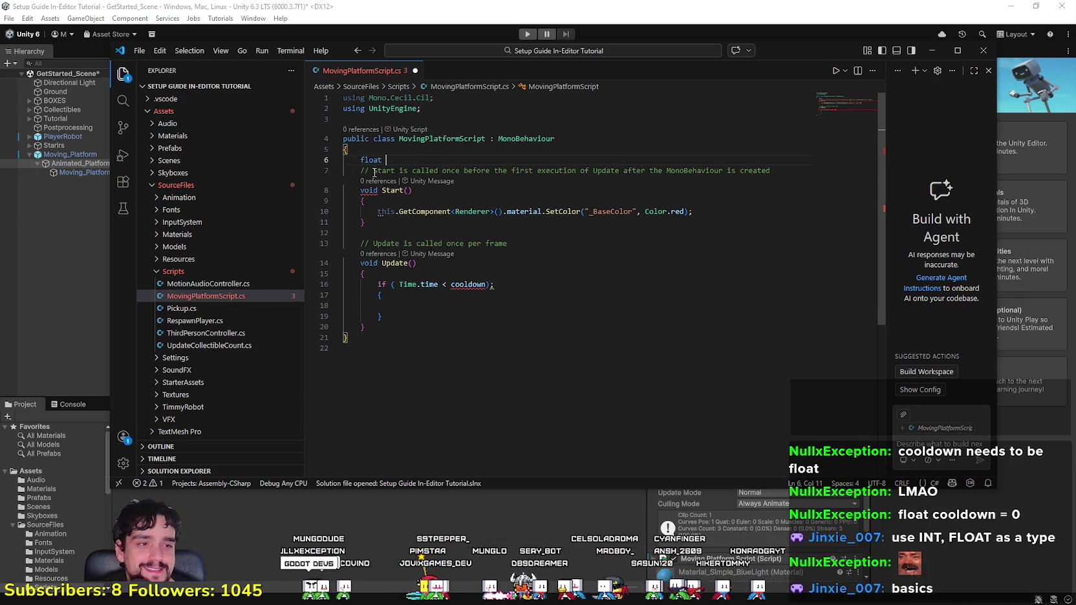
pyautogui.write('cooldown = 0')
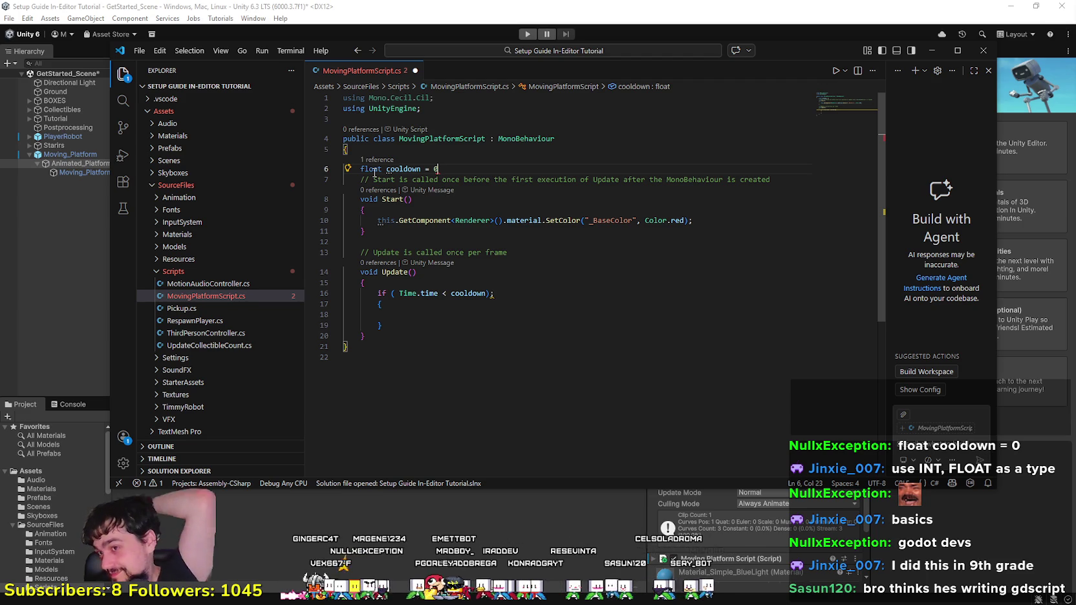
pyautogui.write(';')
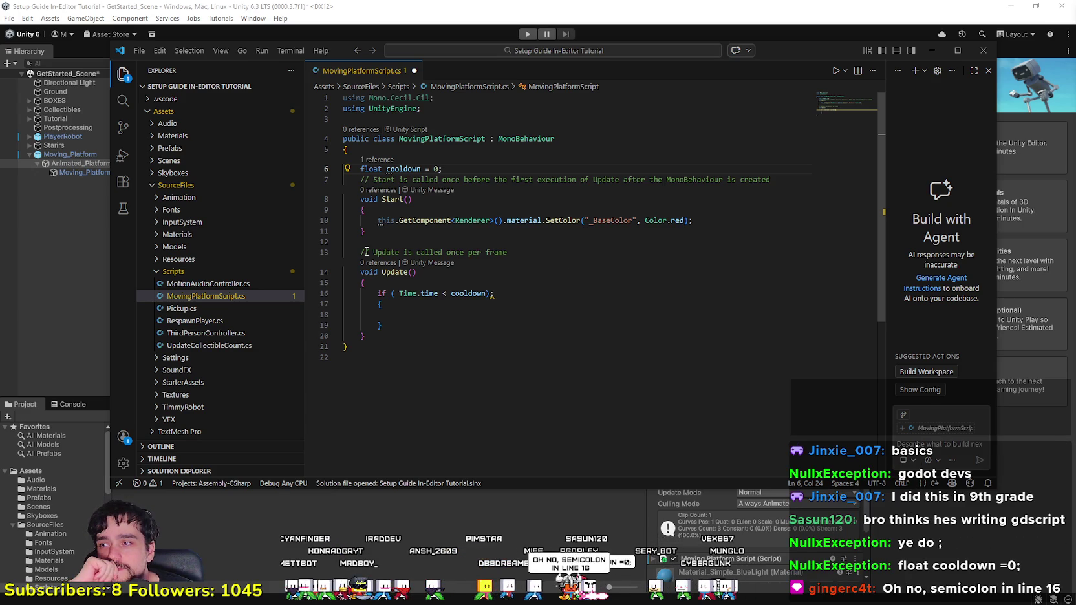
# Step: Delete the trailing semicolon so the line reads 'if ( Time.time < cooldown)'
pyautogui.click(483, 293)
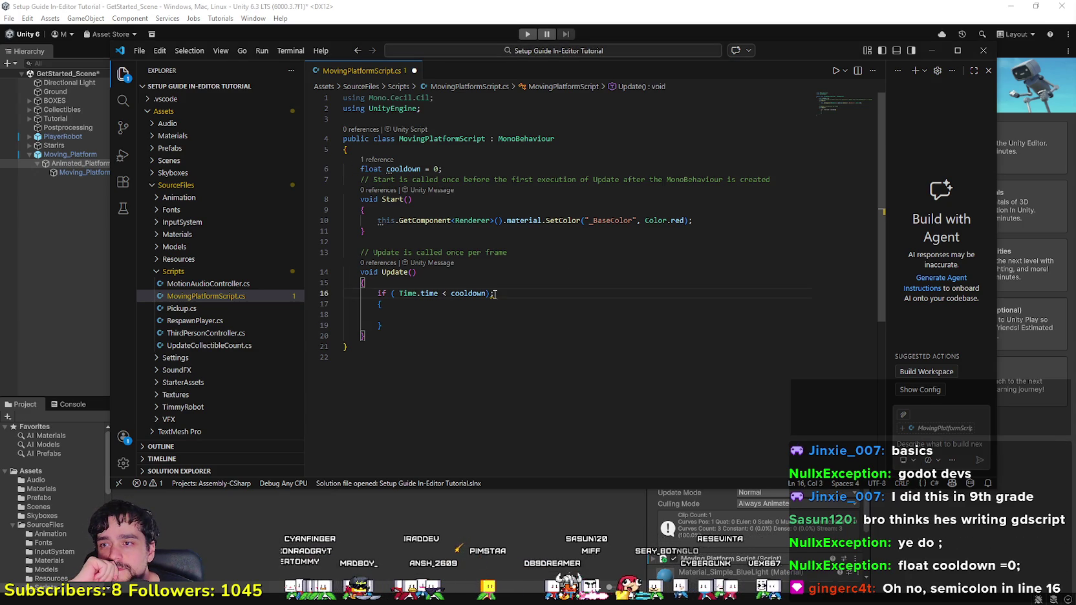
pyautogui.click(495, 293)
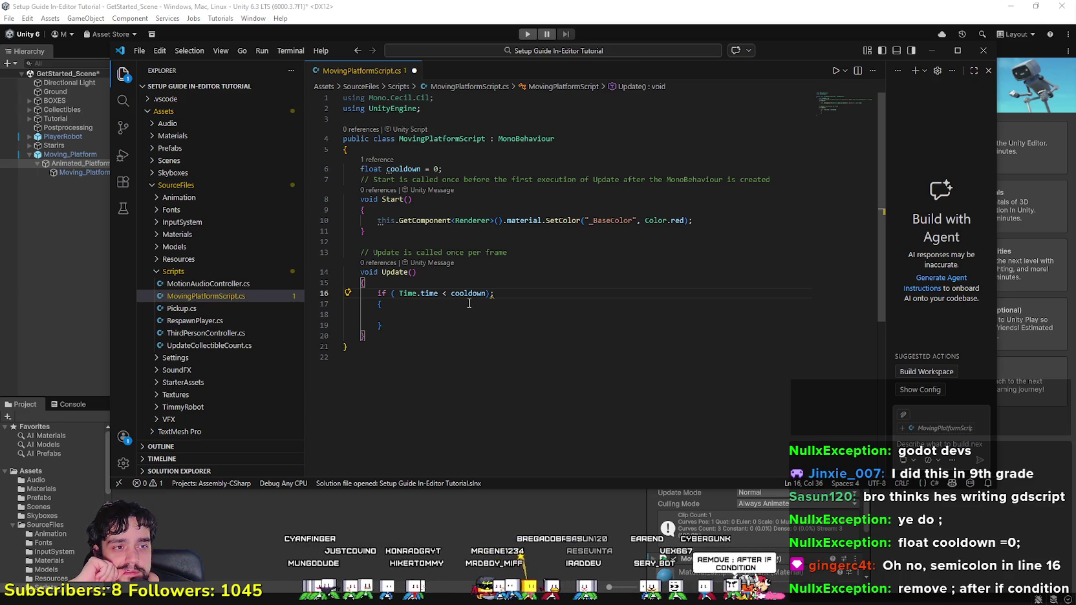
pyautogui.press('BackSpace')
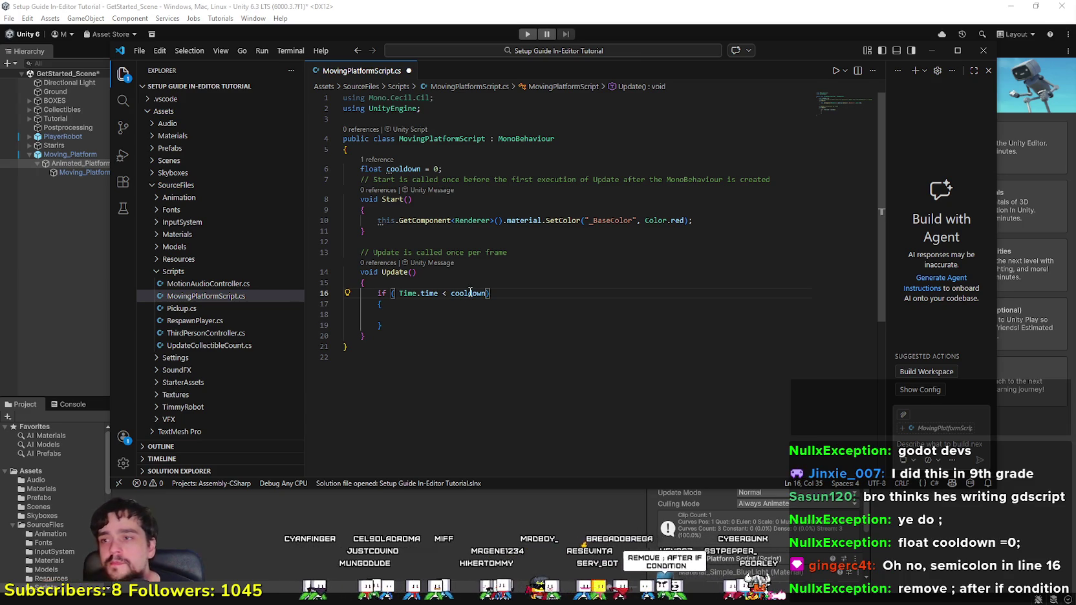
pyautogui.click(456, 314)
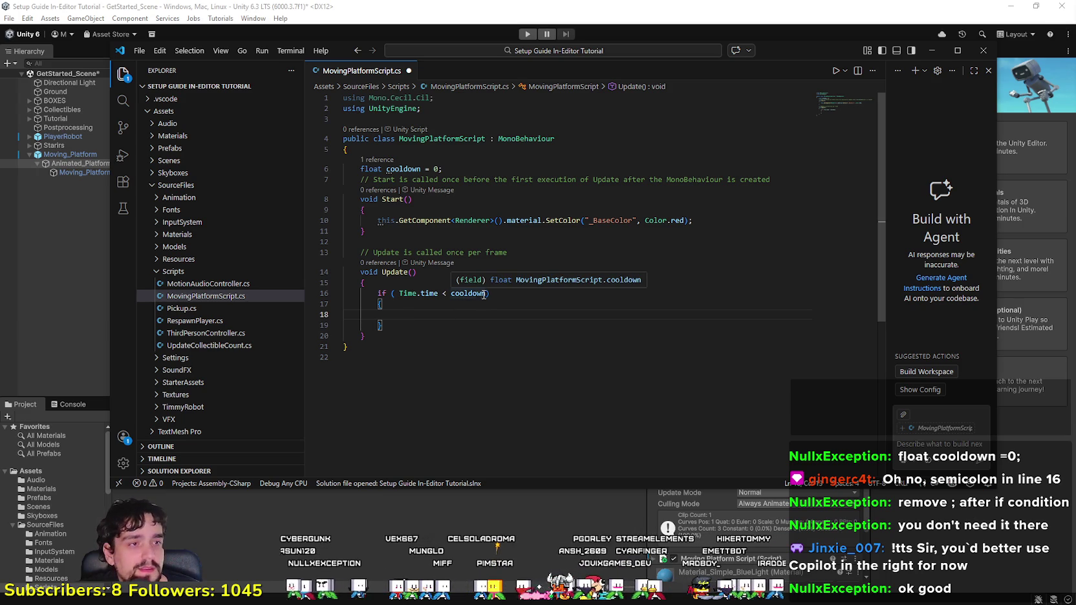
# Step: Add 'cooldown = Time.time + 100;' inside the if block
pyautogui.write('cool')
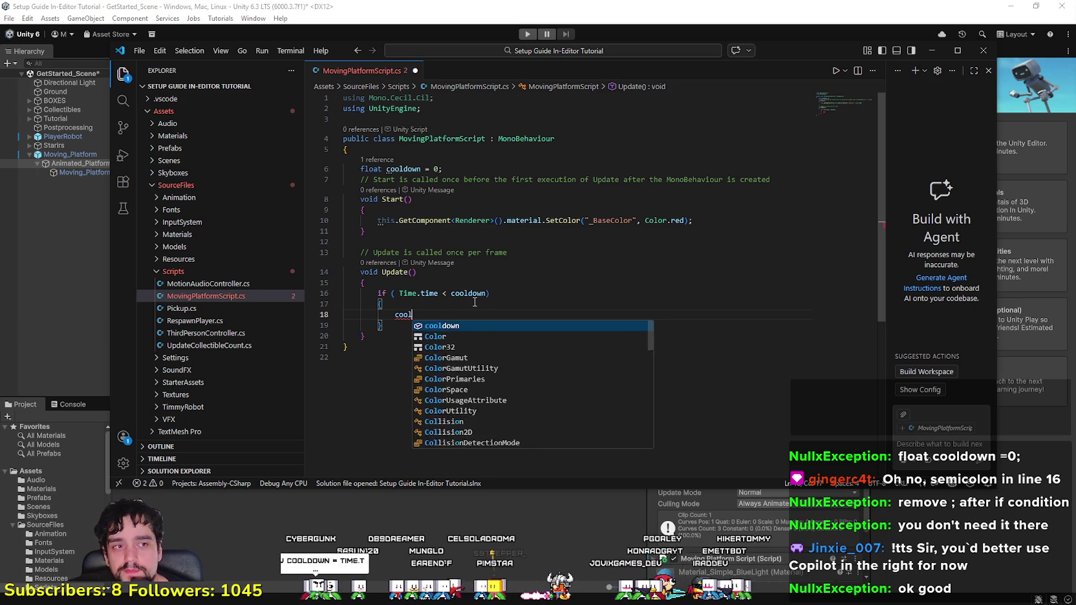
pyautogui.press('Tab')
pyautogui.write('= ')
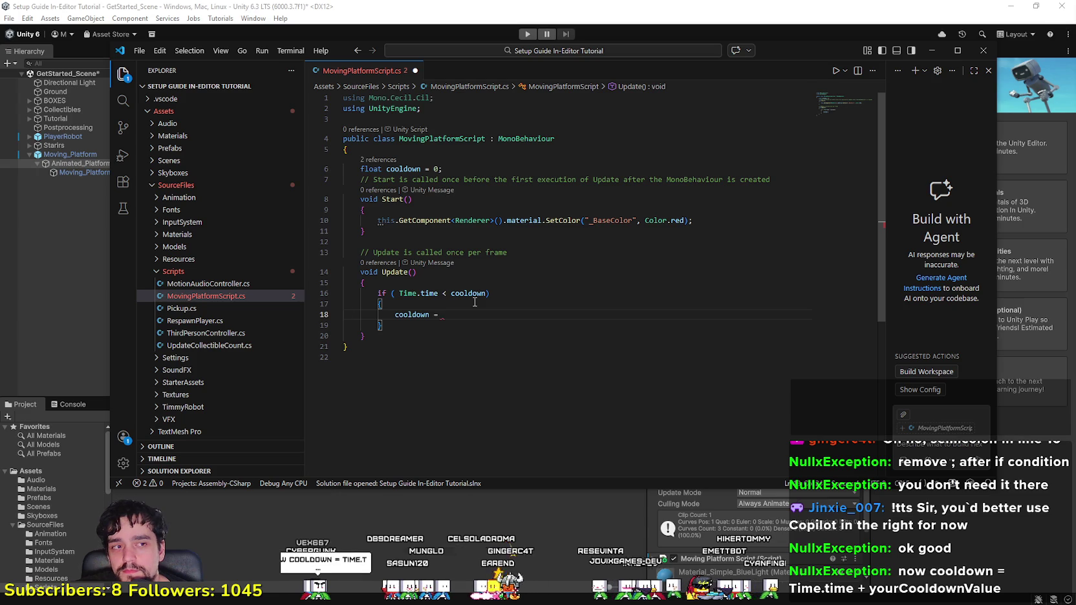
pyautogui.write('Time.tim')
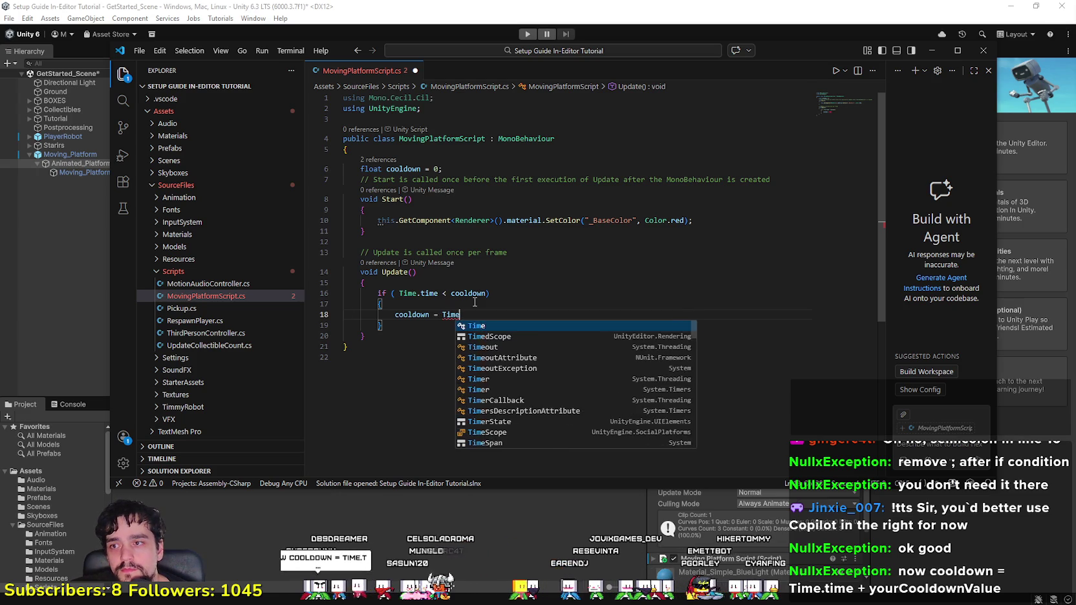
pyautogui.press('Tab')
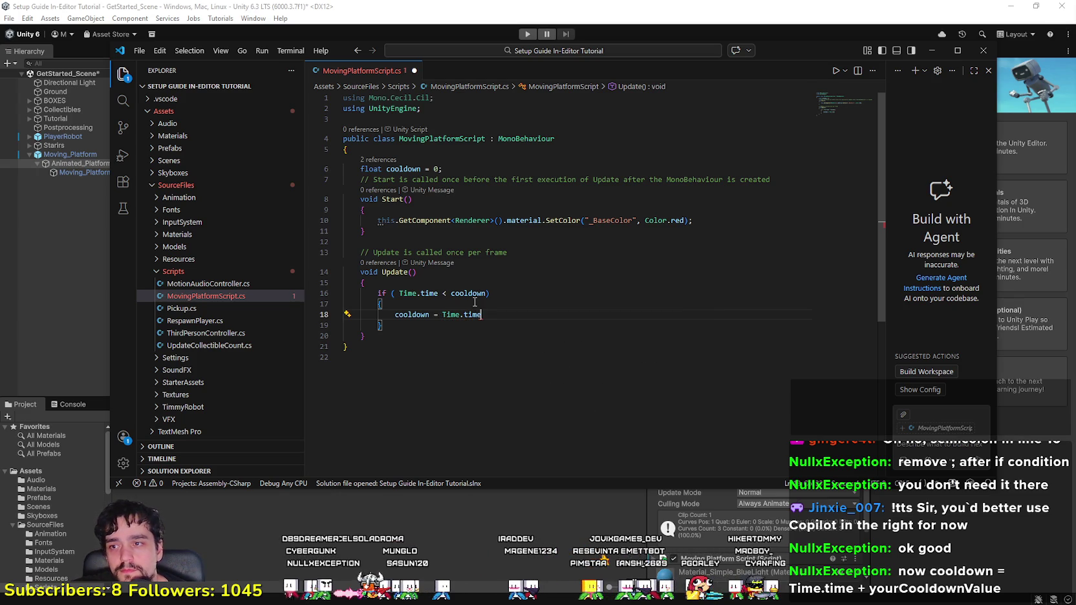
pyautogui.write(' + ')
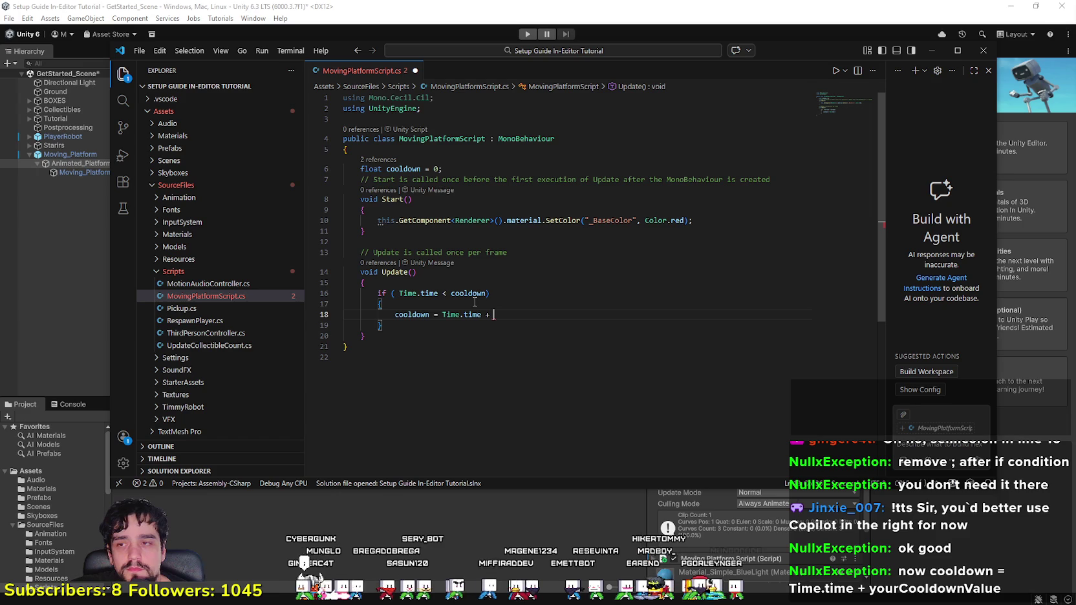
pyautogui.write('100')
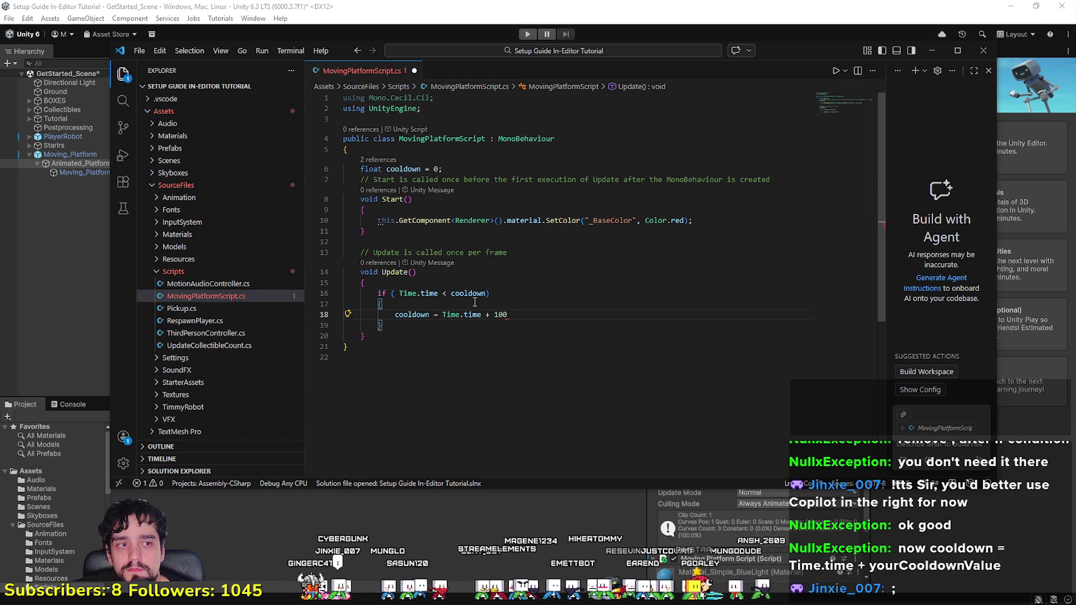
pyautogui.write('l')
pyautogui.press('BackSpace')
pyautogui.write(';')
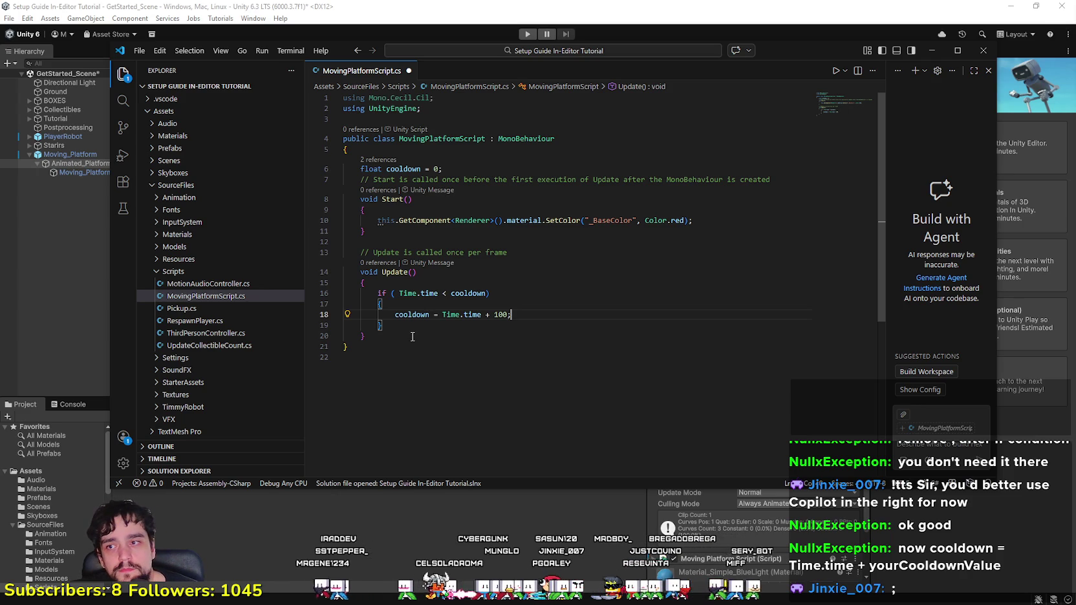
pyautogui.click(587, 305)
pyautogui.click(573, 315)
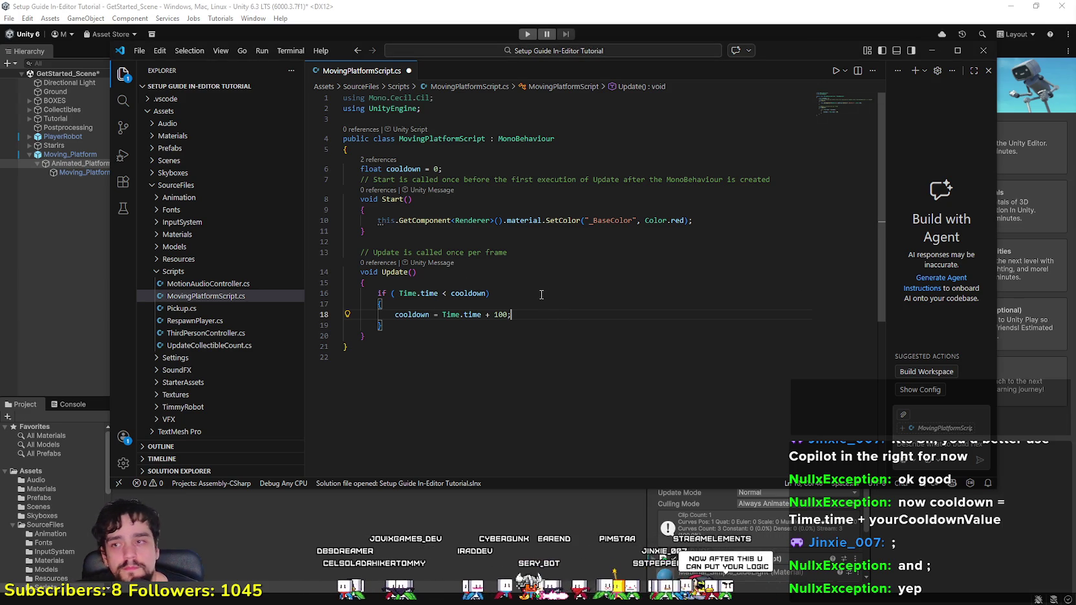
pyautogui.moveTo(723, 222); pyautogui.dragTo(373, 220)
# Step: Copy the SetColor line from Start into the if block and change Color.red to Color.blue
pyautogui.click(676, 229)
pyautogui.moveTo(677, 223)
pyautogui.mouseDown()
pyautogui.moveTo(362, 220)
pyautogui.moveTo(379, 221)
pyautogui.mouseUp()
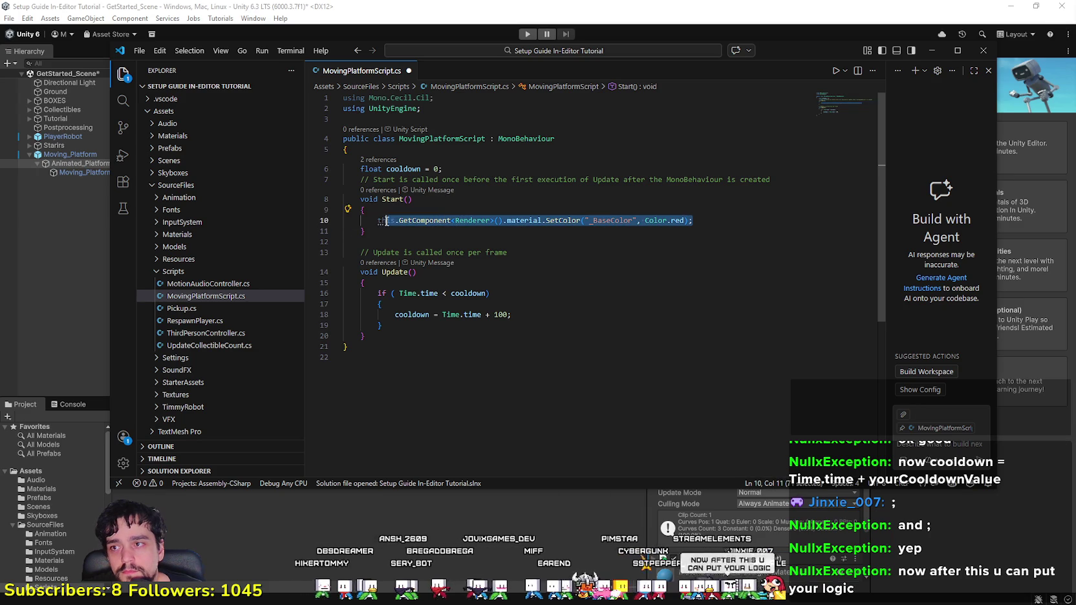
pyautogui.hotkey('ctrl', 'c')
pyautogui.click(543, 317)
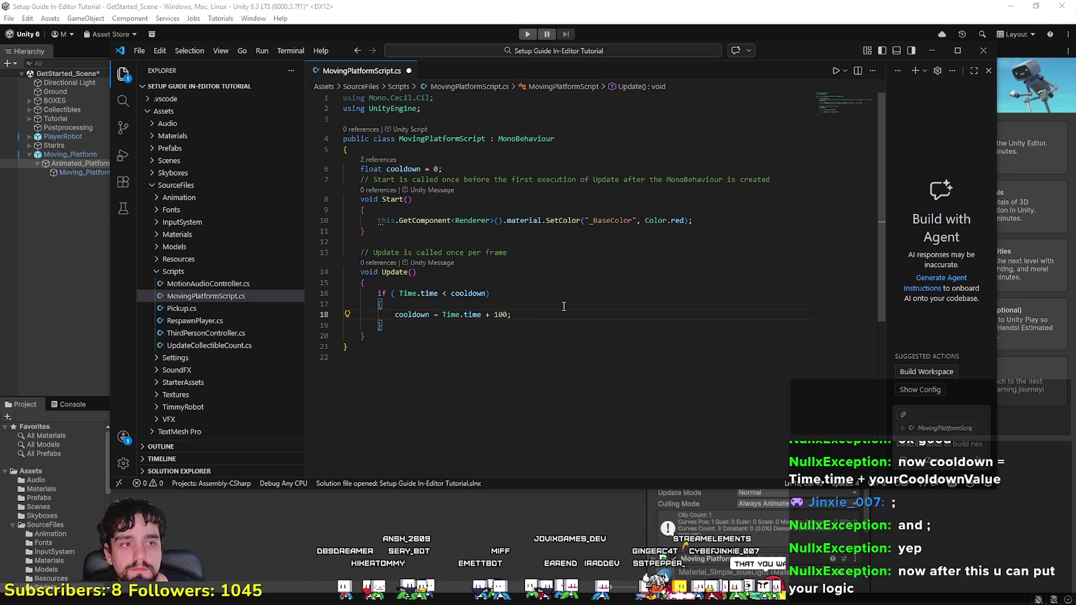
pyautogui.press('Return')
pyautogui.hotkey('ctrl', 'v')
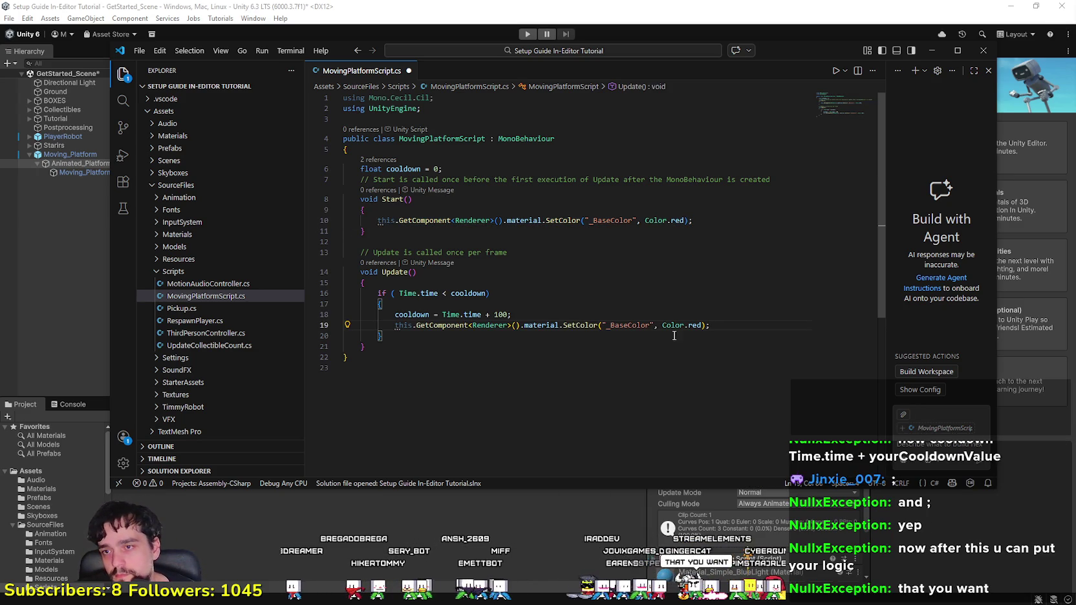
pyautogui.doubleClick(694, 326)
pyautogui.write('blue')
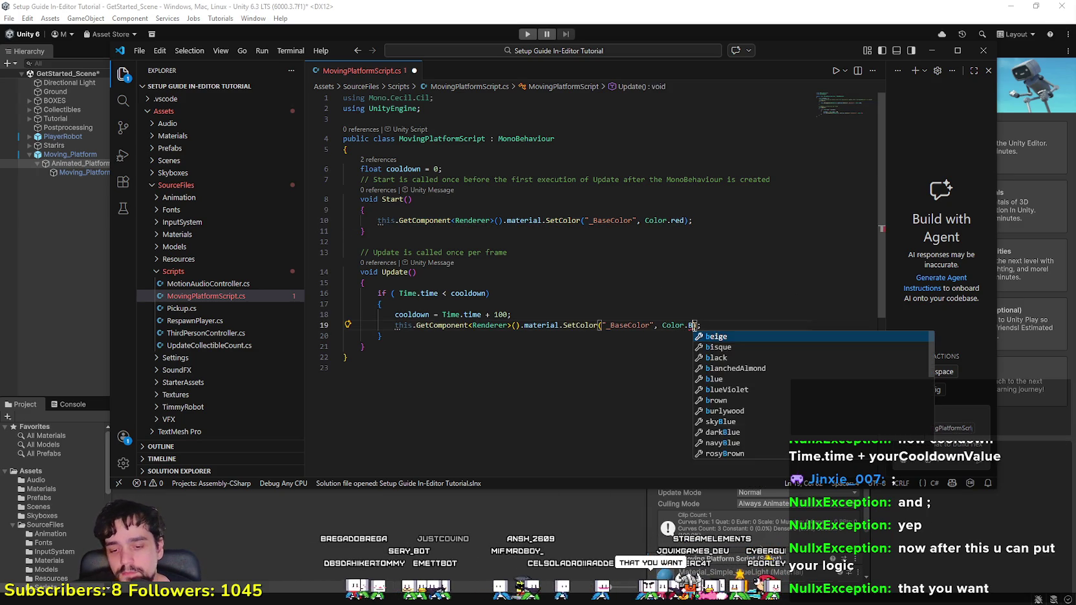
pyautogui.click(724, 324)
# Step: Shorten the cooldown increment from 100 to 10 and save the script
pyautogui.moveTo(726, 324); pyautogui.dragTo(346, 315)
pyautogui.click(494, 325)
pyautogui.press('Down')
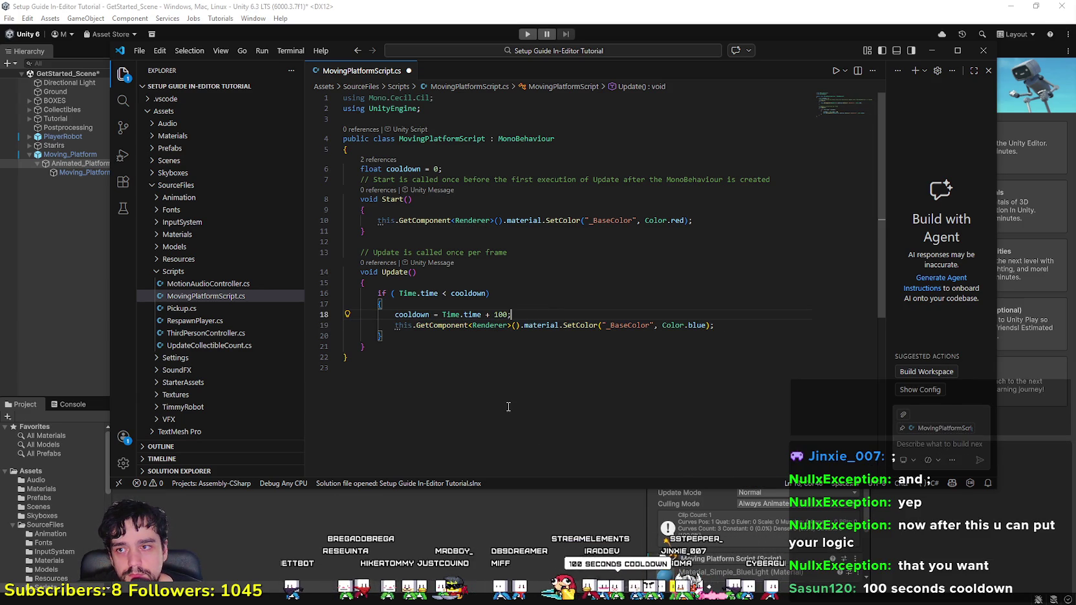
pyautogui.click(587, 379)
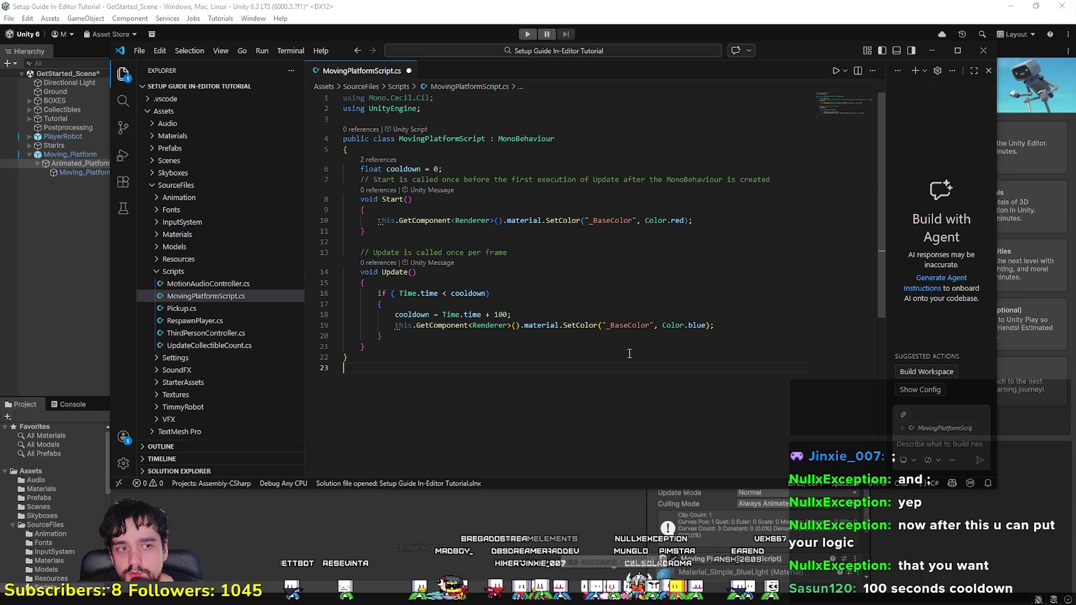
pyautogui.click(502, 314)
pyautogui.press('BackSpace')
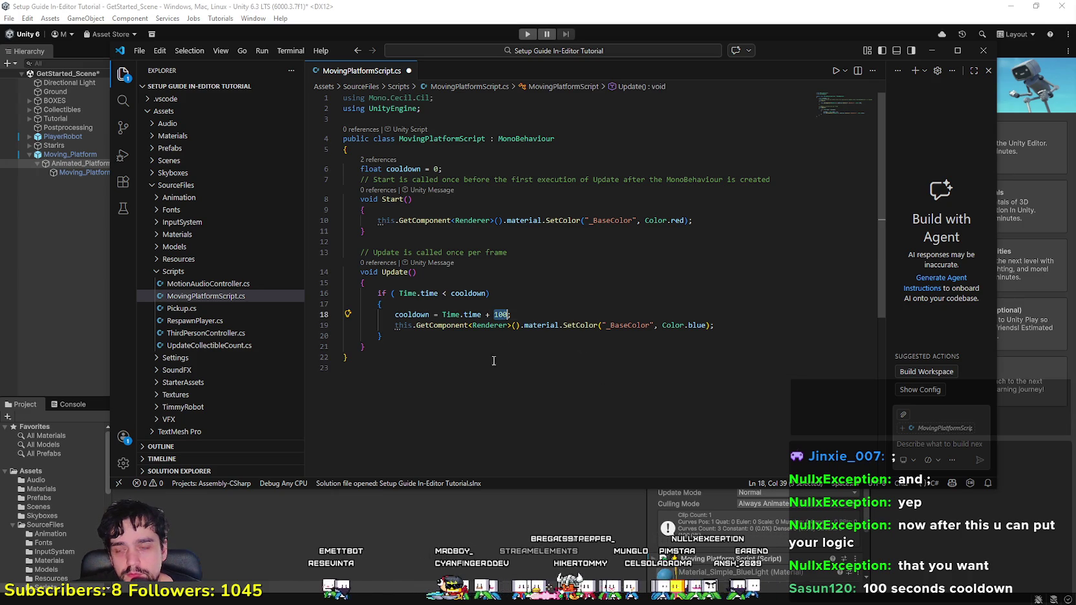
pyautogui.click(478, 336)
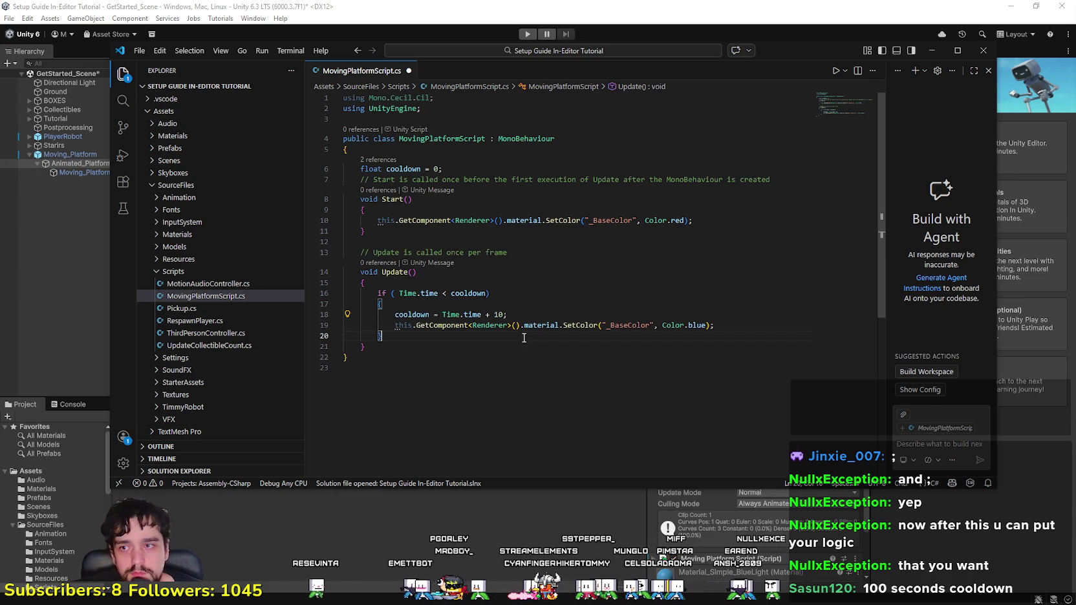
pyautogui.hotkey('ctrl', 's')
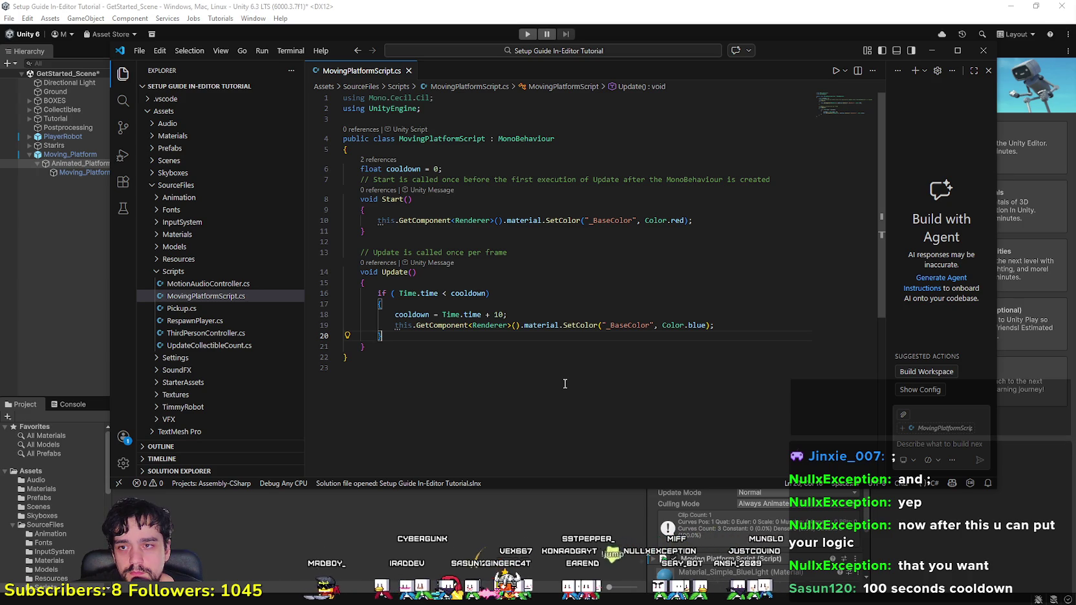
pyautogui.moveTo(705, 326); pyautogui.dragTo(662, 326)
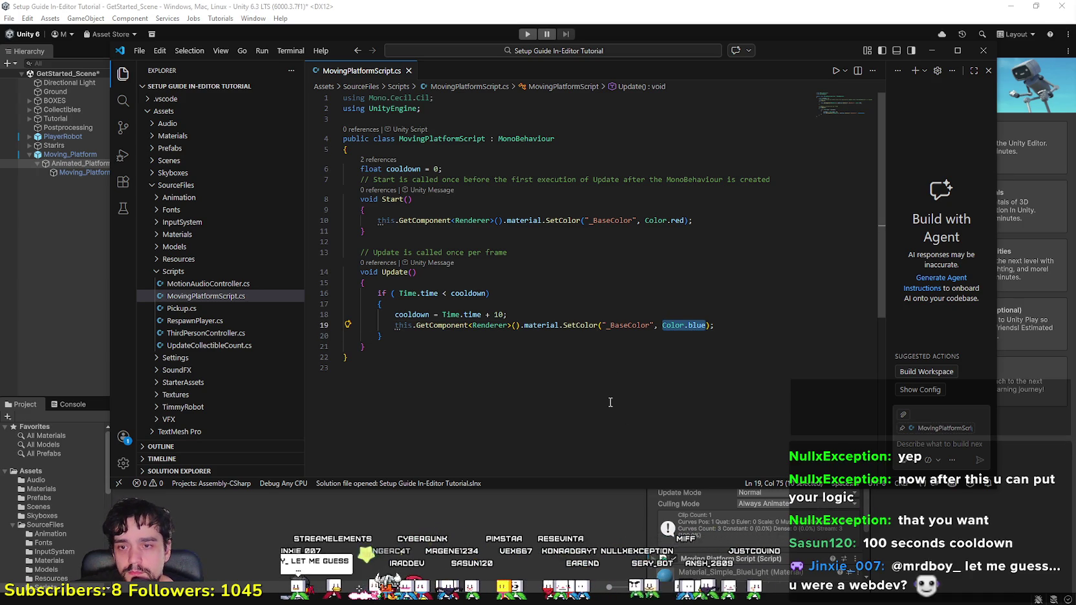
# Step: Replace the blue colour argument with Random, browse its members like ColorHSV, then remove them
pyautogui.write('ra')
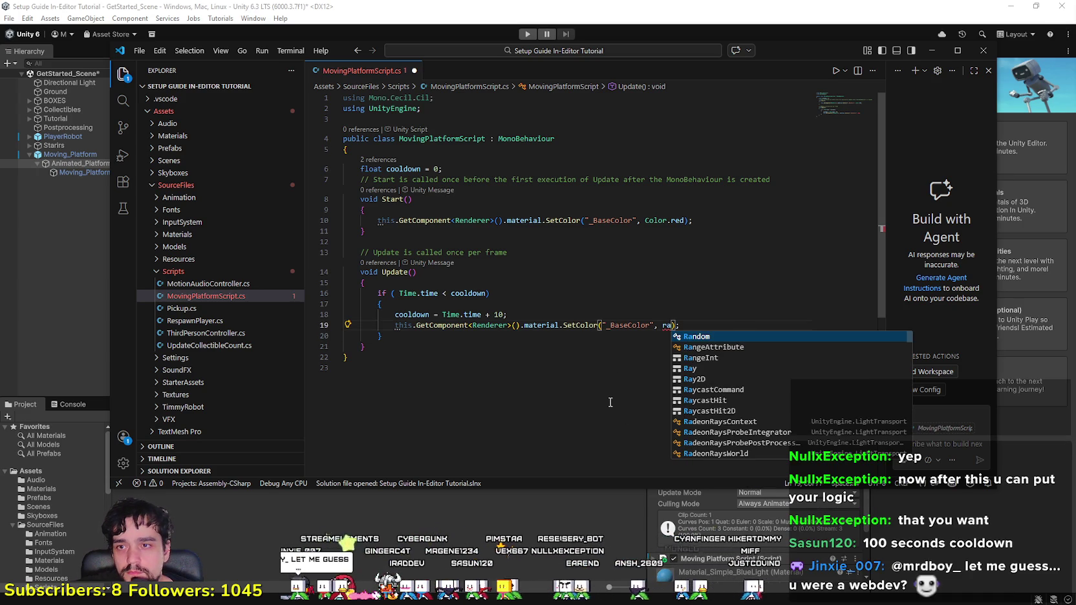
pyautogui.press('Tab')
pyautogui.write('.')
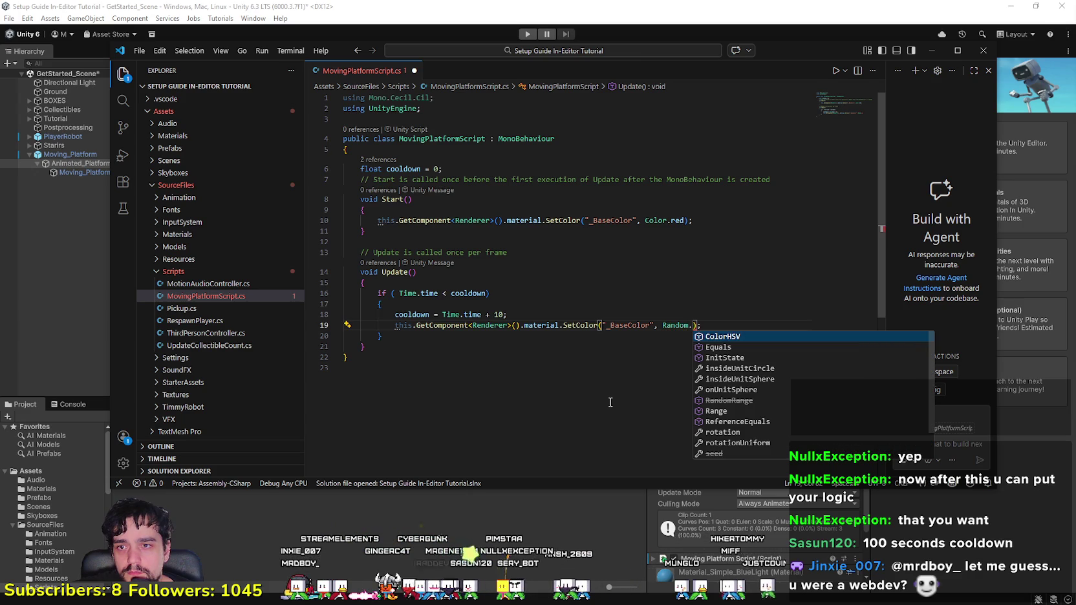
pyautogui.press('BackSpace')
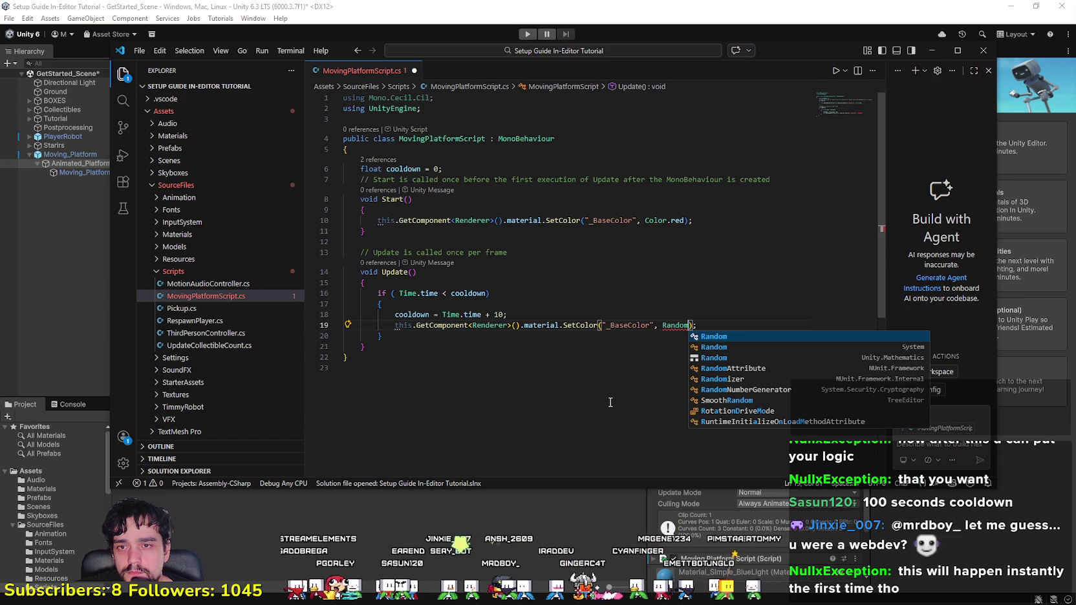
pyautogui.write('.')
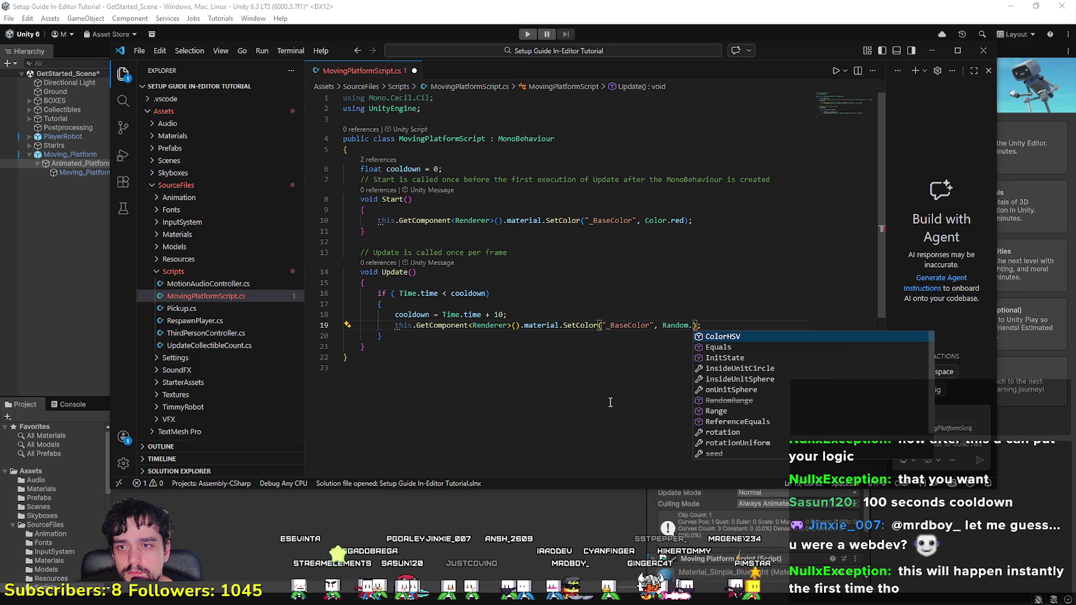
pyautogui.write('ColorHSV(')
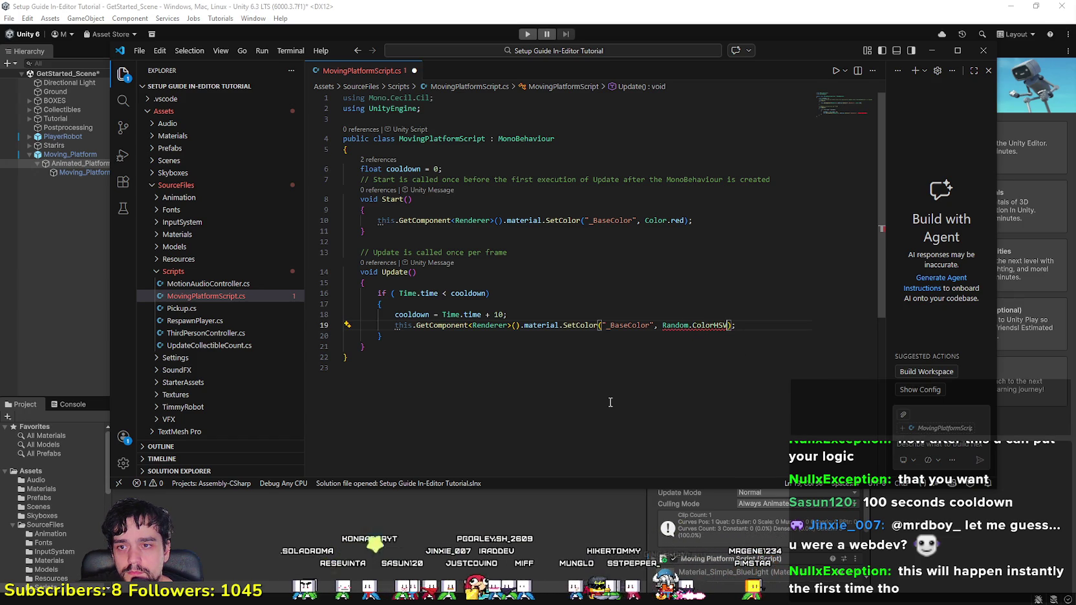
pyautogui.press('BackSpace')
pyautogui.press('BackSpace')
pyautogui.press('BackSpace')
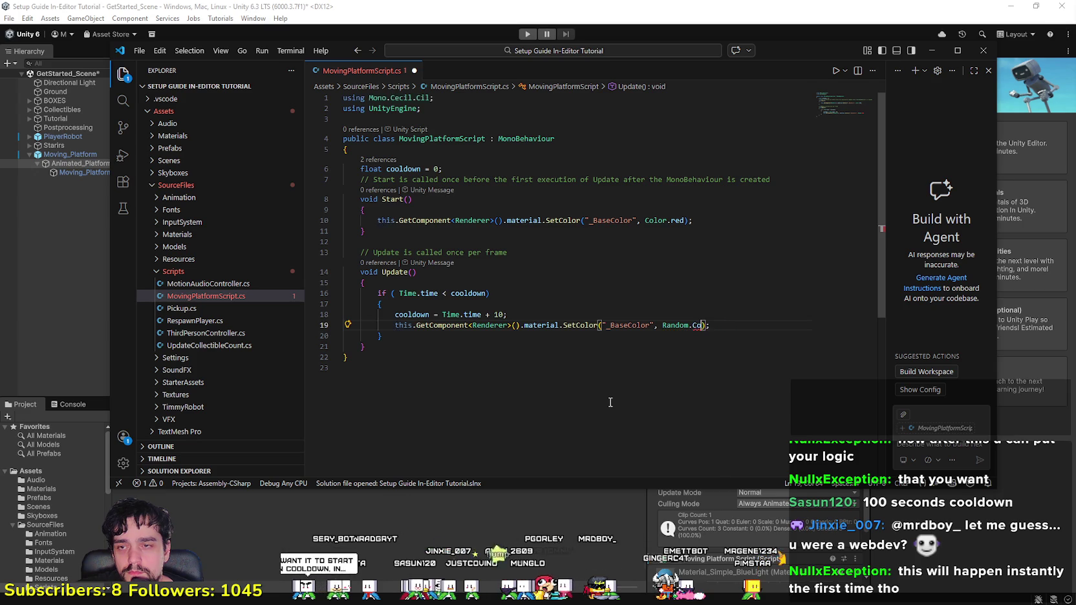
pyautogui.hotkey('ctrl', 'space')
pyautogui.press('Down')
pyautogui.press('Down')
pyautogui.press('Down')
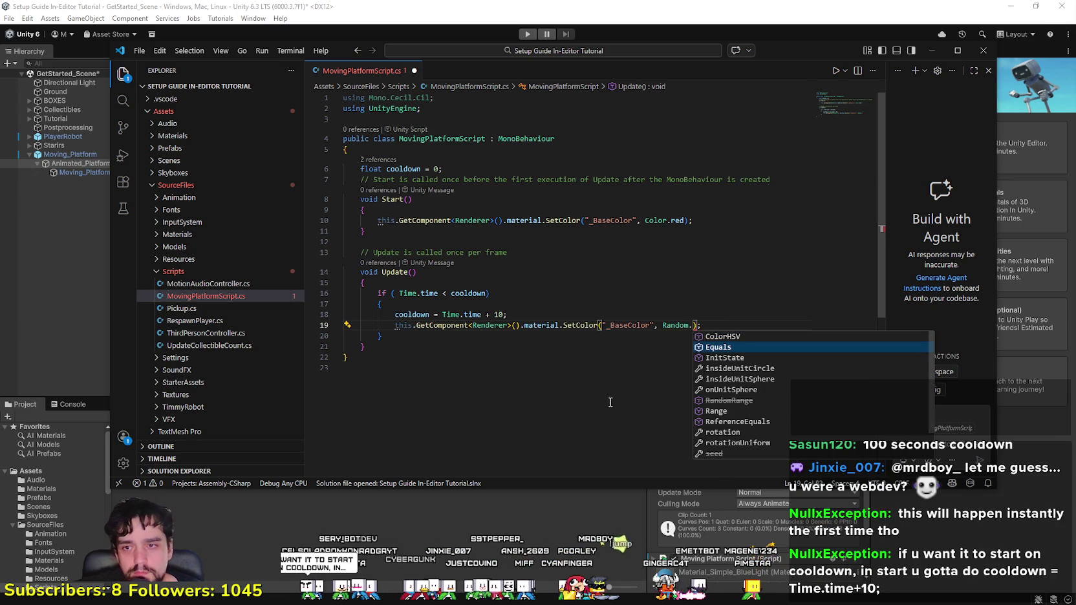
pyautogui.press('Up')
pyautogui.press('Up')
pyautogui.press('Up')
pyautogui.press('Up')
pyautogui.press('Up')
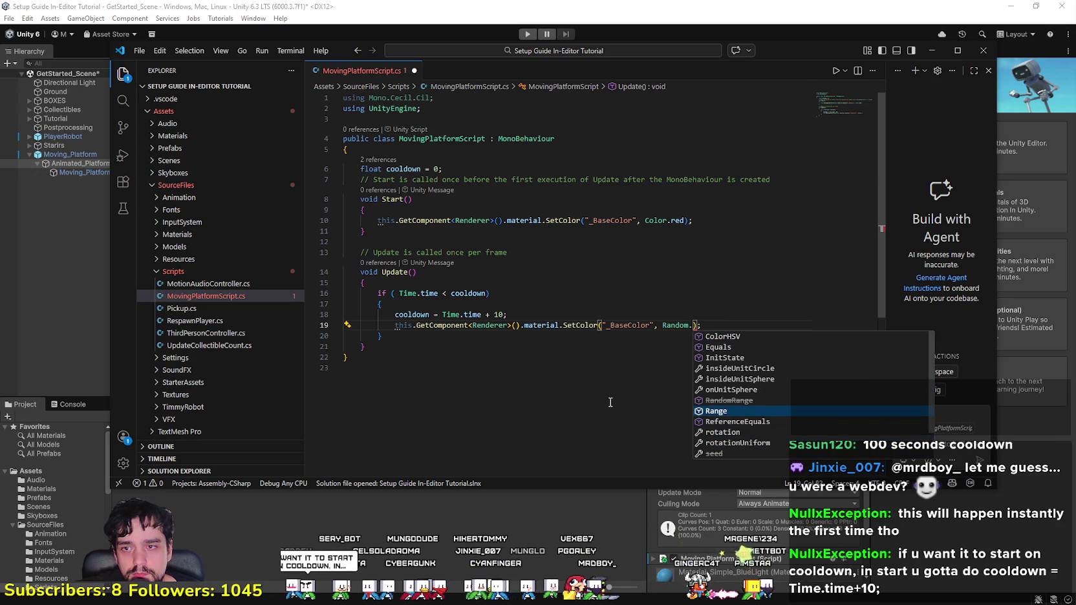
pyautogui.press('Down')
pyautogui.press('Down')
pyautogui.press('Down')
pyautogui.press('Up')
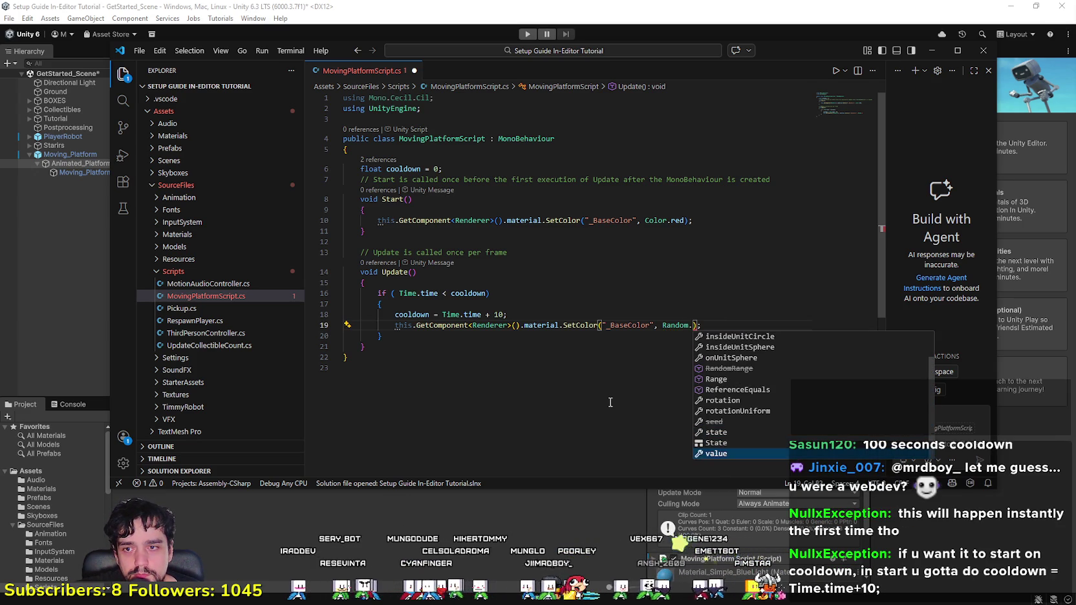
pyautogui.press('Up')
pyautogui.press('Up')
pyautogui.press('BackSpace')
pyautogui.press('BackSpace')
pyautogui.press('BackSpace')
pyautogui.press('BackSpace')
pyautogui.press('BackSpace')
pyautogui.press('BackSpace')
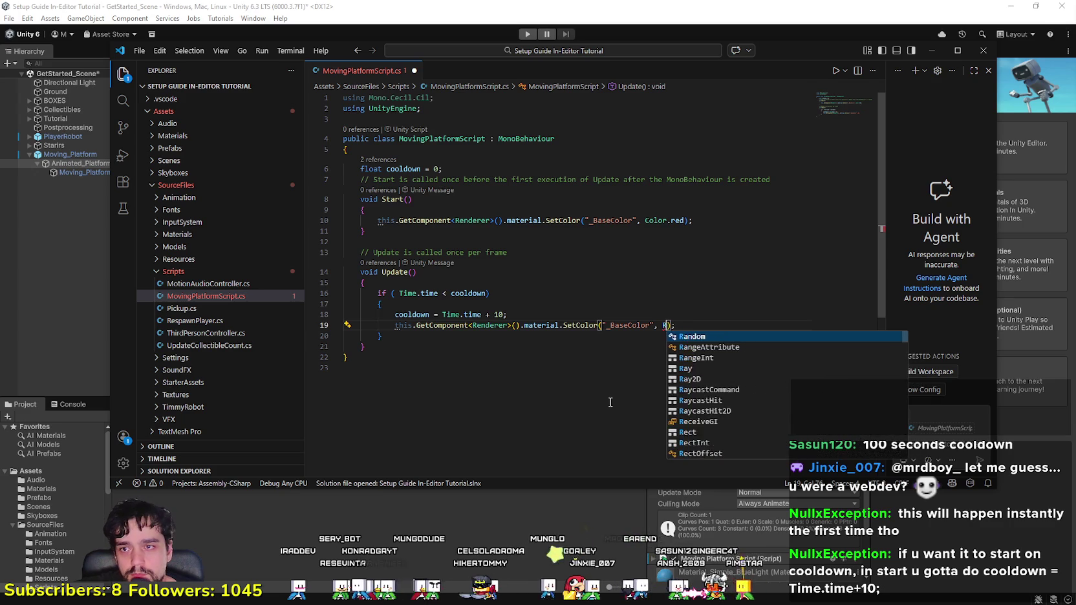
# Step: Try 'Pickup.' as the SetColor argument, then trim the member access back off
pyautogui.write('pi')
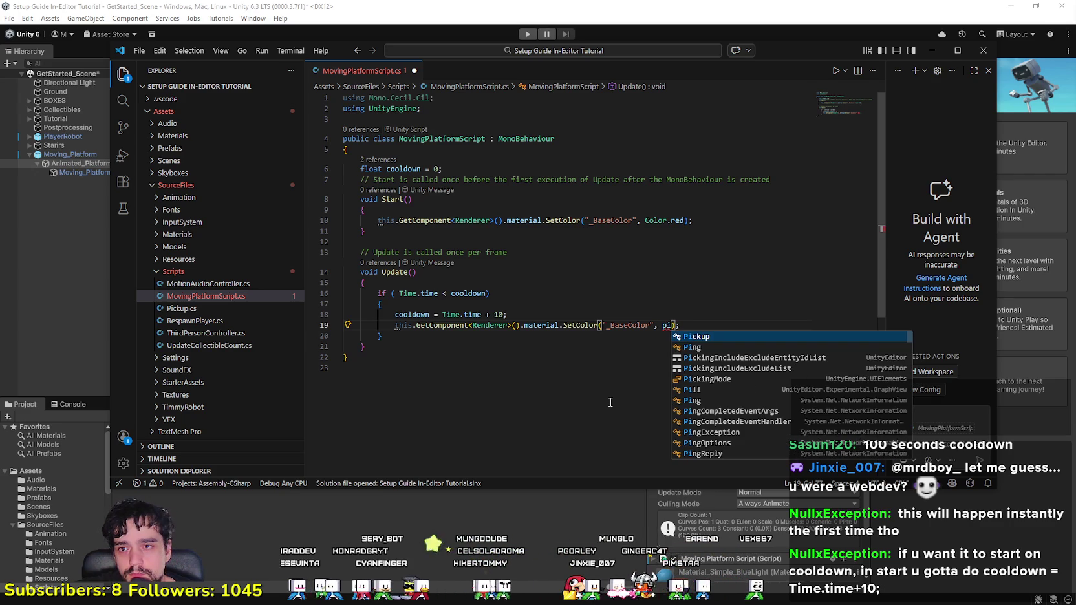
pyautogui.write('ck')
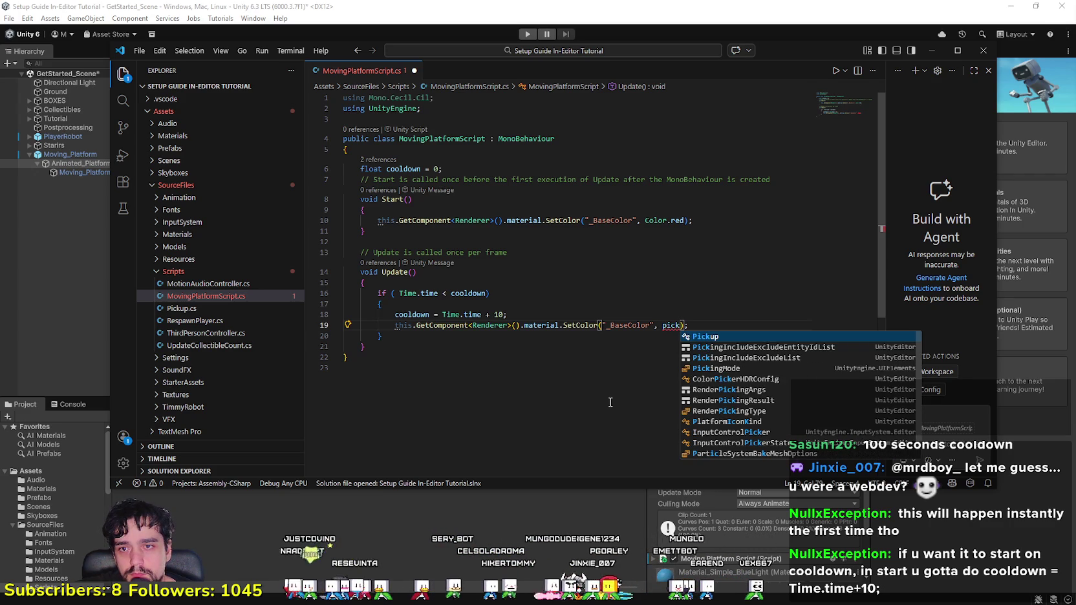
pyautogui.press('Tab')
pyautogui.write('.')
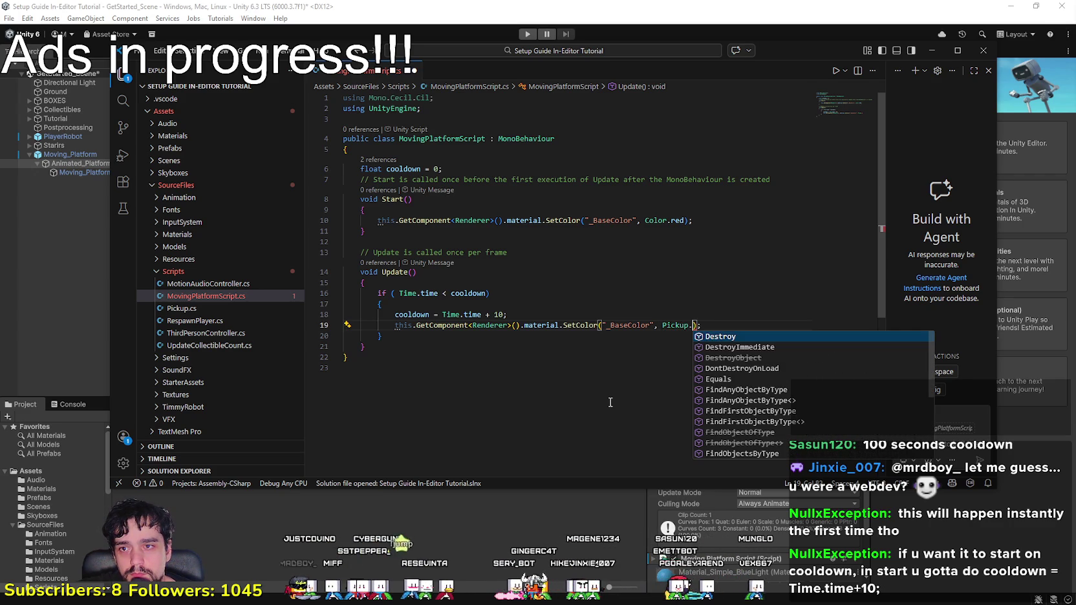
pyautogui.press('BackSpace')
pyautogui.press('BackSpace')
pyautogui.press('BackSpace')
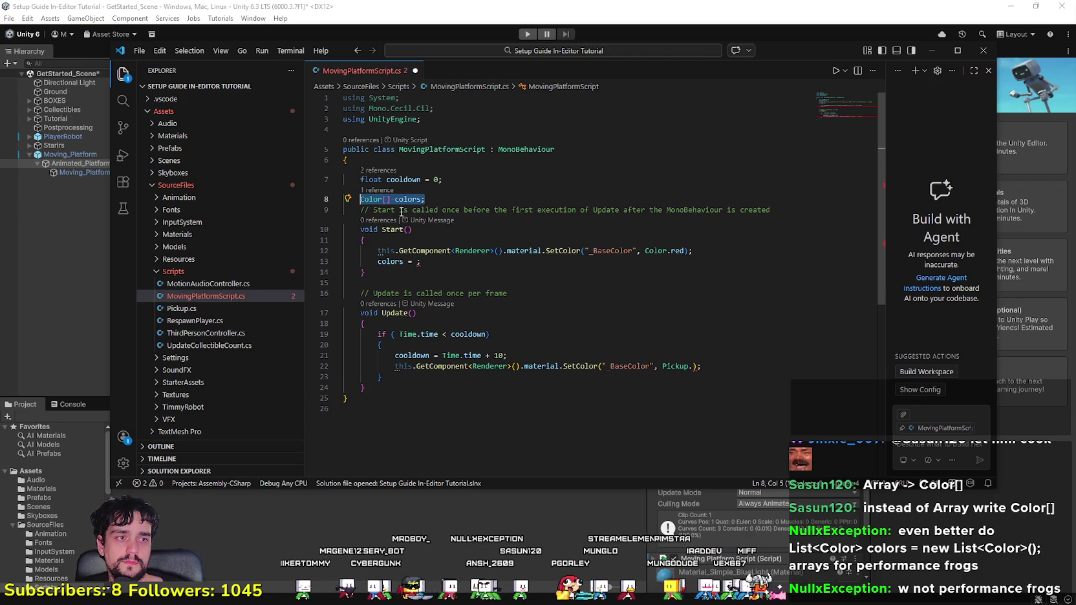
# Step: Change the colors field to 'List<Color> colors = new List<Color>();', importing System.Collections.Generic
pyautogui.write('list')
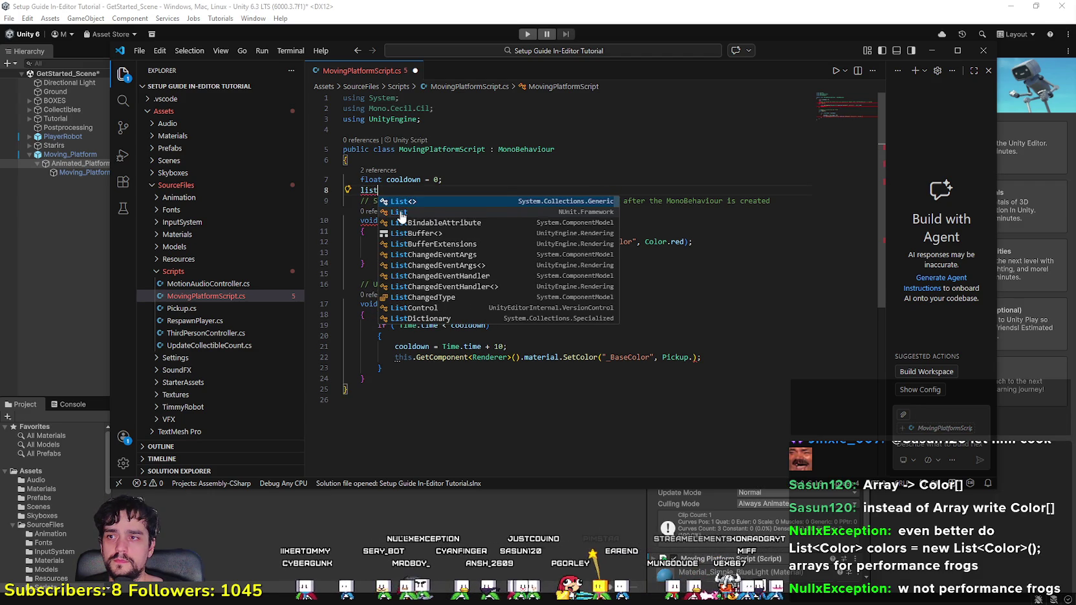
pyautogui.press('Return')
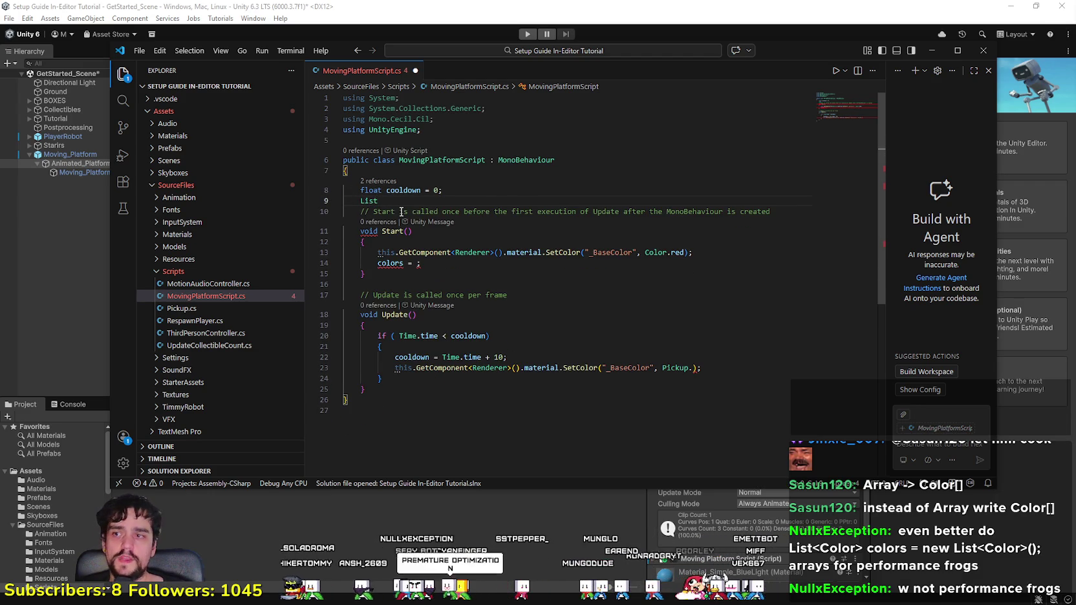
pyautogui.hotkey('ctrl', 'space')
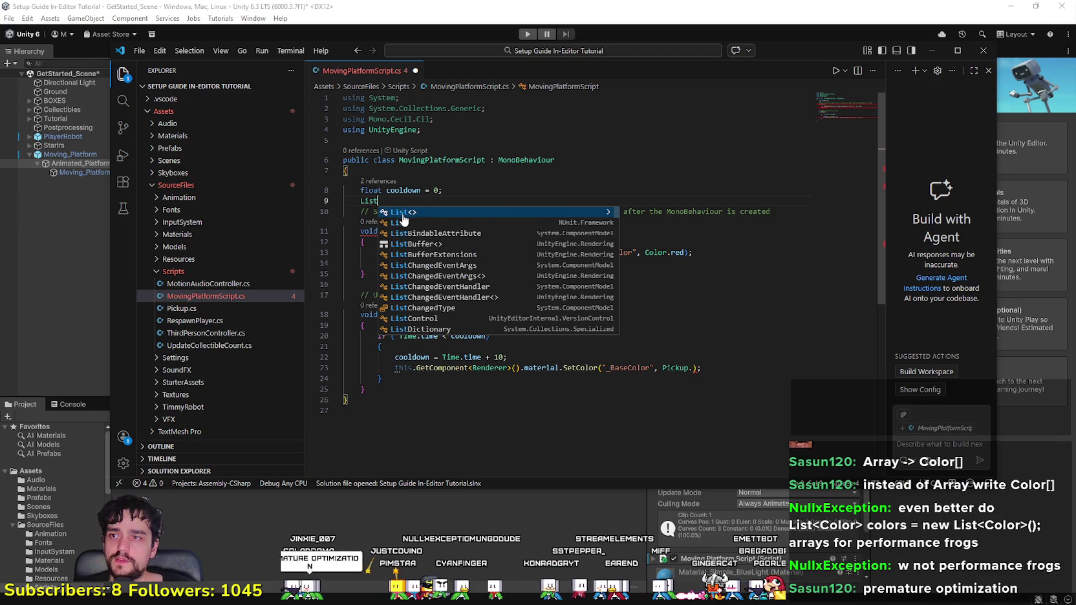
pyautogui.press('Escape')
pyautogui.write('<')
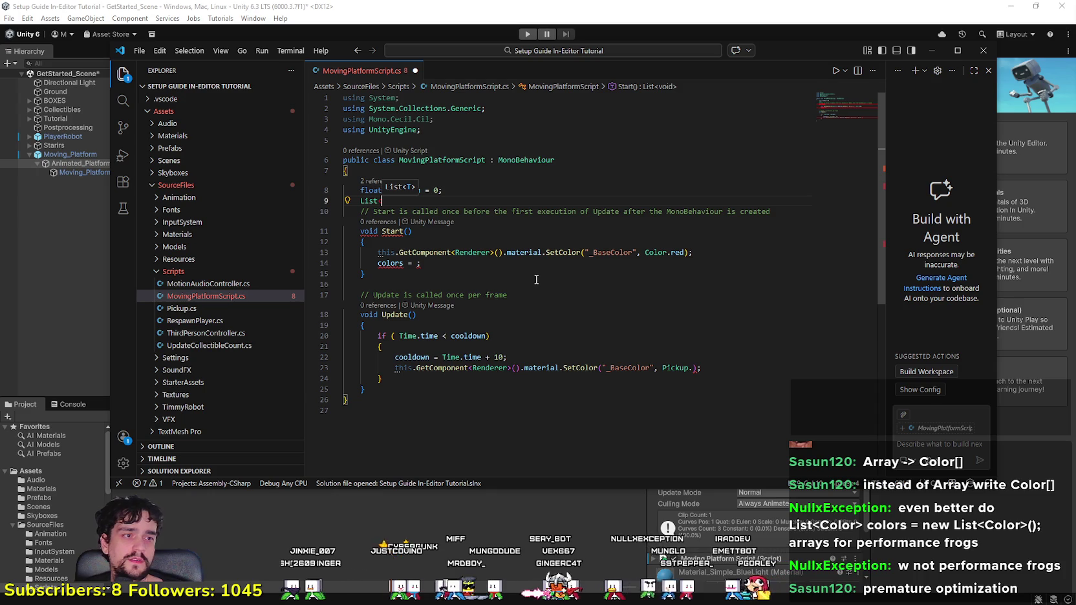
pyautogui.write('Color>')
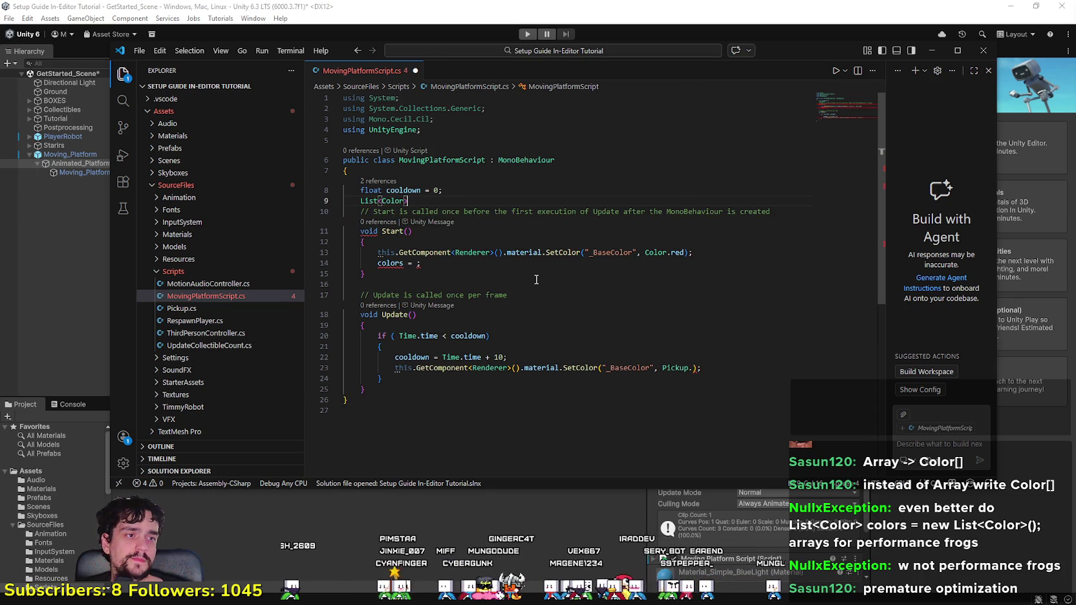
pyautogui.write(' color')
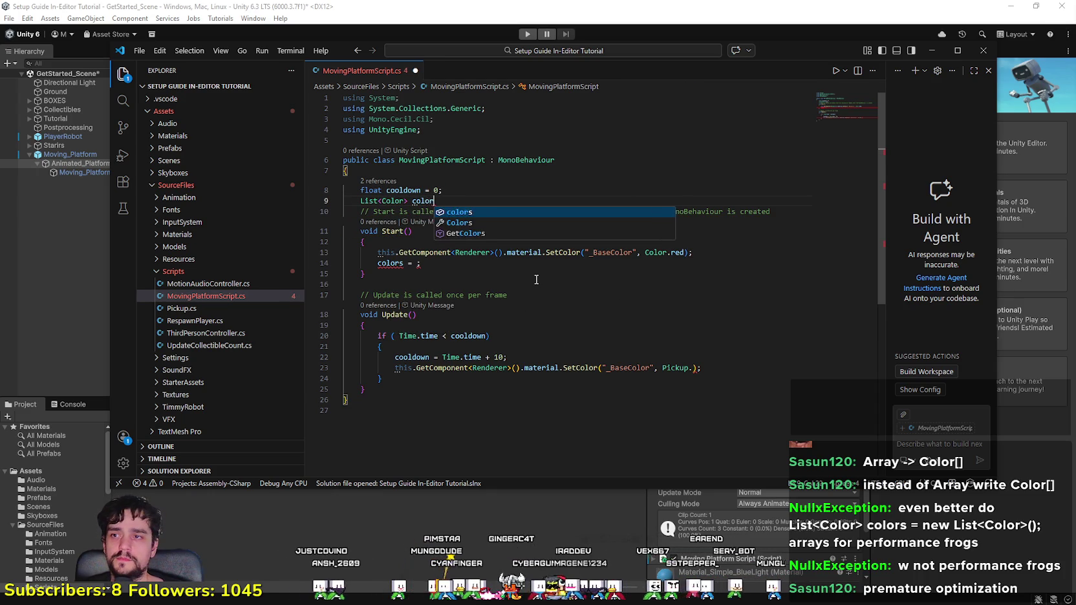
pyautogui.write('s =')
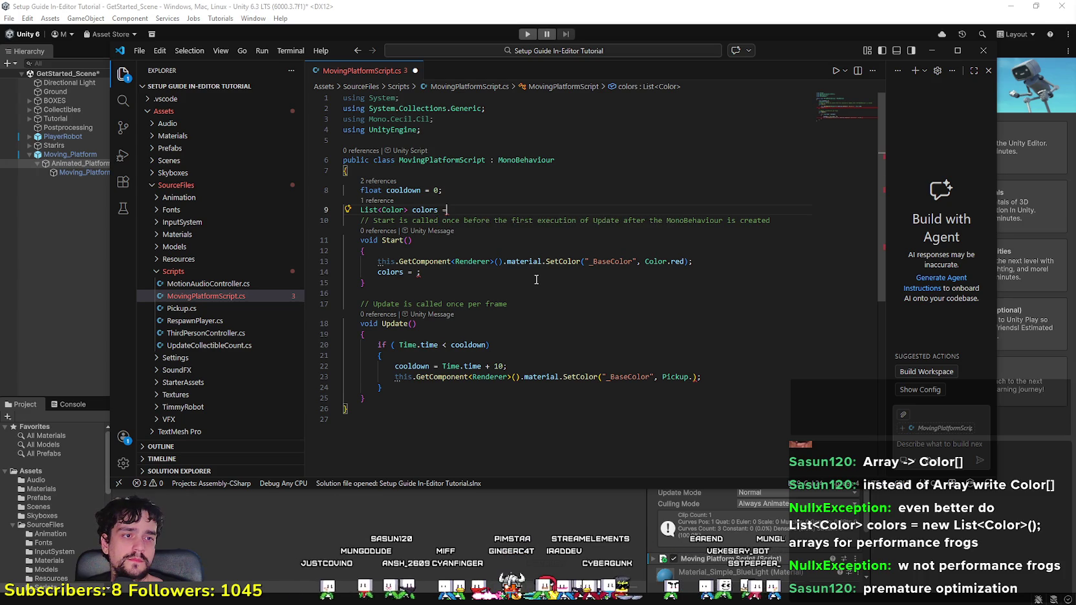
pyautogui.write(' new List')
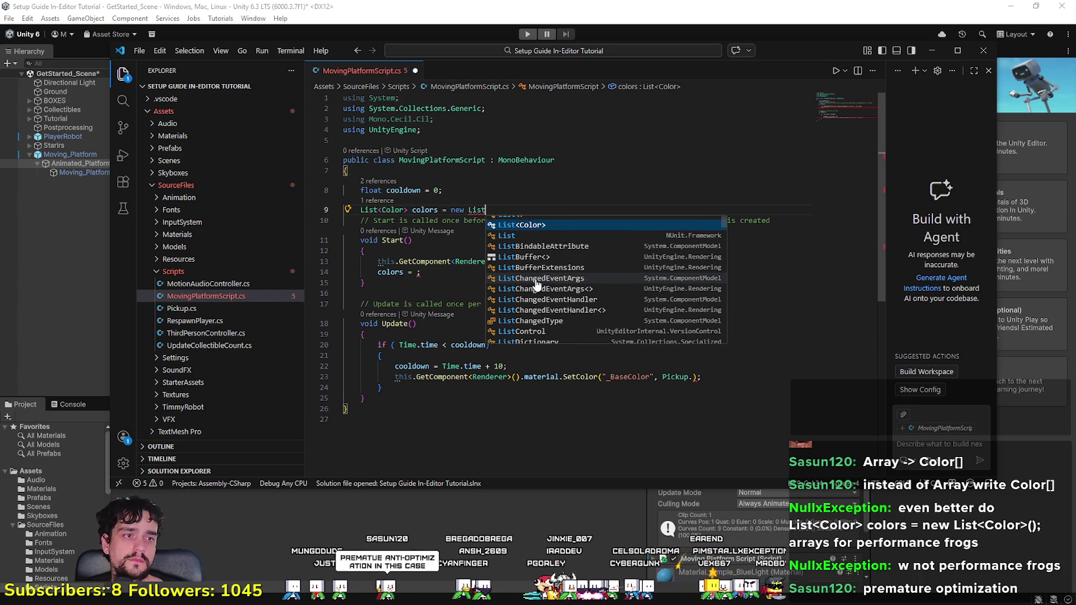
pyautogui.write('<Col')
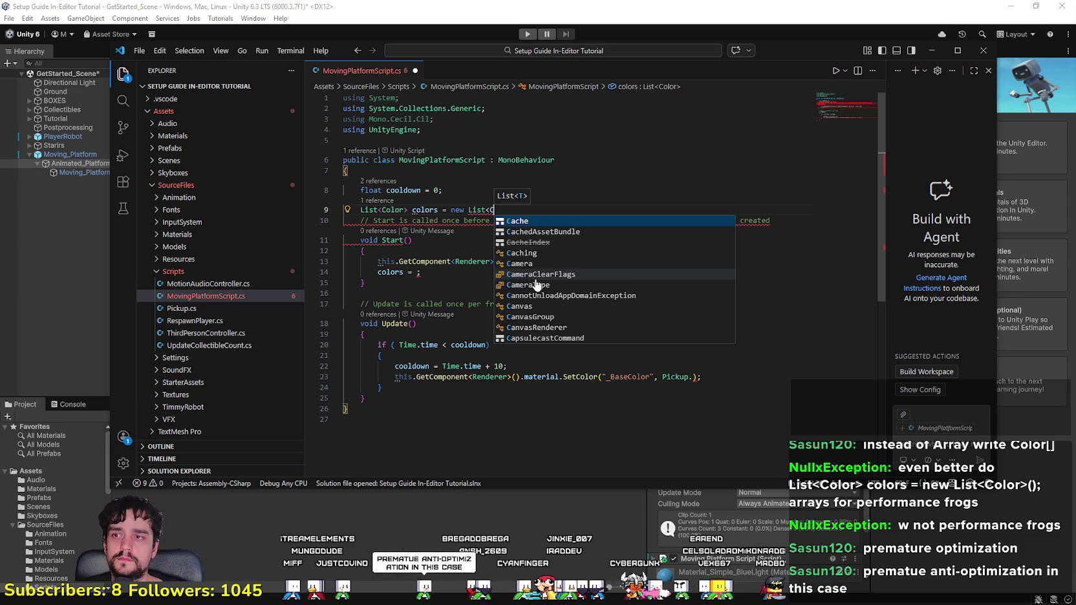
pyautogui.write('or>')
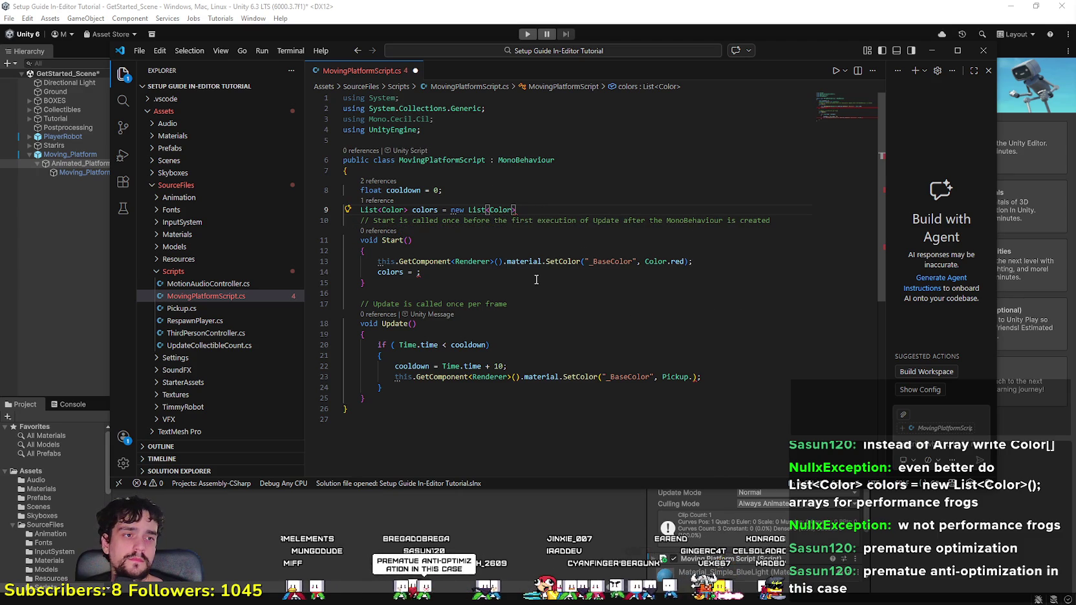
pyautogui.write('();')
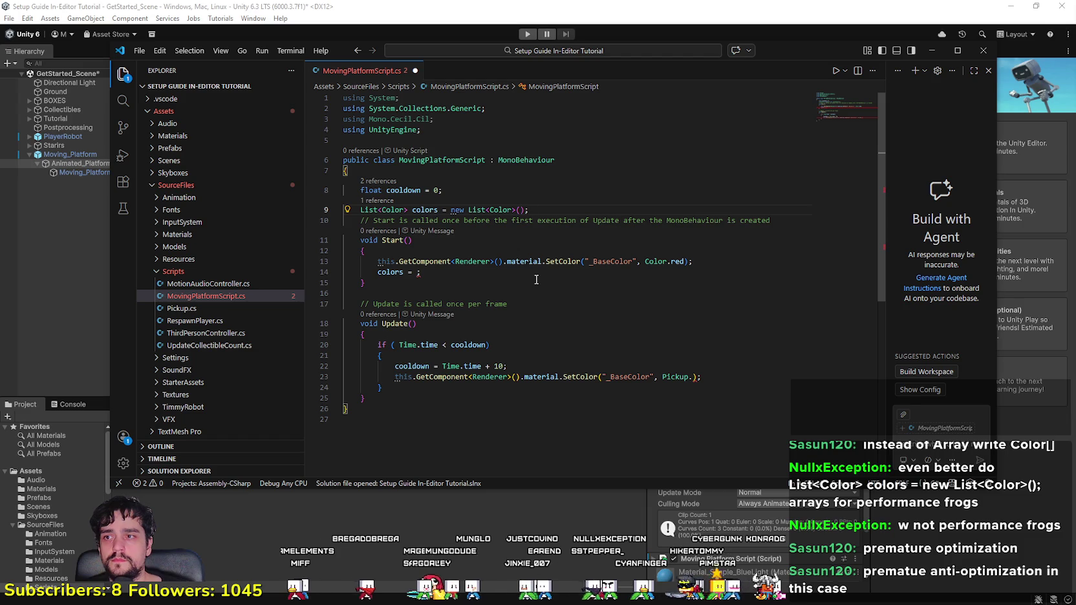
# Step: Select the colors list declaration on line 9 to review it
pyautogui.click(552, 202)
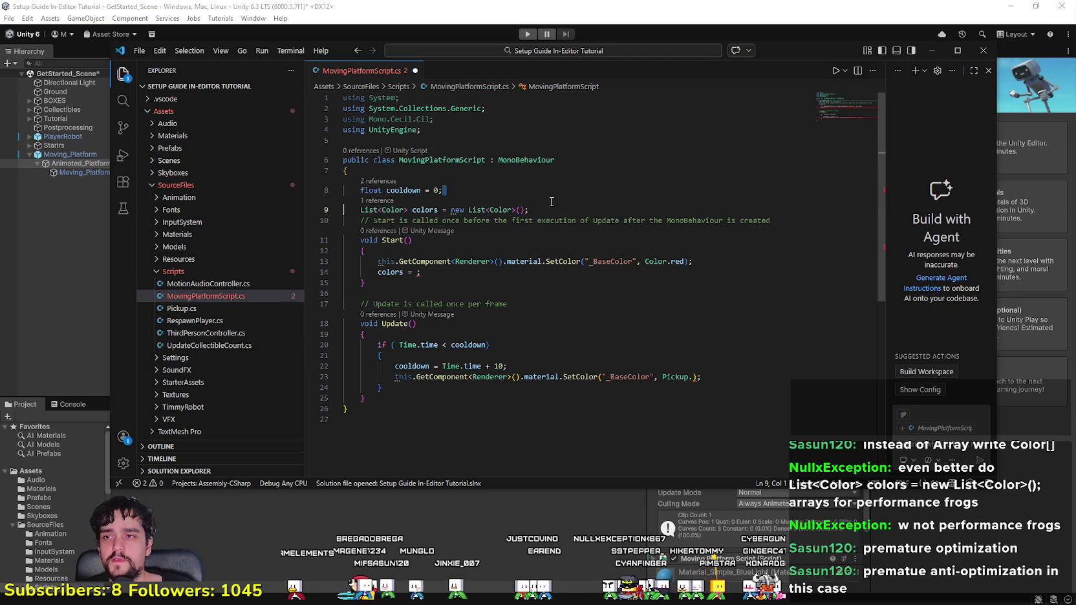
pyautogui.press('End')
pyautogui.hotkey('shift', 'Home')
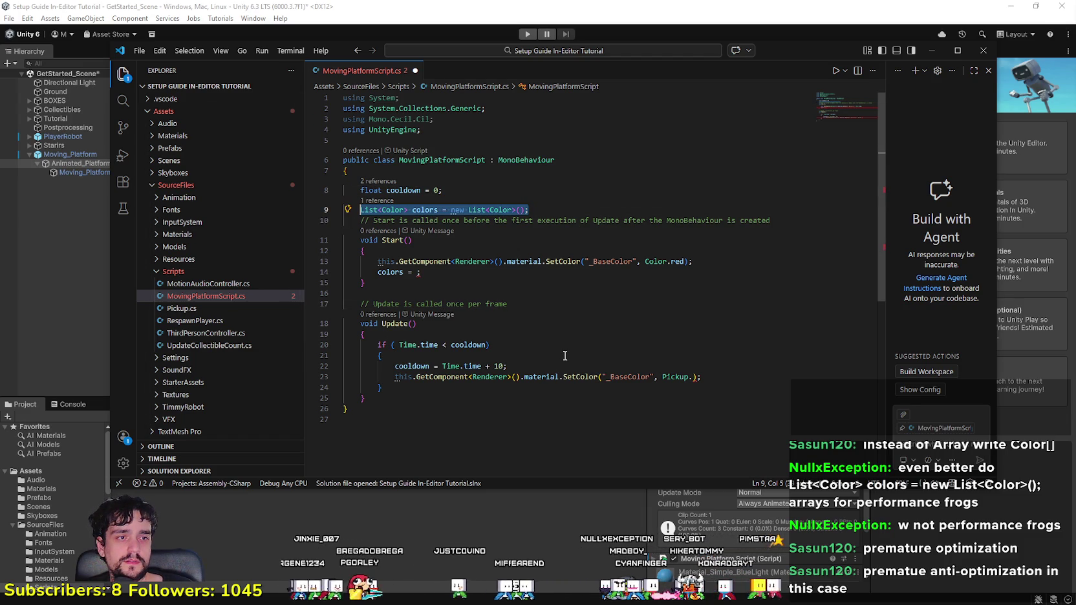
pyautogui.click(438, 209)
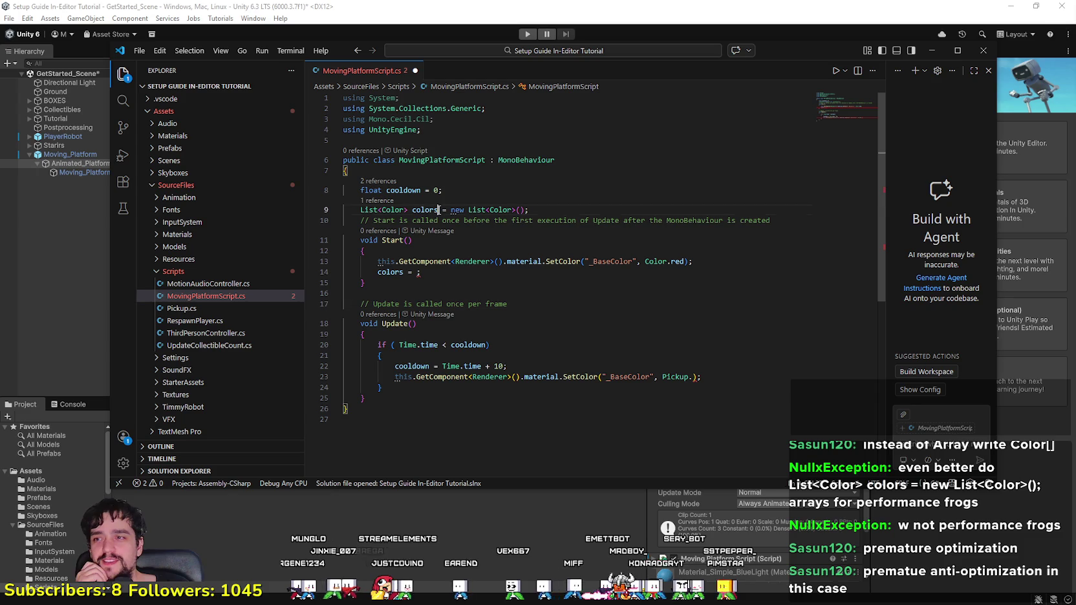
# Step: Retype the colors list name at the start of line 14 in Start()
pyautogui.click(482, 270)
pyautogui.press('BackSpace')
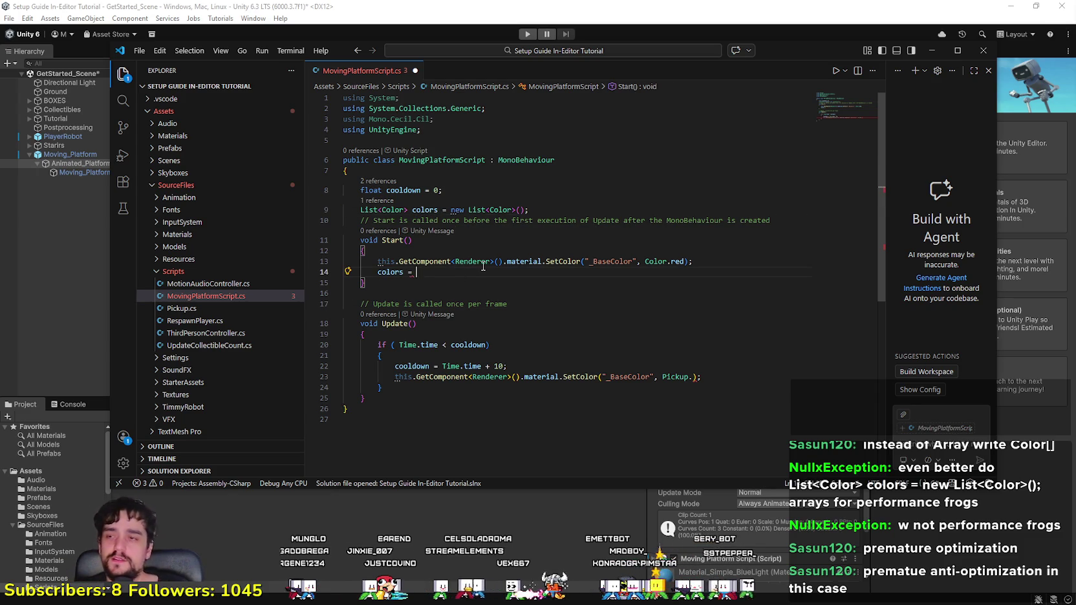
pyautogui.write('[')
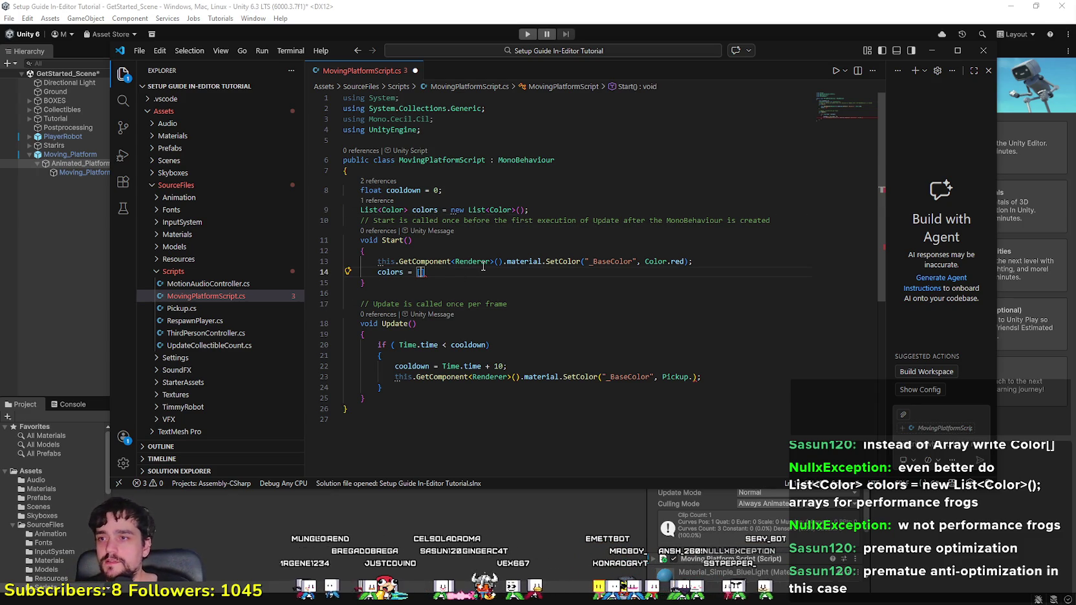
pyautogui.write('];')
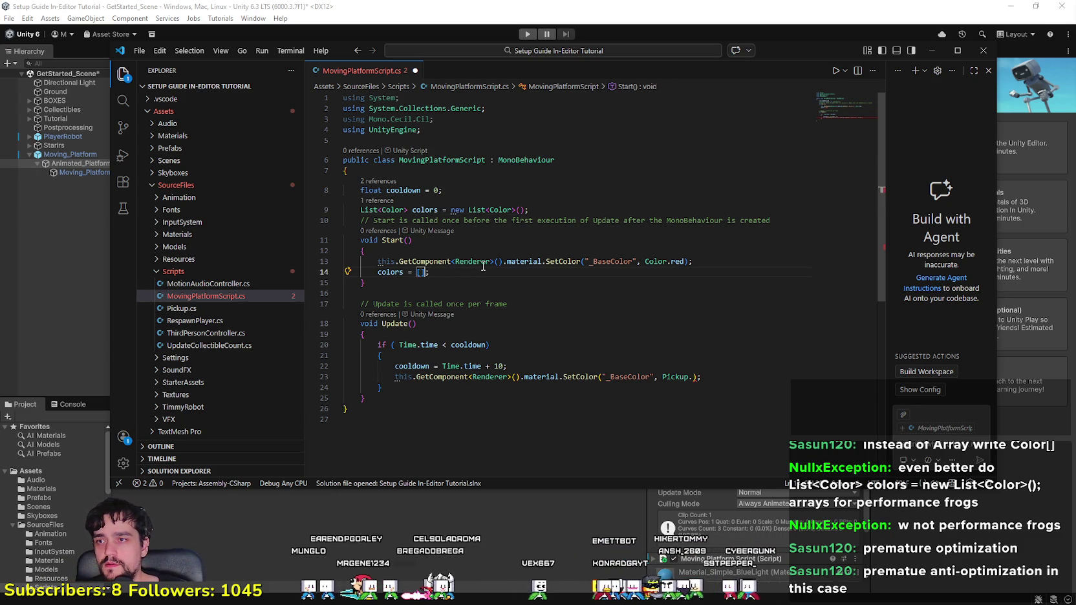
pyautogui.write('c')
pyautogui.press('BackSpace')
pyautogui.press('BackSpace')
pyautogui.press('BackSpace')
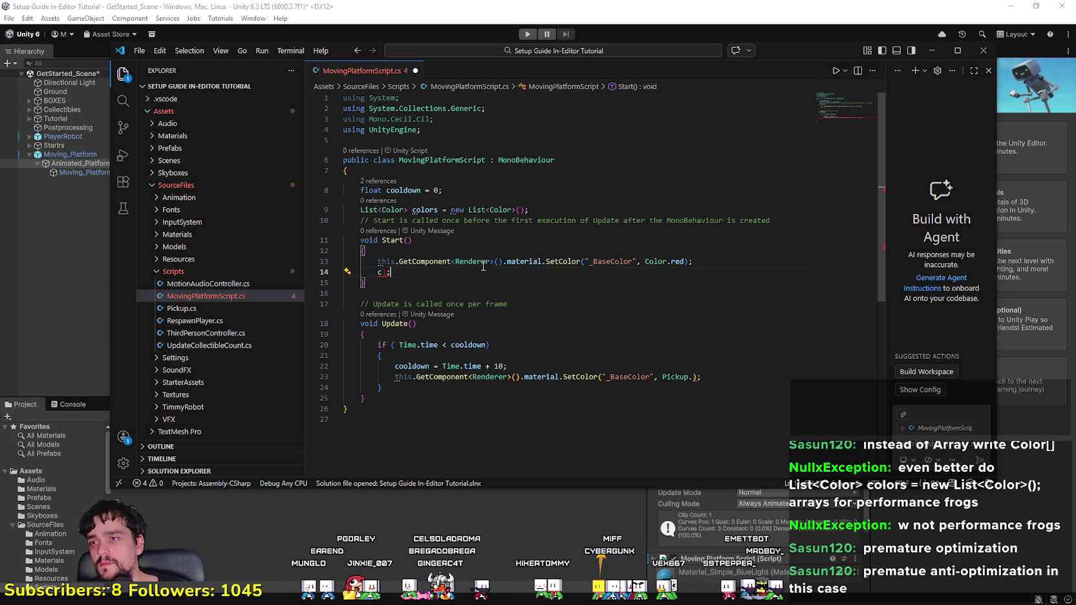
pyautogui.press('BackSpace')
pyautogui.write('olor')
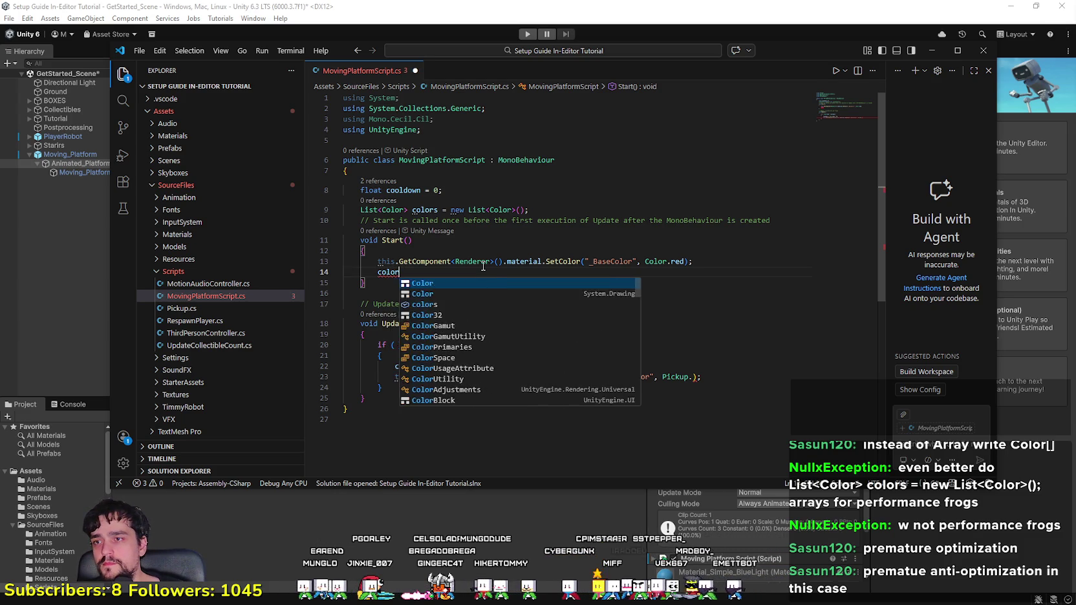
pyautogui.press('BackSpace')
pyautogui.press('BackSpace')
pyautogui.press('BackSpace')
pyautogui.write('coll')
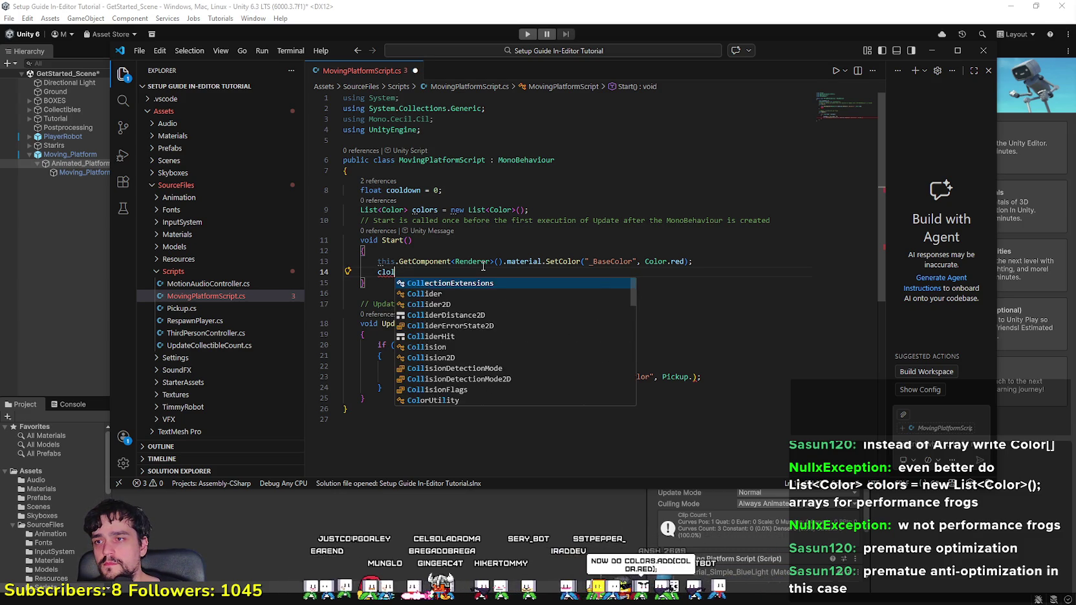
pyautogui.press('BackSpace')
pyautogui.press('BackSpace')
pyautogui.press('BackSpace')
pyautogui.write('l')
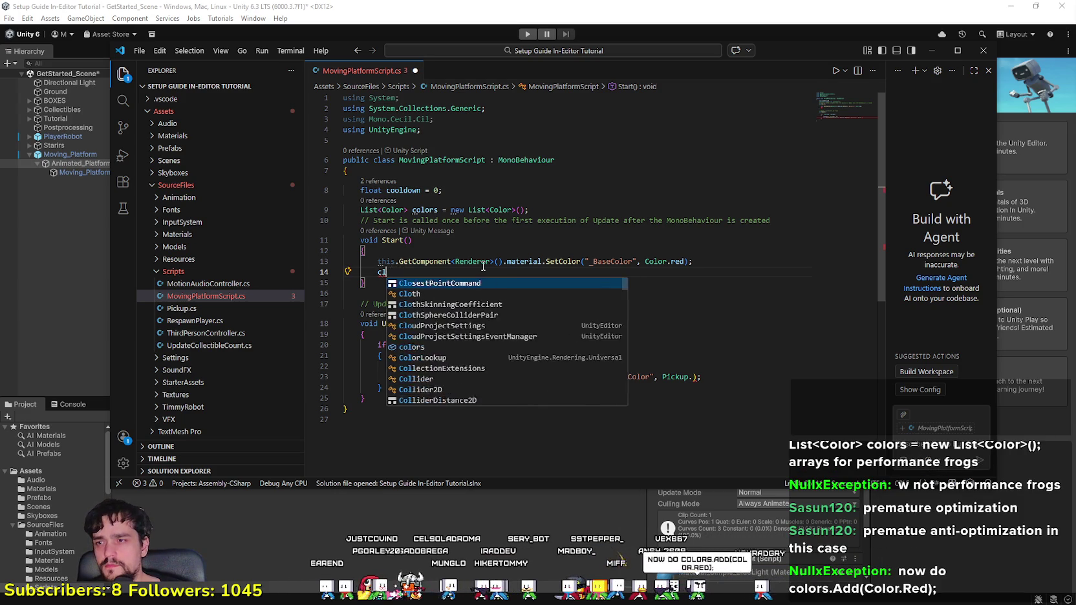
pyautogui.press('BackSpace')
pyautogui.write('co')
pyautogui.press('Tab')
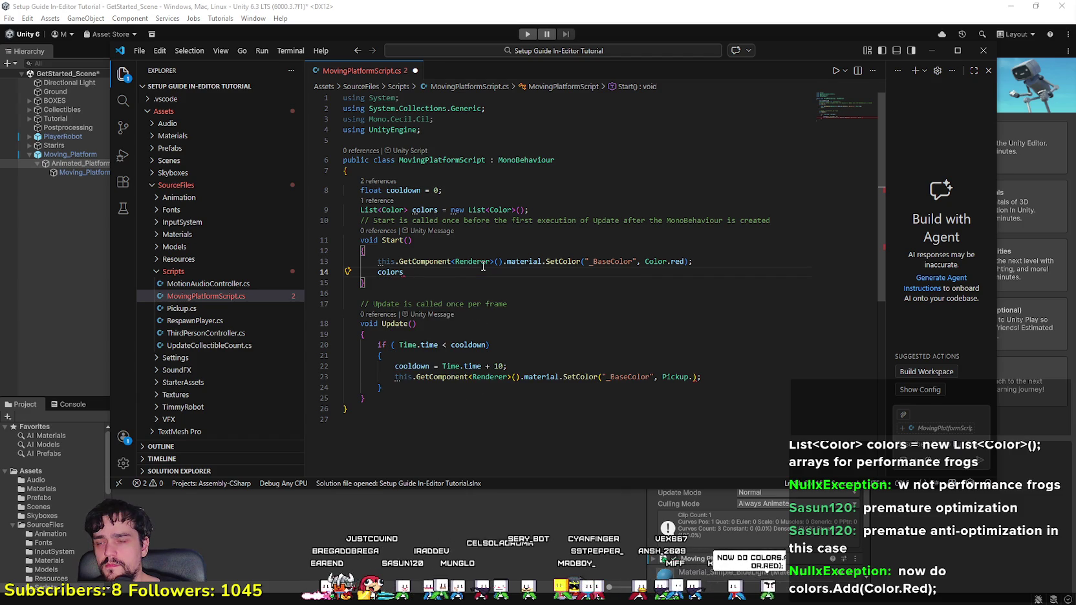
pyautogui.write('.')
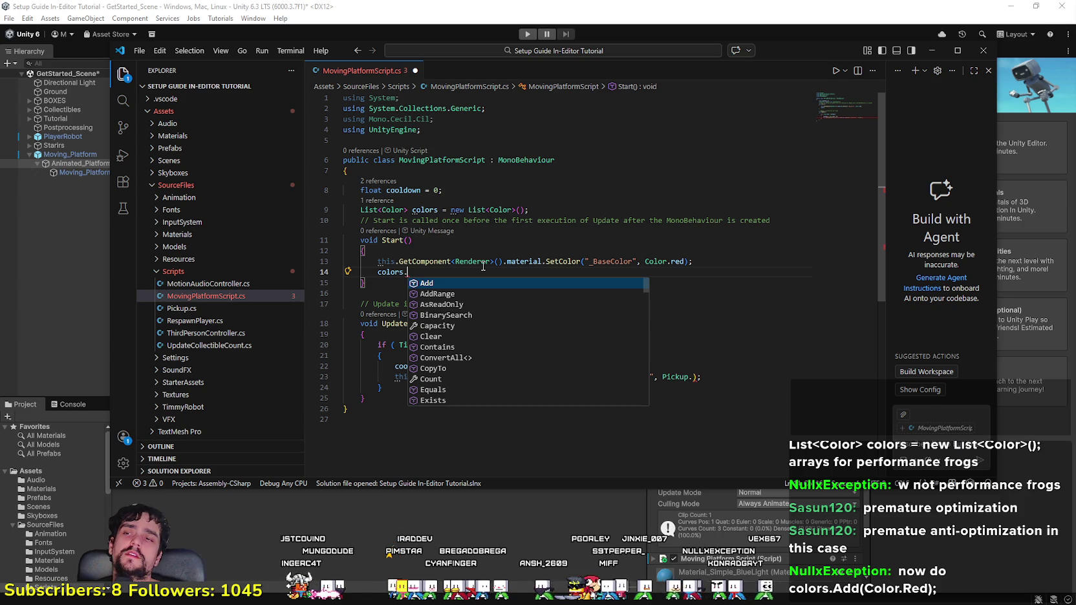
# Step: Make line 14 read 'colors = [Color.blue];', trying Array first and then removing it
pyautogui.press('BackSpace')
pyautogui.write('= [')
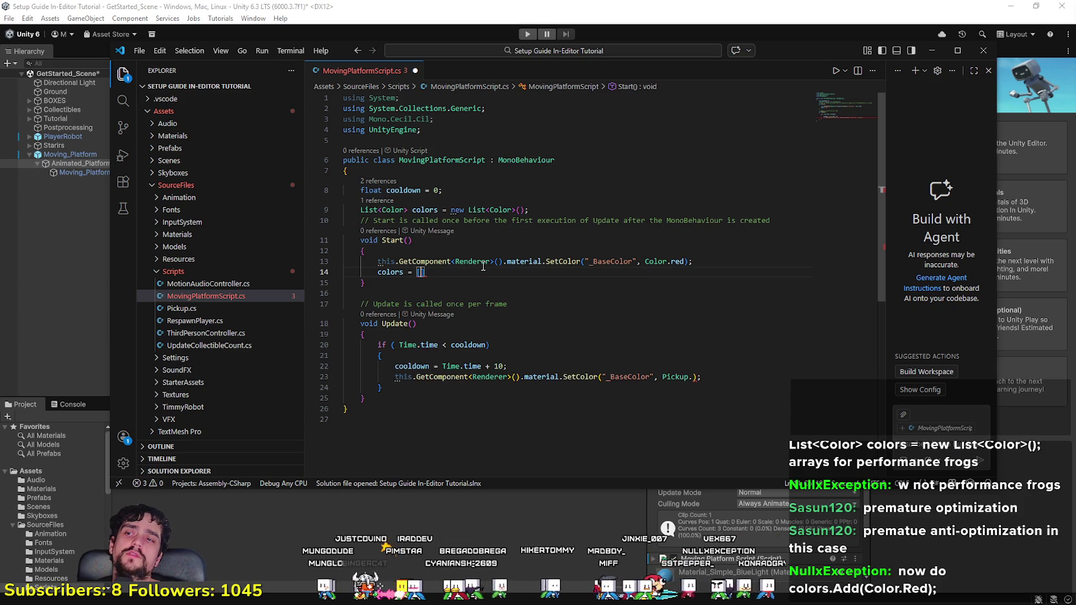
pyautogui.press('BackSpace')
pyautogui.write('Arra')
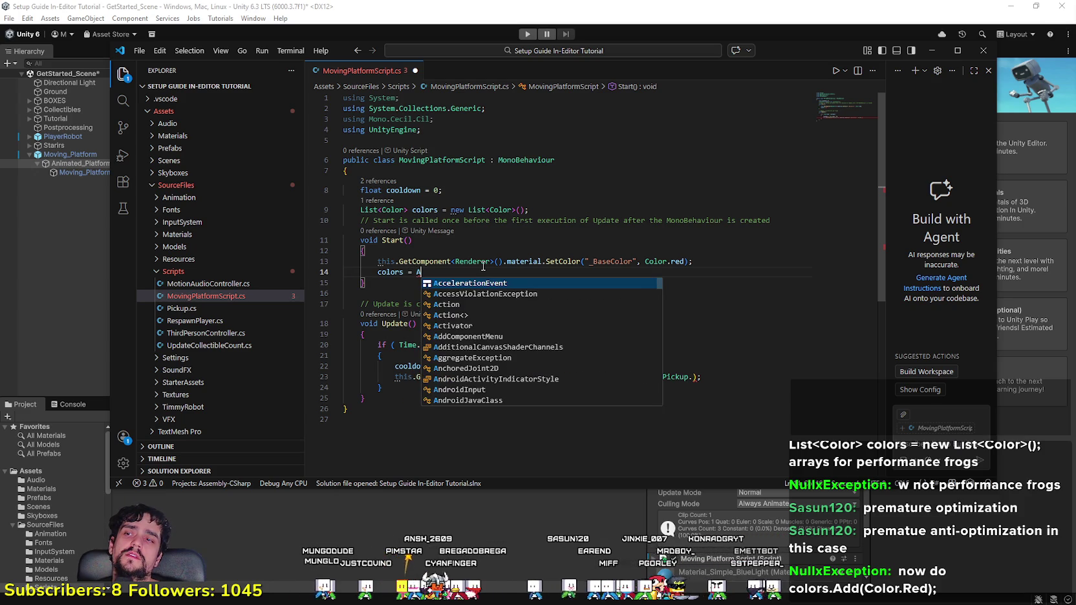
pyautogui.press('Tab')
pyautogui.write('[')
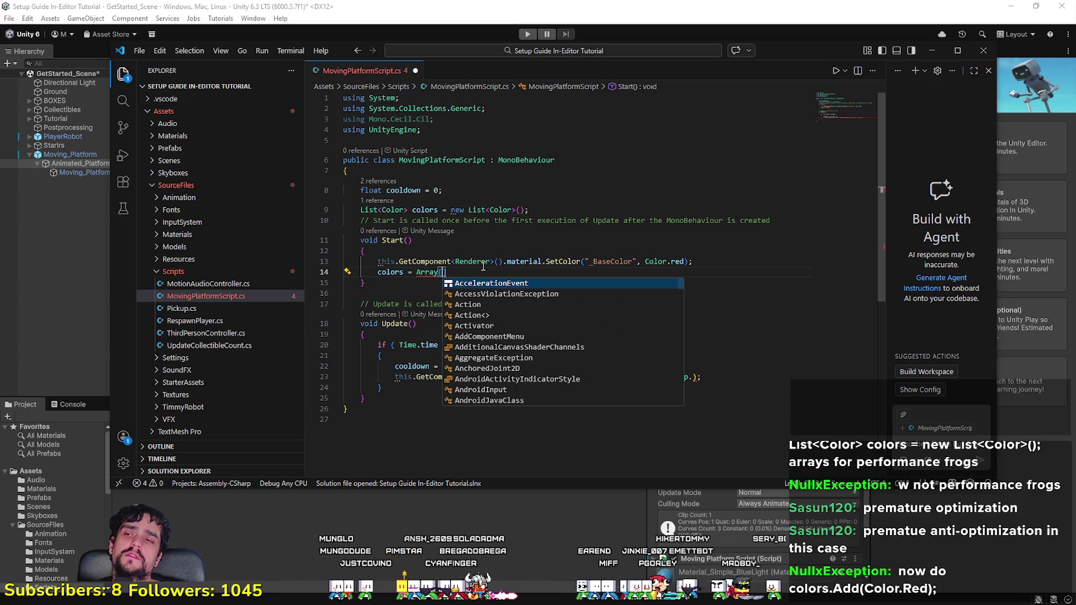
pyautogui.write('Color.')
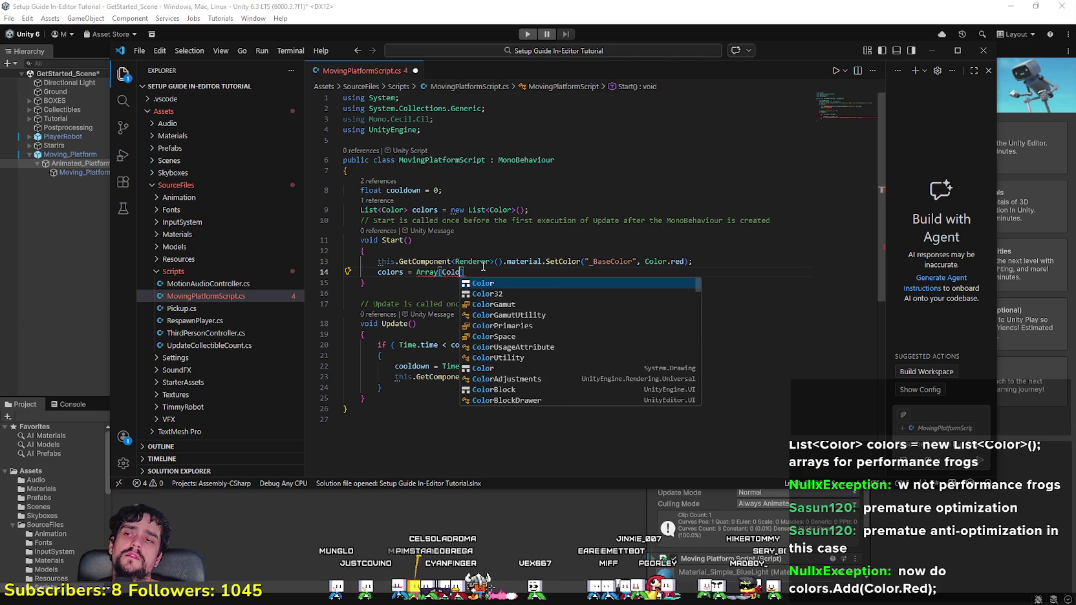
pyautogui.write('blue')
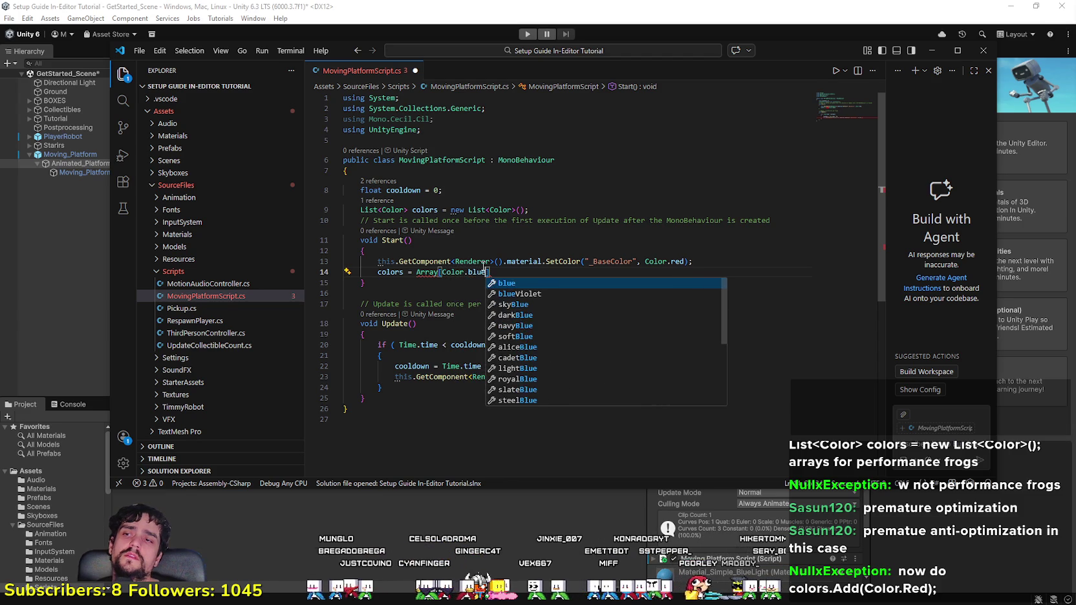
pyautogui.press('Tab')
pyautogui.write(';')
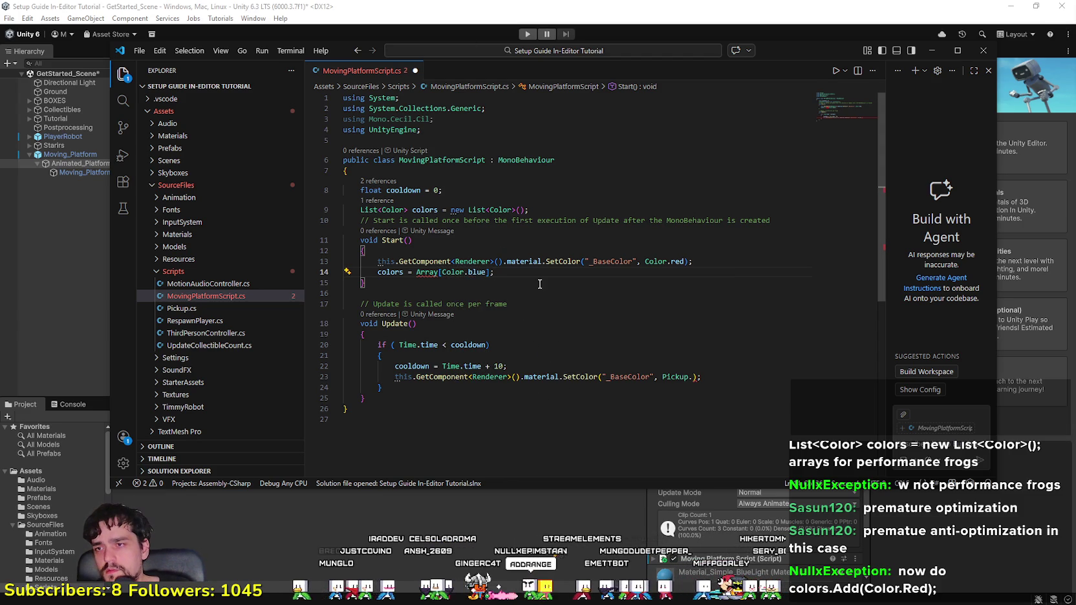
pyautogui.click(438, 280)
pyautogui.doubleClick(430, 273)
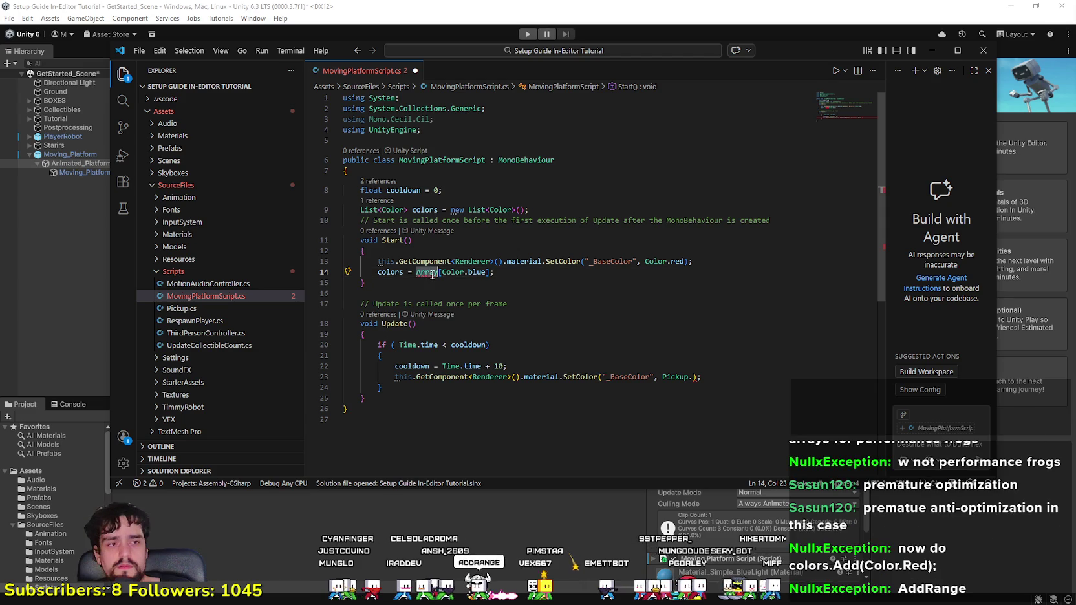
pyautogui.press('BackSpace')
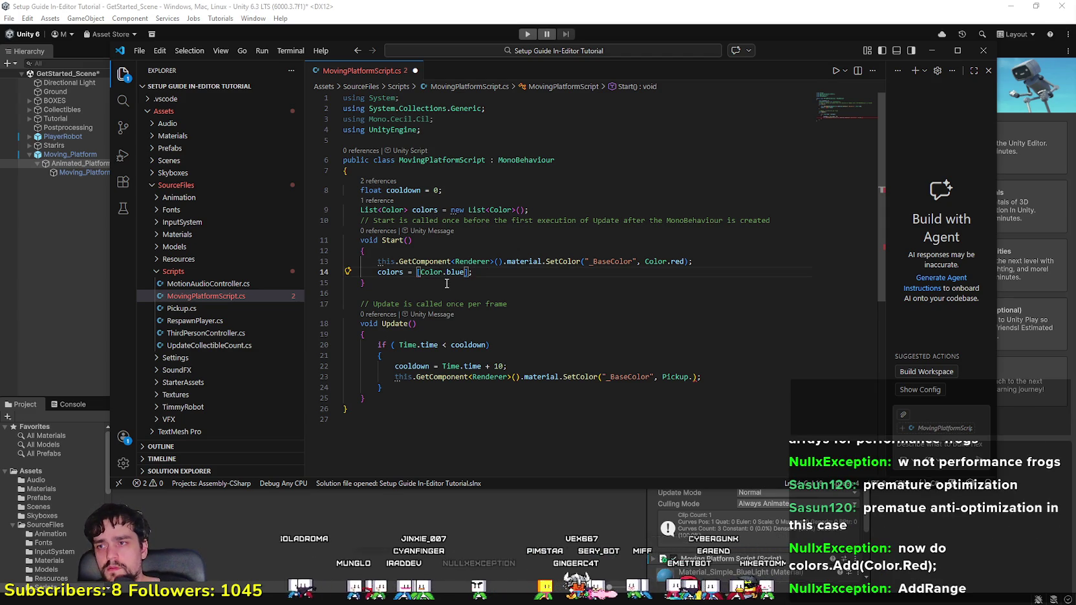
# Step: Insert .AddRange after colors on line 14 and delete the old assignment
pyautogui.click(403, 272)
pyautogui.write('.Add')
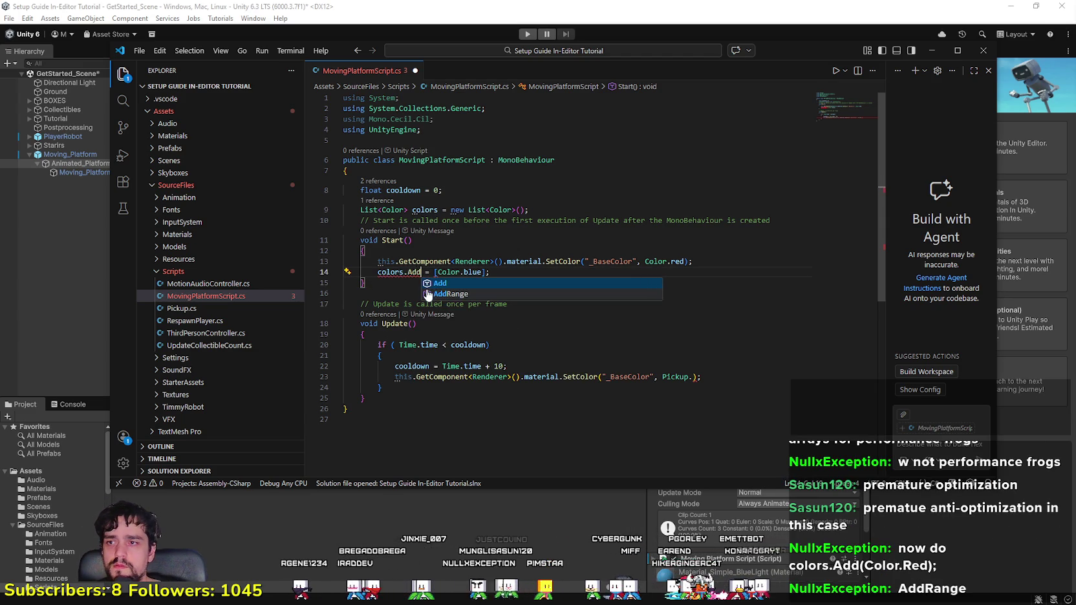
pyautogui.press('Down')
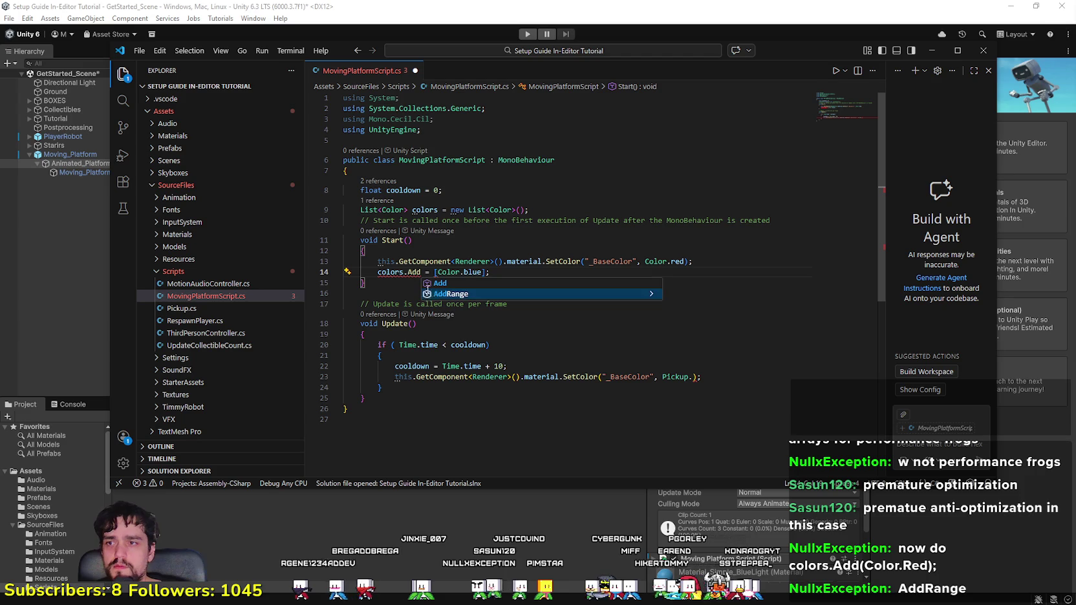
pyautogui.press('Tab')
pyautogui.click(587, 272)
pyautogui.press('BackSpace')
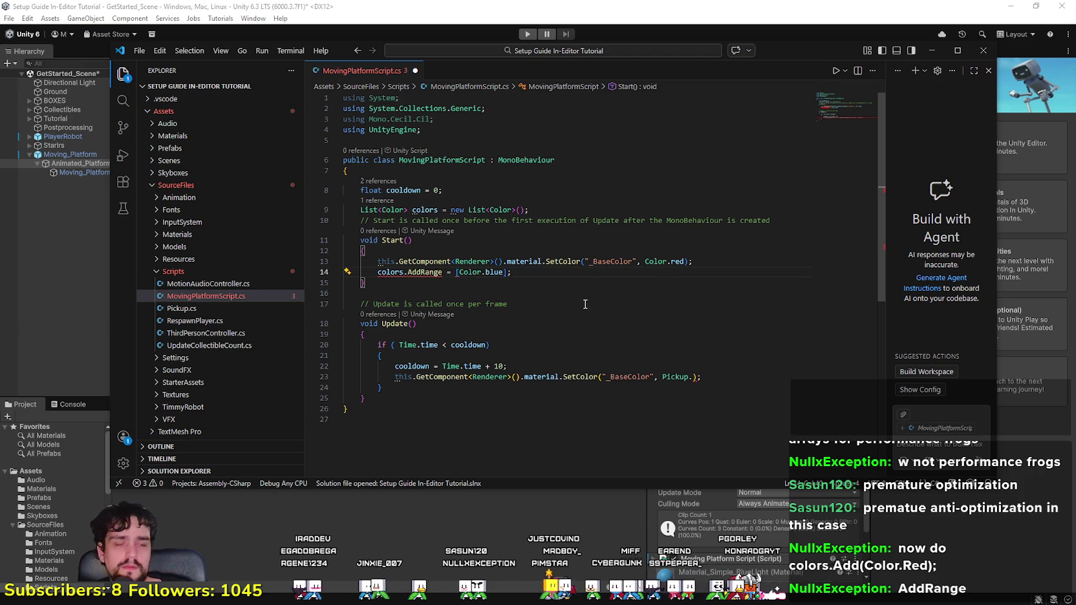
pyautogui.hotkey('ctrl', 'BackSpace')
pyautogui.hotkey('ctrl', 'BackSpace')
pyautogui.hotkey('ctrl', 'BackSpace')
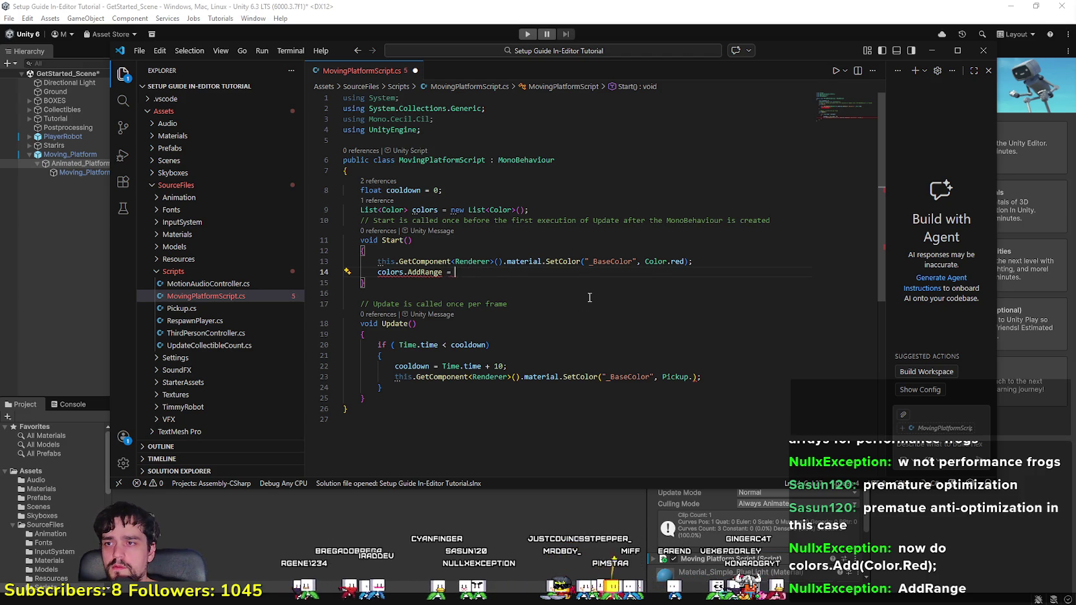
# Step: Pass Color.blue as the AddRange argument, ending the line with ');'
pyautogui.write('(')
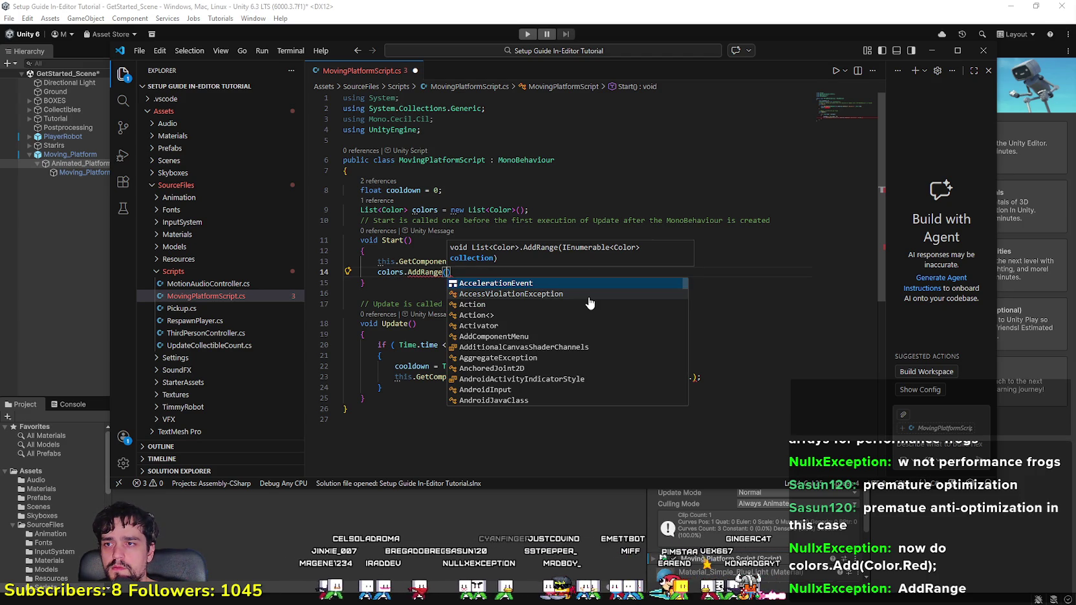
pyautogui.write('Color.bl')
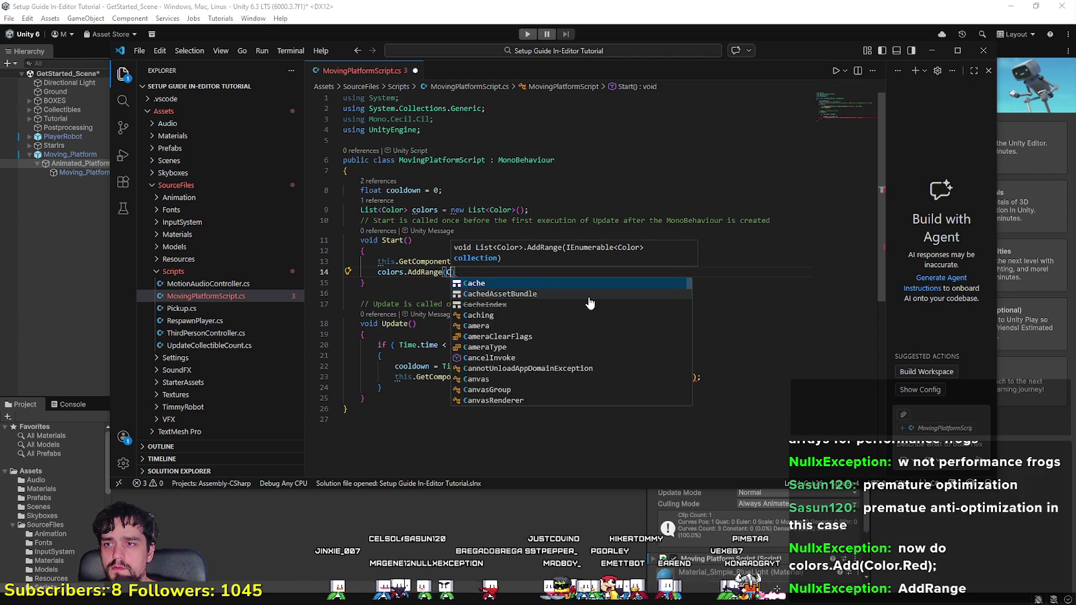
pyautogui.write('ue')
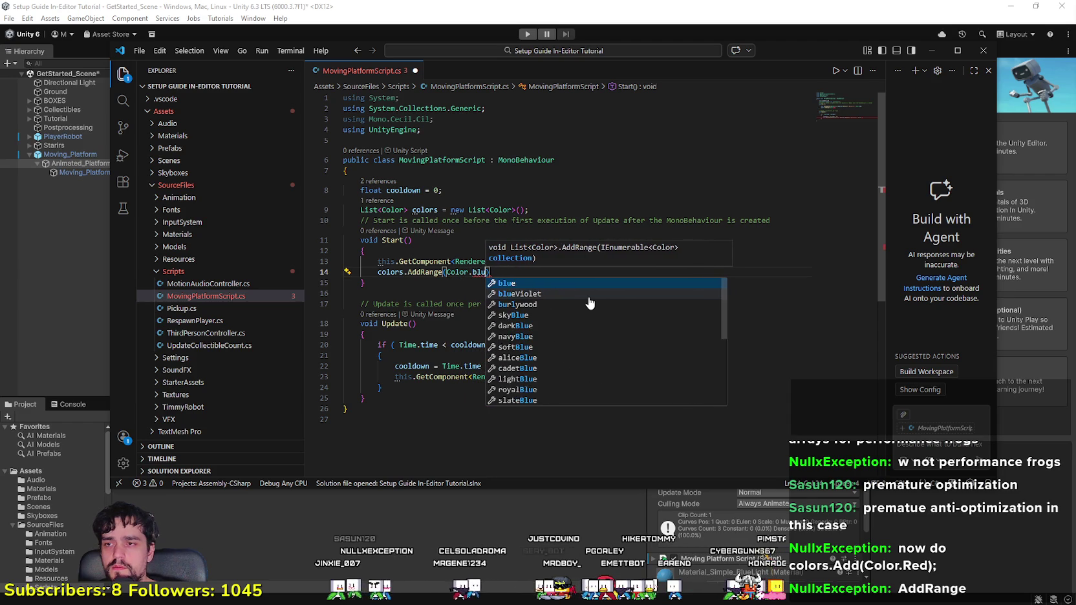
pyautogui.press('Escape')
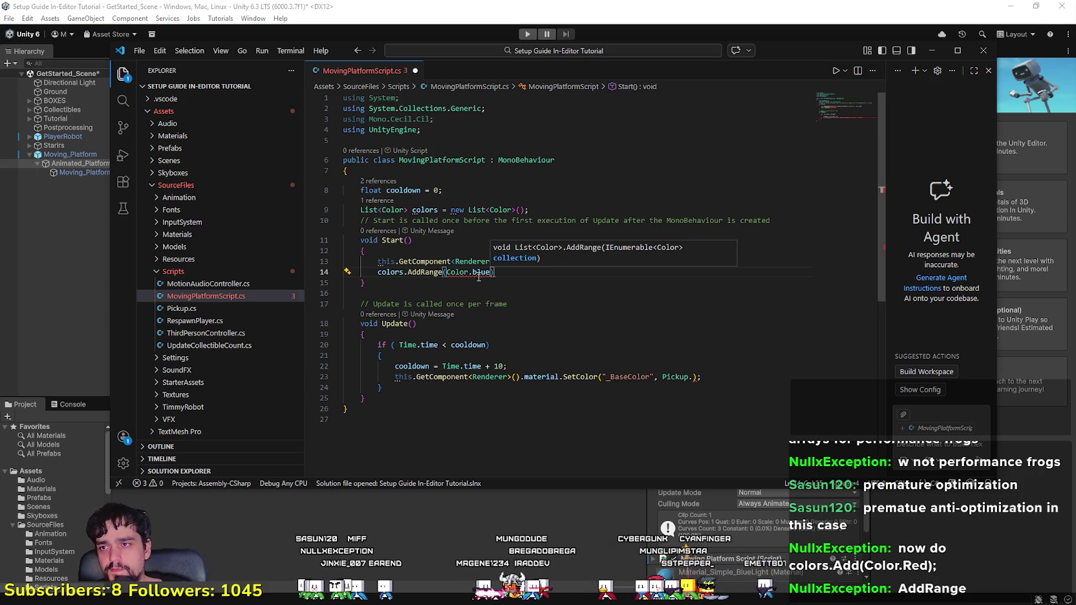
pyautogui.moveTo(490, 272); pyautogui.dragTo(446, 272)
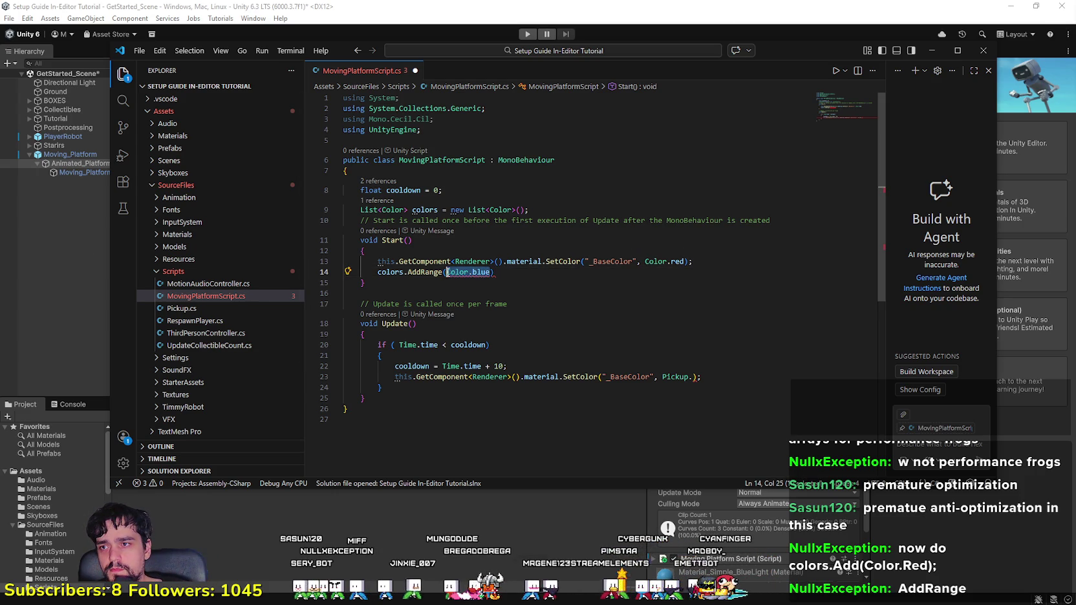
pyautogui.write('blue')
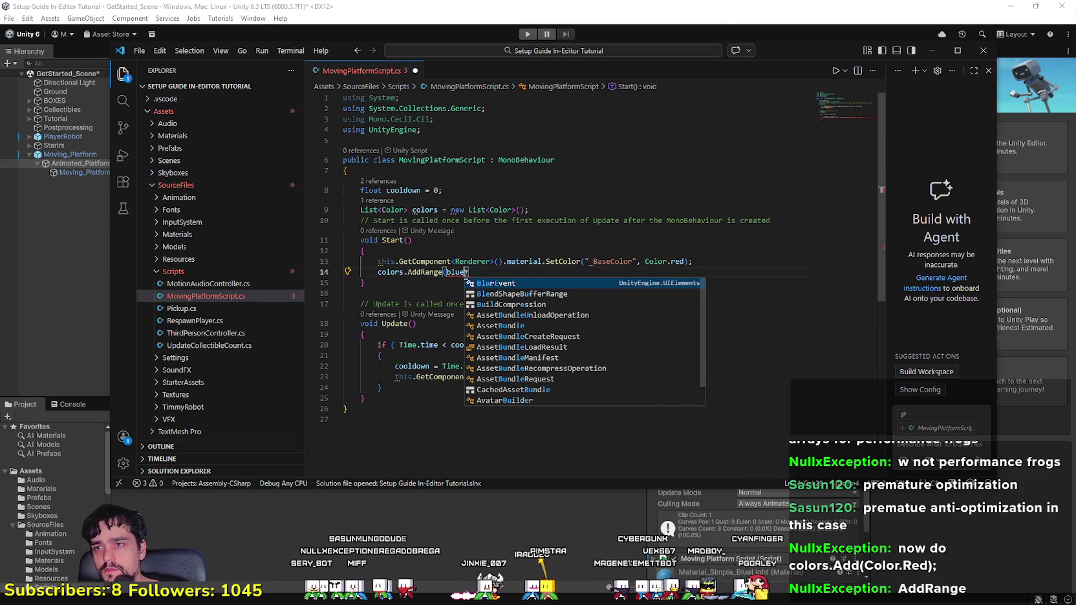
pyautogui.press('BackSpace')
pyautogui.press('BackSpace')
pyautogui.press('BackSpace')
pyautogui.write('Col')
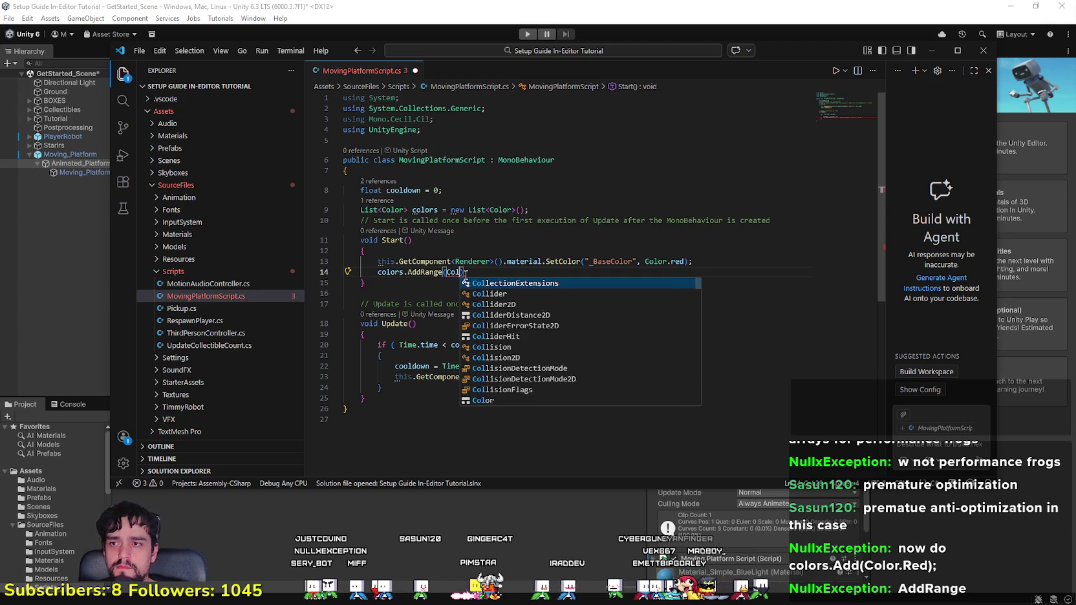
pyautogui.write('or.blue)')
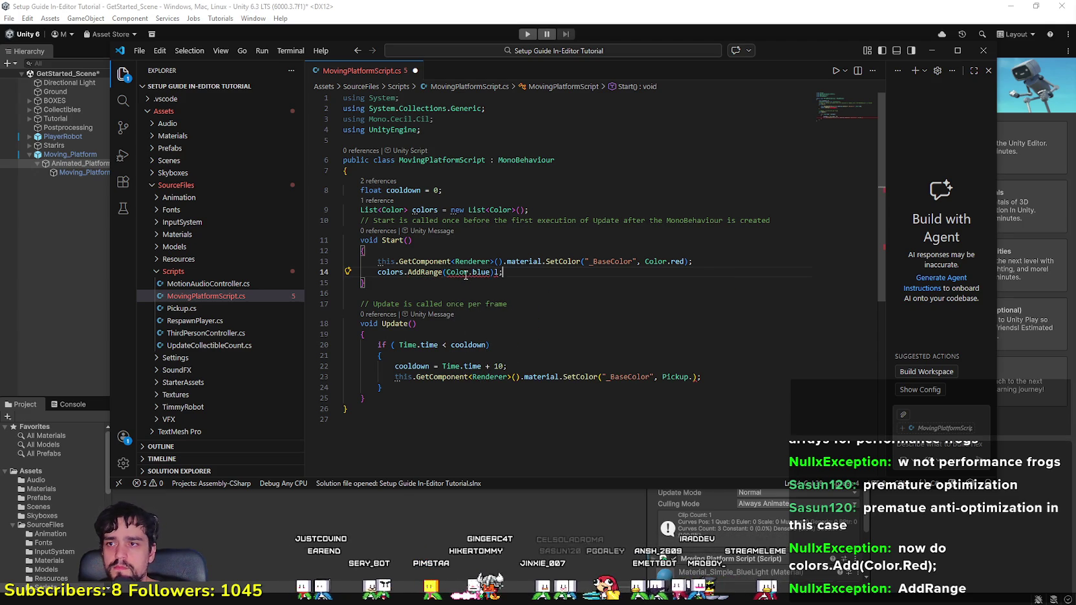
pyautogui.write(';')
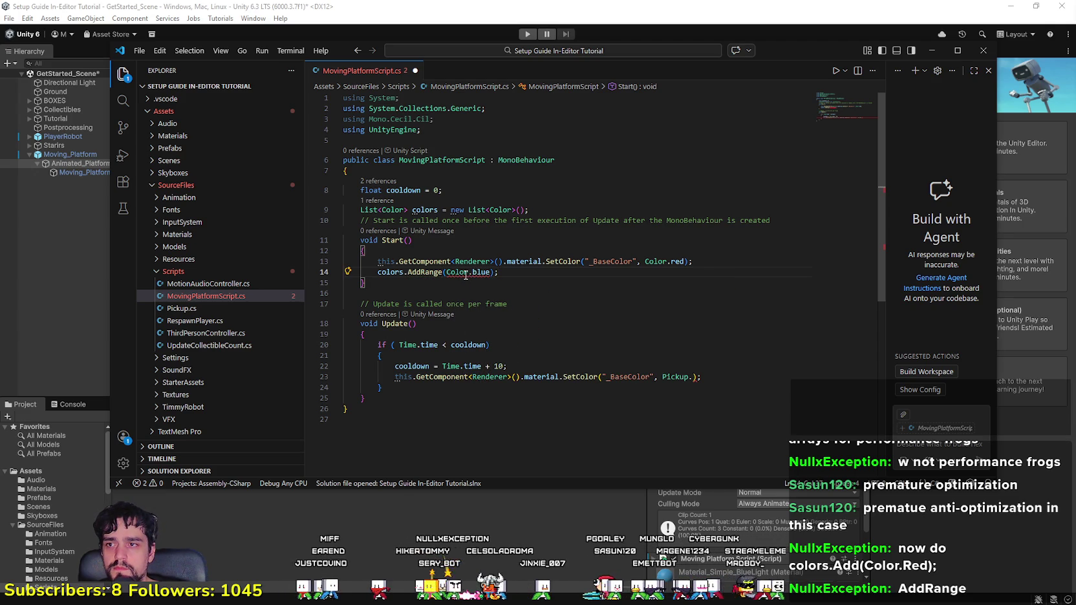
pyautogui.click(446, 272)
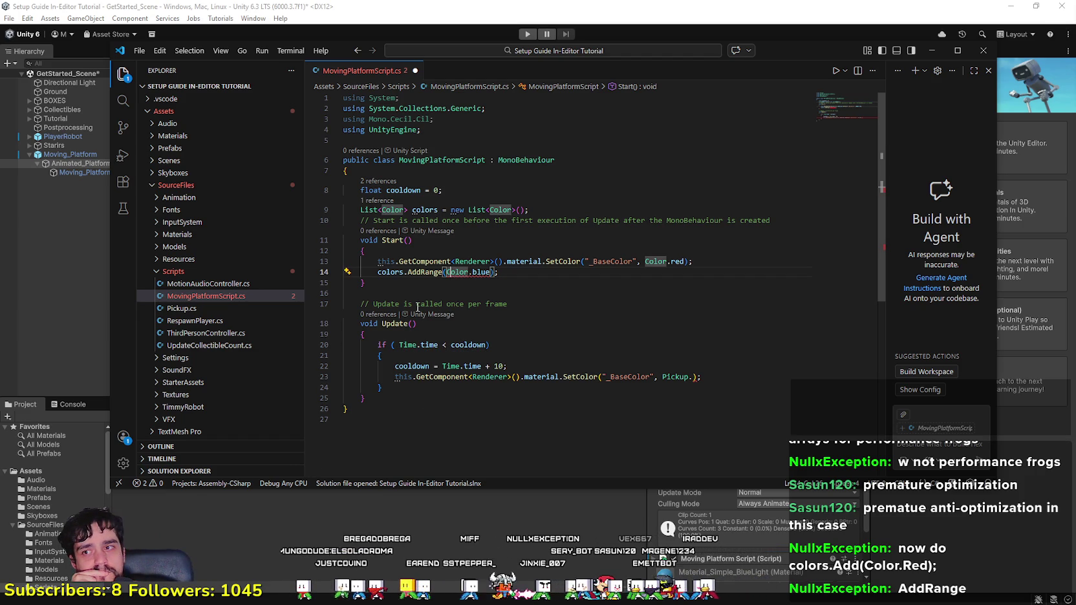
# Step: Inspect the CS1503 error and AddRange signature on line 14, then check the line 9 declaration
pyautogui.moveTo(453, 273)
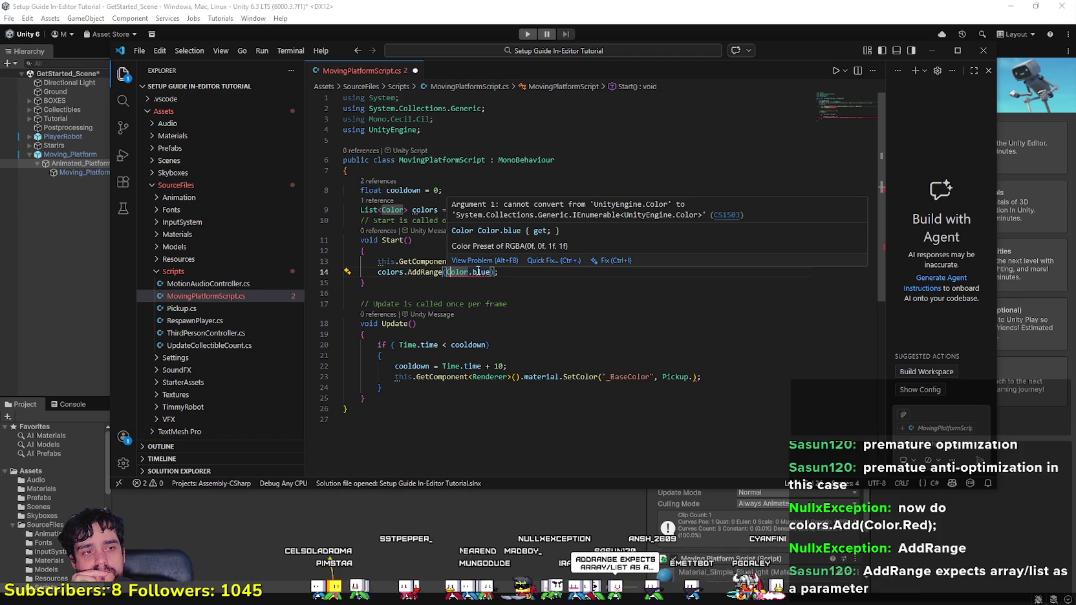
pyautogui.click(477, 271)
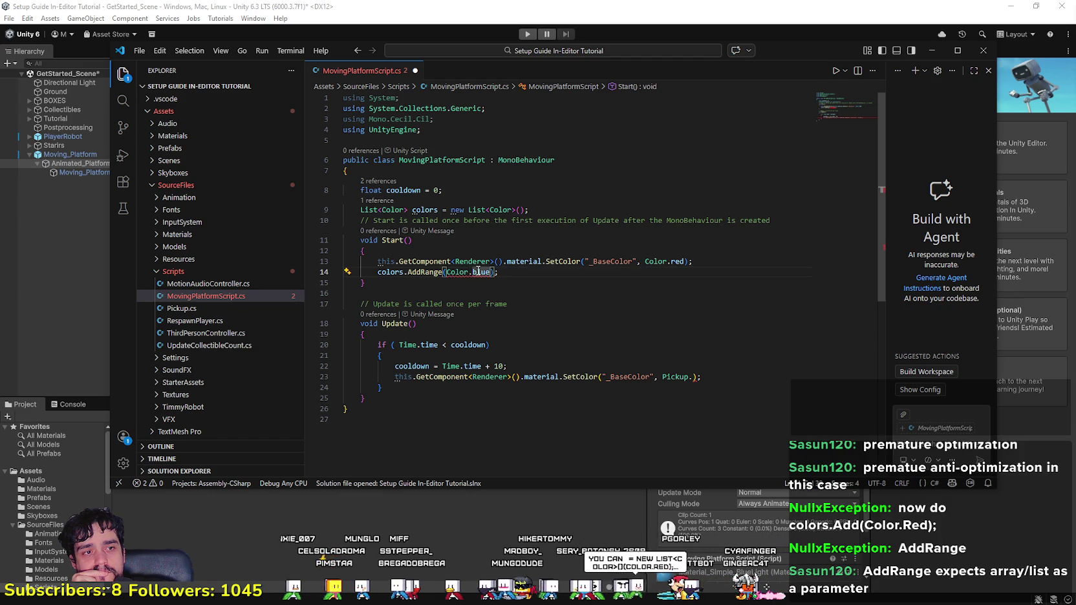
pyautogui.click(437, 272)
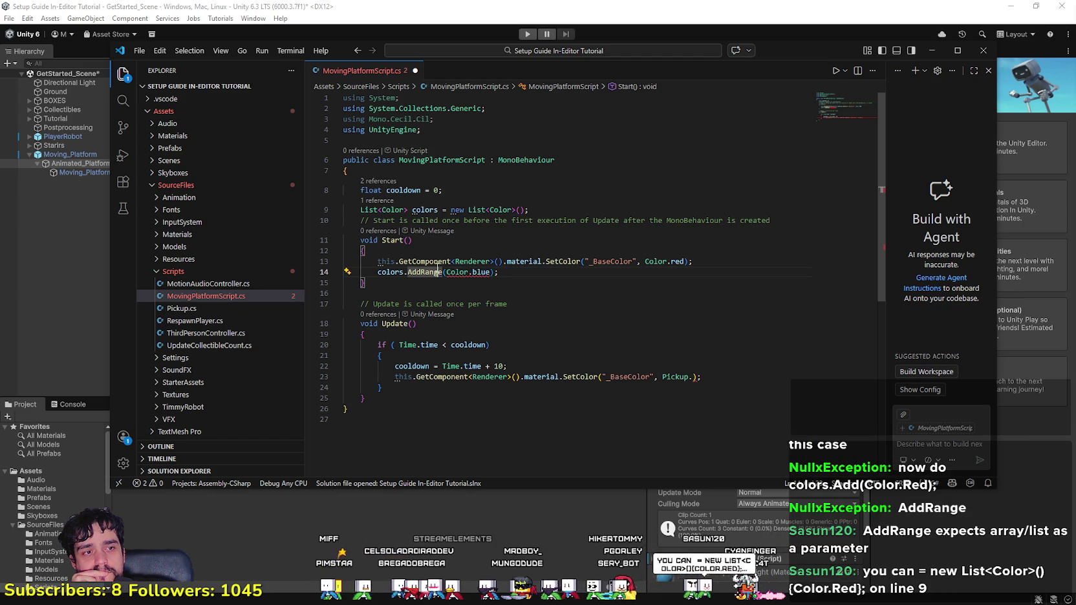
pyautogui.moveTo(439, 267)
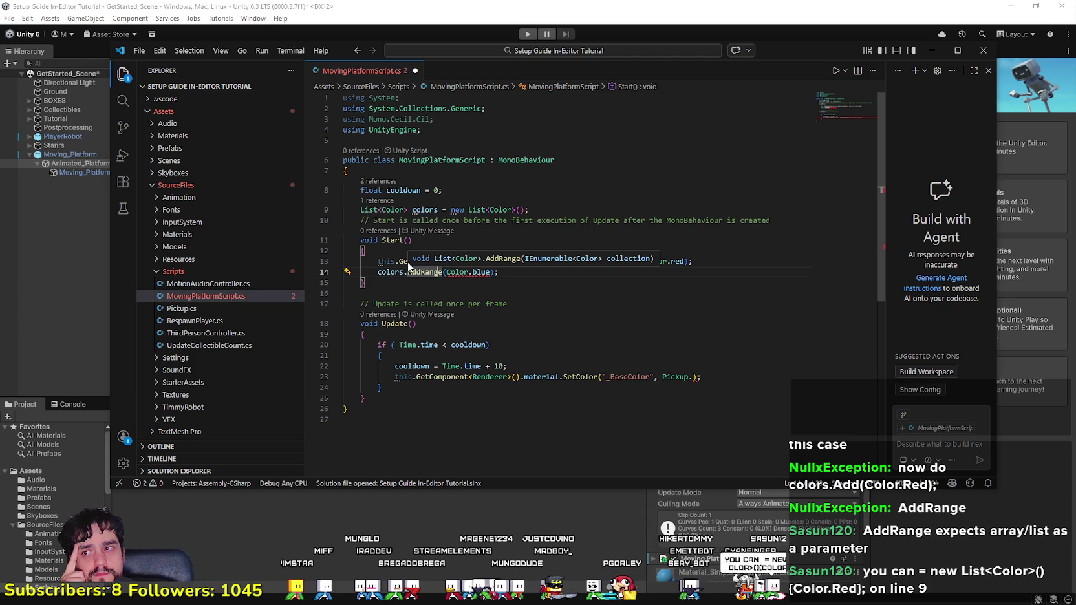
pyautogui.click(366, 208)
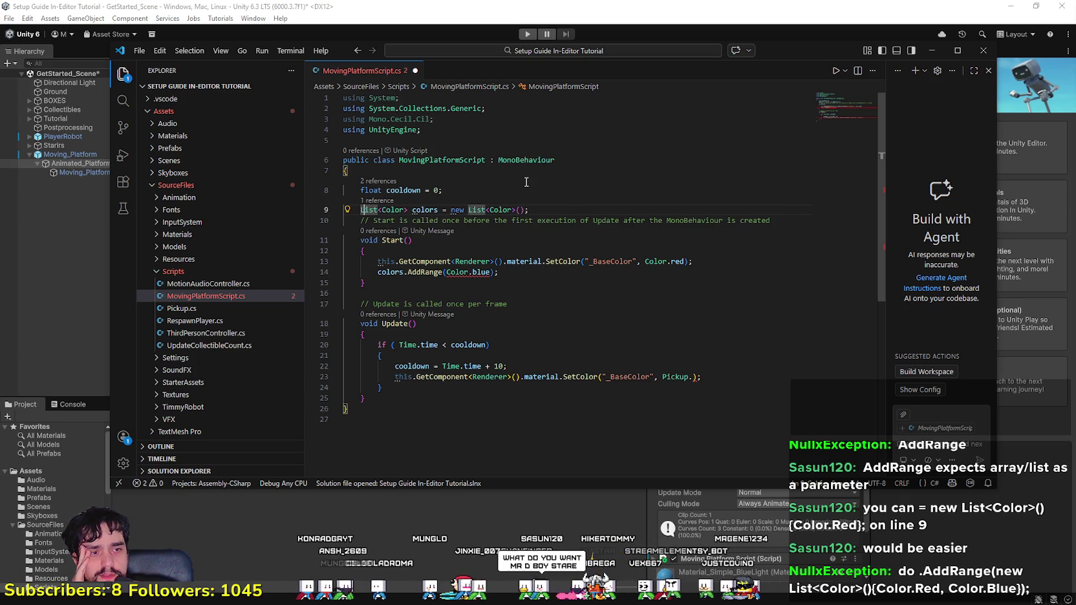
pyautogui.click(600, 272)
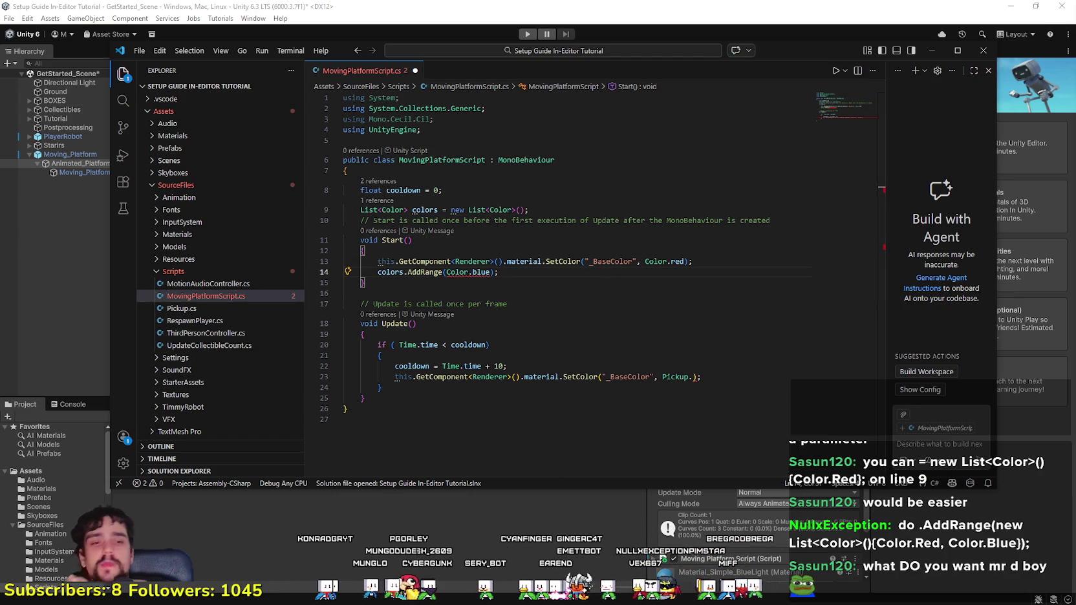
# Step: In a Notepad note, write the sketch 'var colors: Array = [blue, red]'
pyautogui.hotkey('alt', 'Tab')
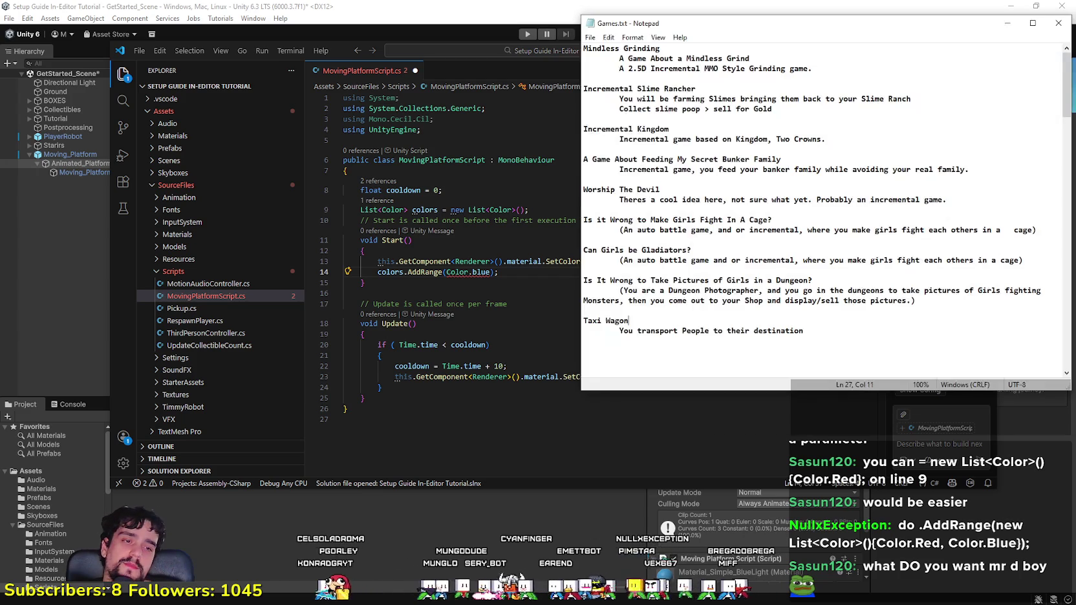
pyautogui.scroll(-2, 826, 210)
pyautogui.scroll(1, 827, 210)
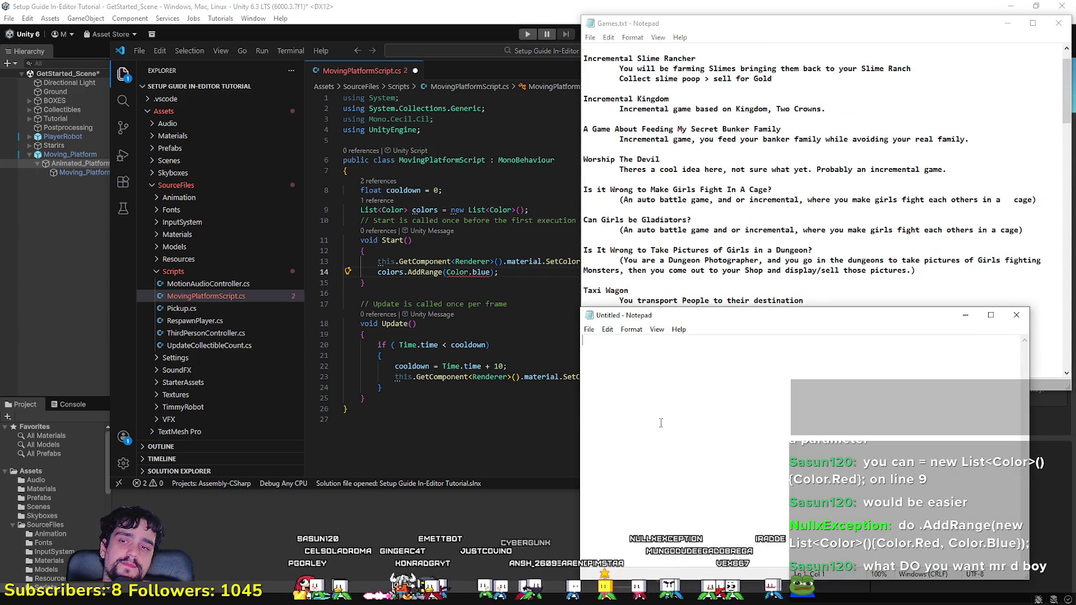
pyautogui.write('v')
pyautogui.press('BackSpace')
pyautogui.press('Return')
pyautogui.write('var ')
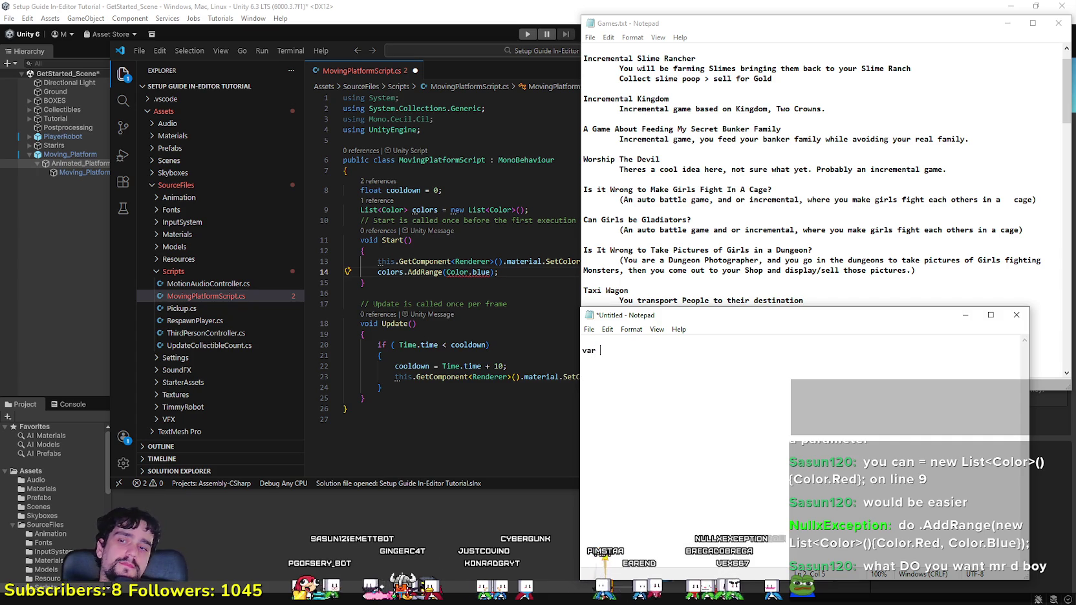
pyautogui.write('colors: ')
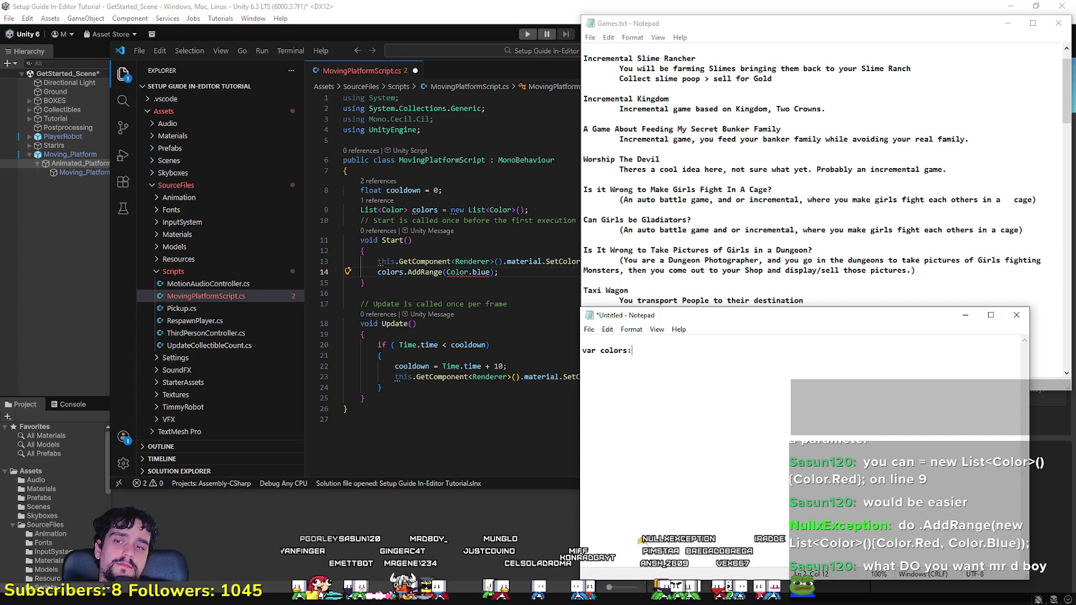
pyautogui.write('Array = [b')
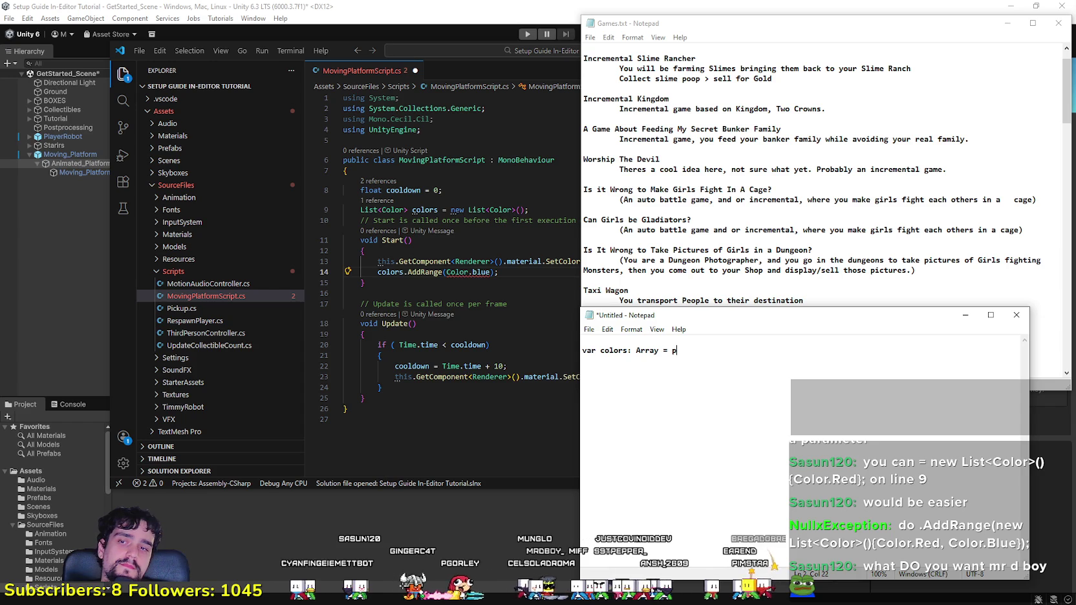
pyautogui.write('lue, ')
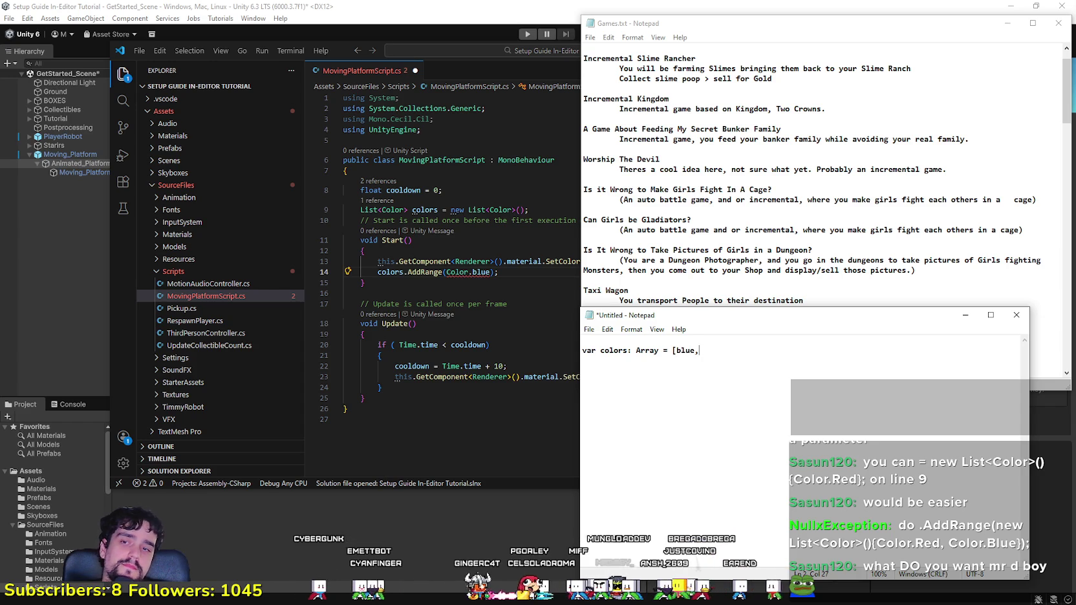
pyautogui.write('red')
pyautogui.write(']')
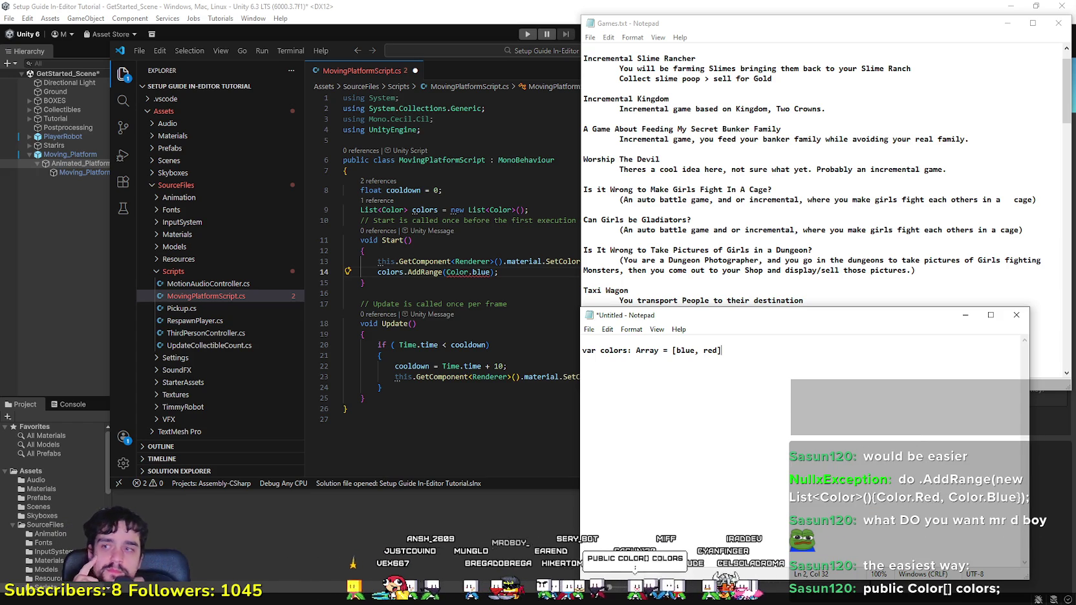
pyautogui.click(414, 211)
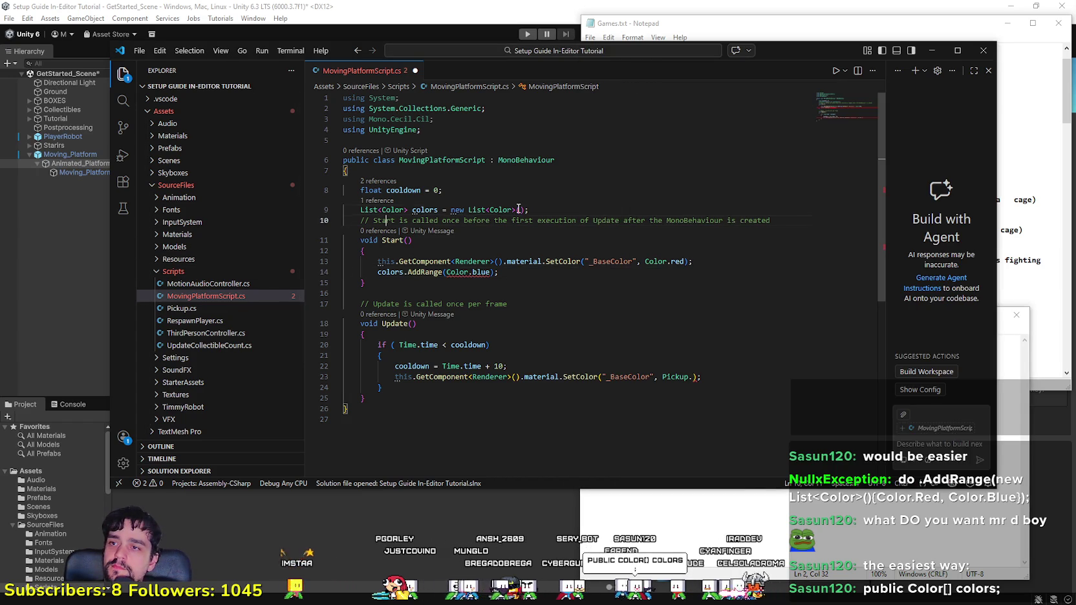
pyautogui.moveTo(528, 210); pyautogui.dragTo(441, 210)
pyautogui.hotkey('shift', 'Home')
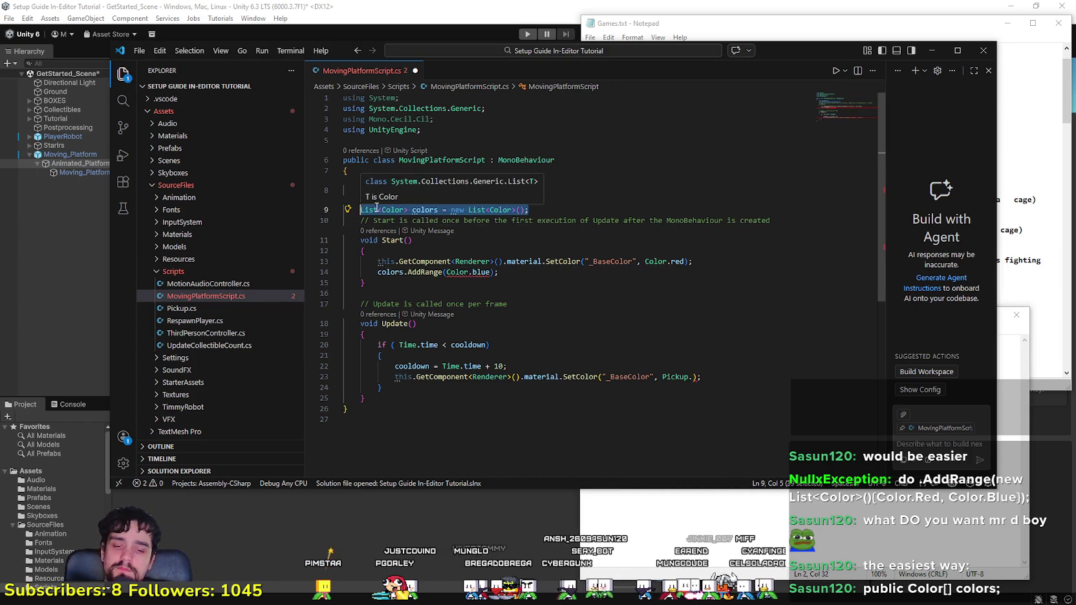
pyautogui.write('public ')
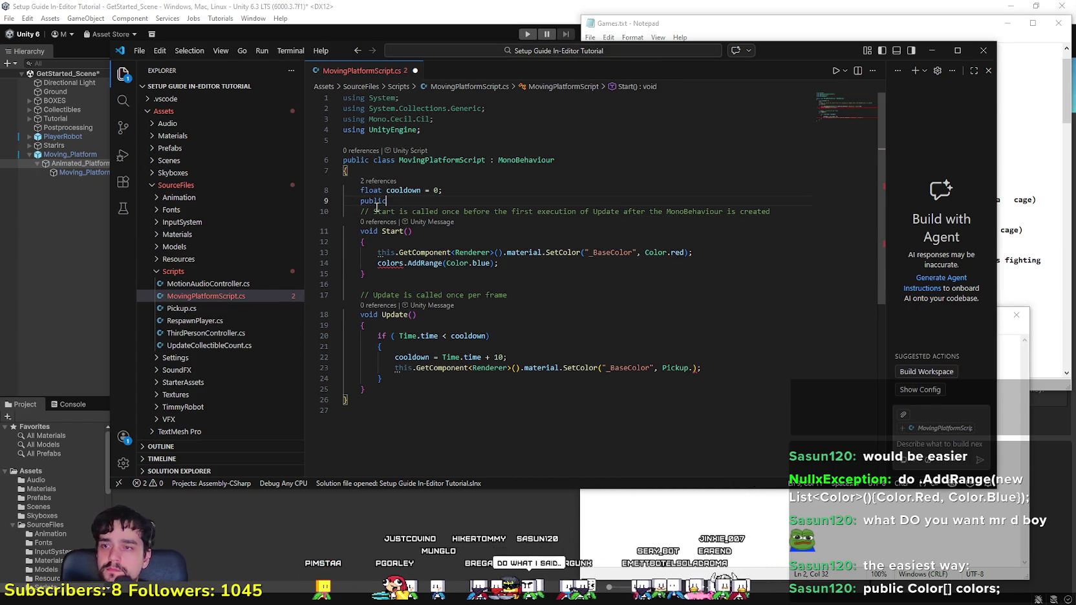
pyautogui.write('c')
pyautogui.press('BackSpace')
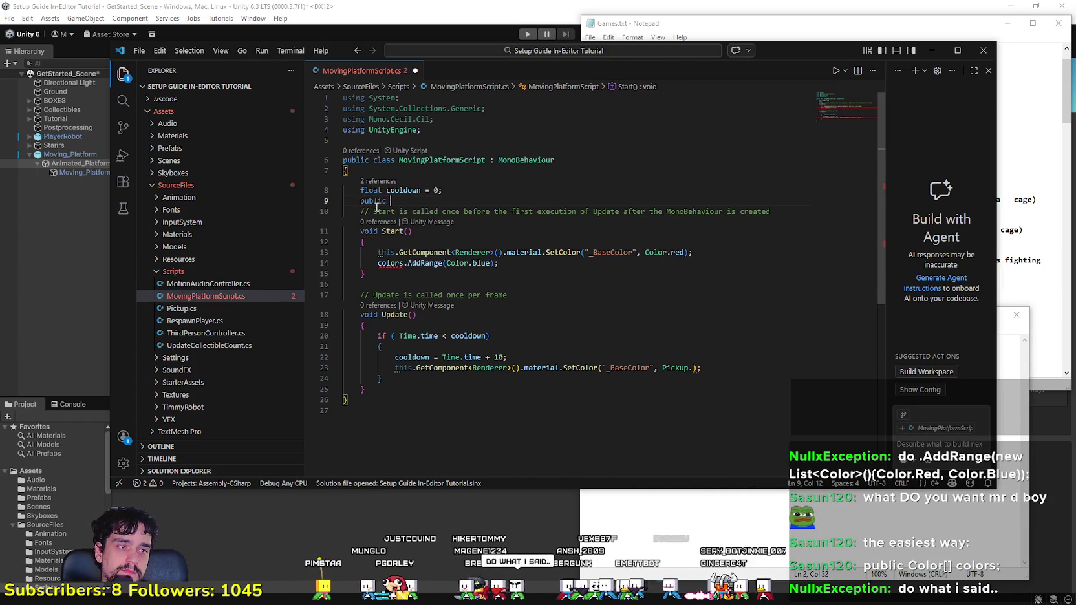
pyautogui.write('Color')
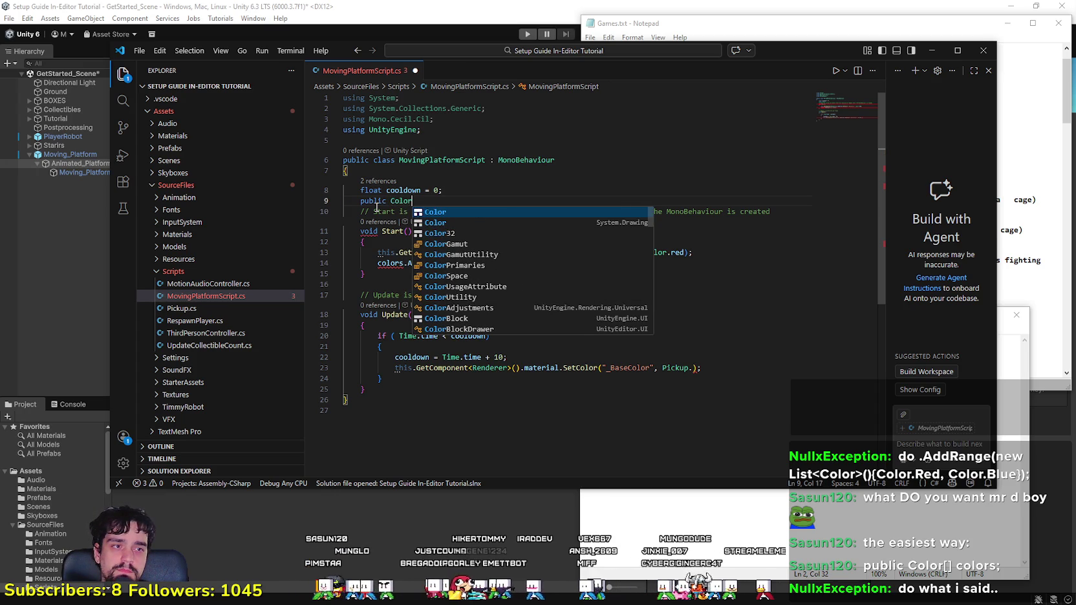
pyautogui.write('[')
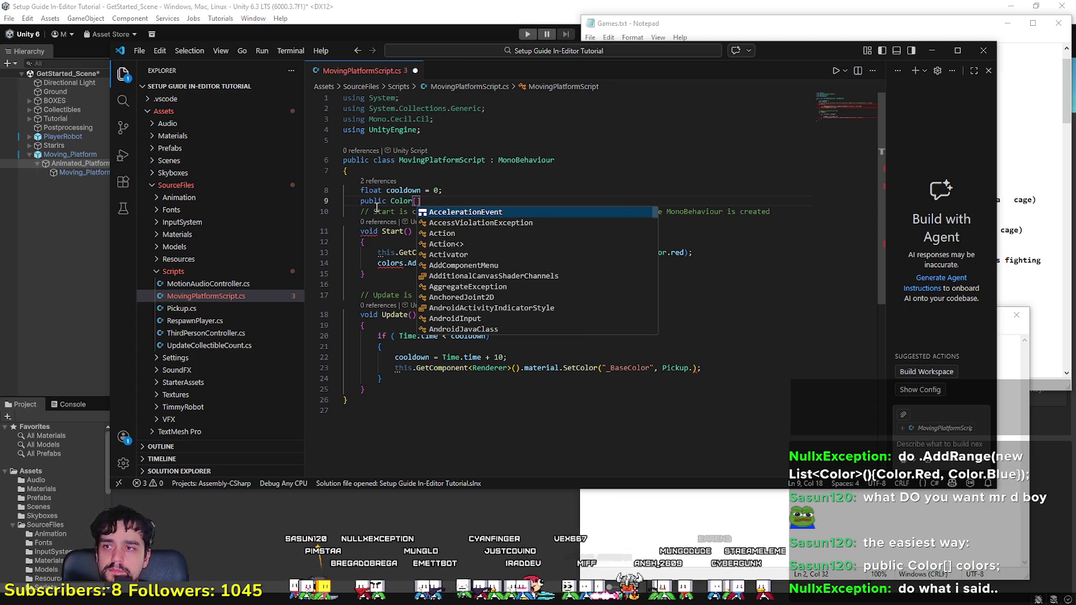
pyautogui.write(']')
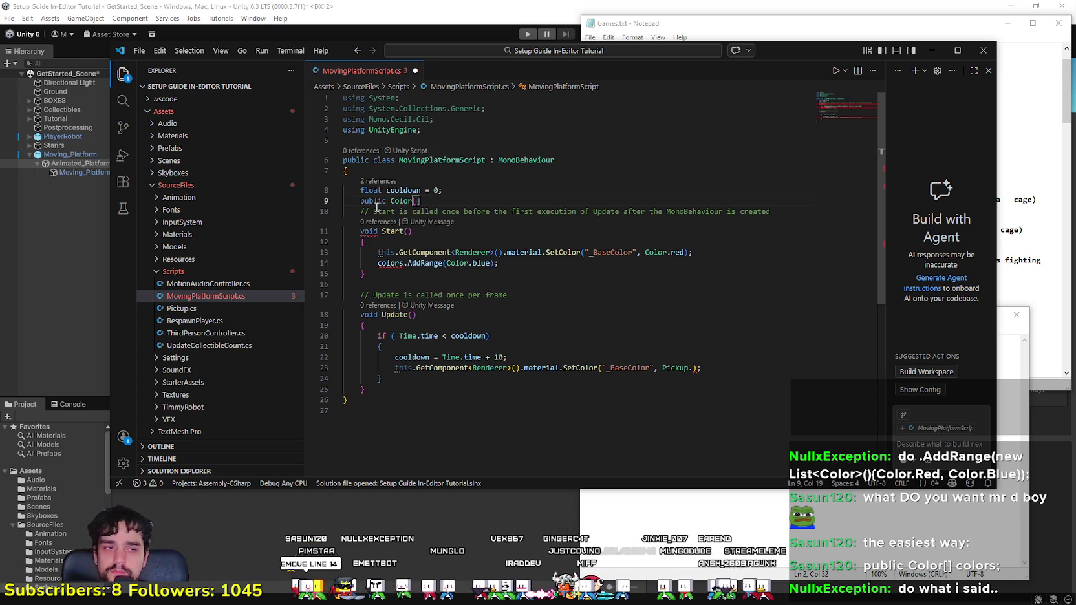
pyautogui.write(' color')
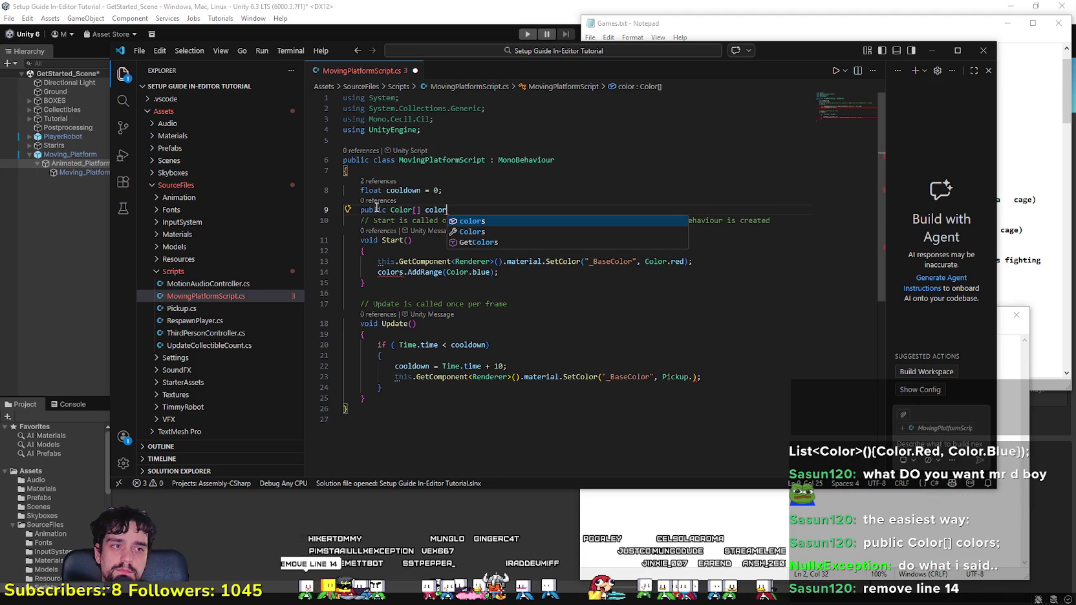
pyautogui.write('s;')
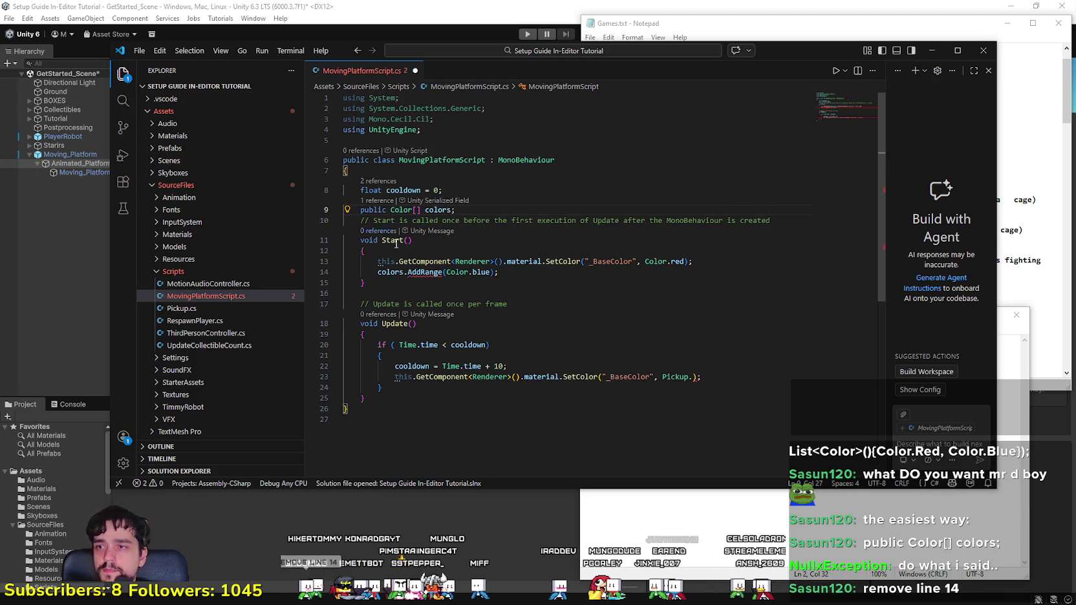
pyautogui.moveTo(498, 272); pyautogui.dragTo(371, 270)
pyautogui.write('colors')
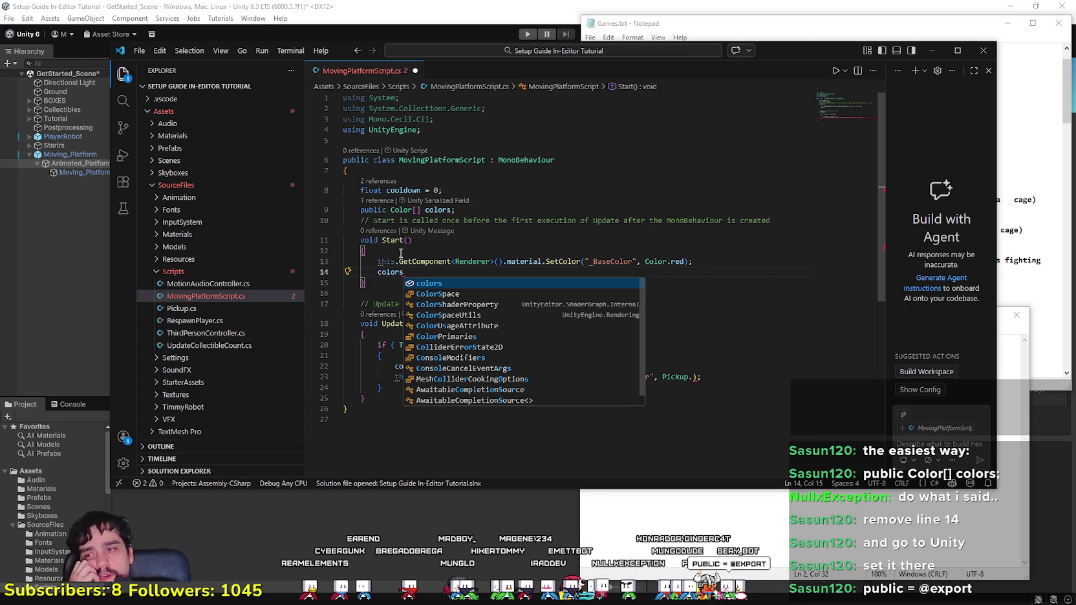
pyautogui.click(819, 573)
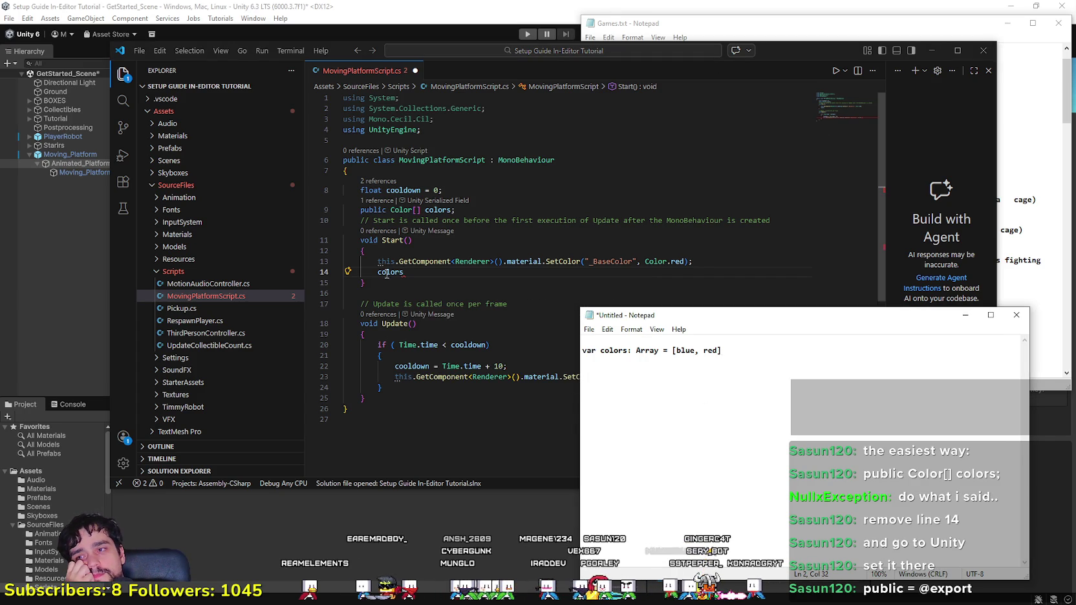
pyautogui.click(429, 276)
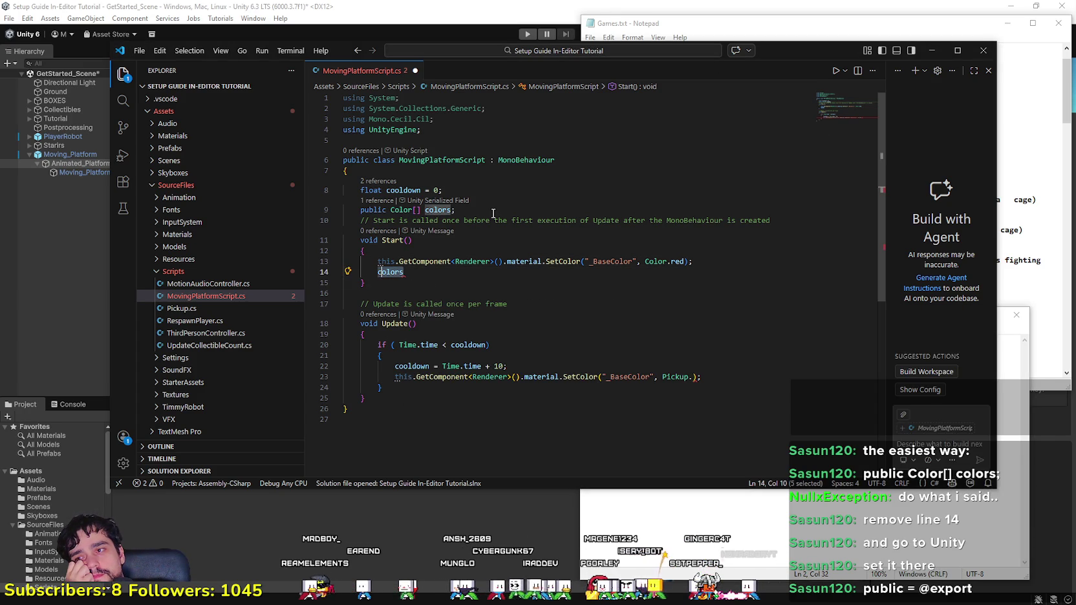
pyautogui.moveTo(455, 210); pyautogui.dragTo(361, 210)
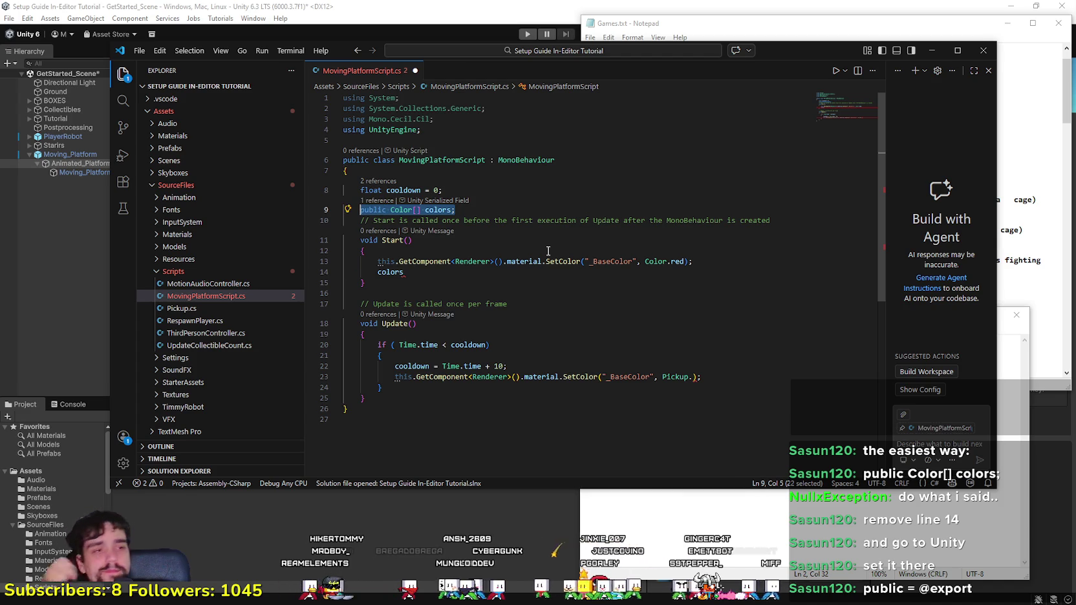
pyautogui.press('BackSpace')
pyautogui.write('public Color[]')
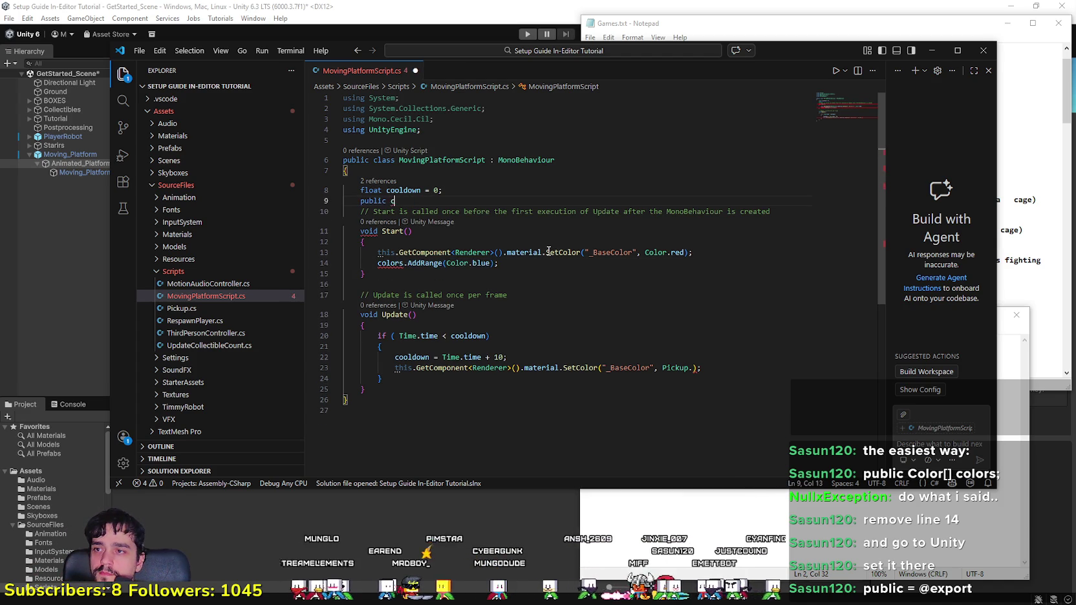
pyautogui.press('Tab')
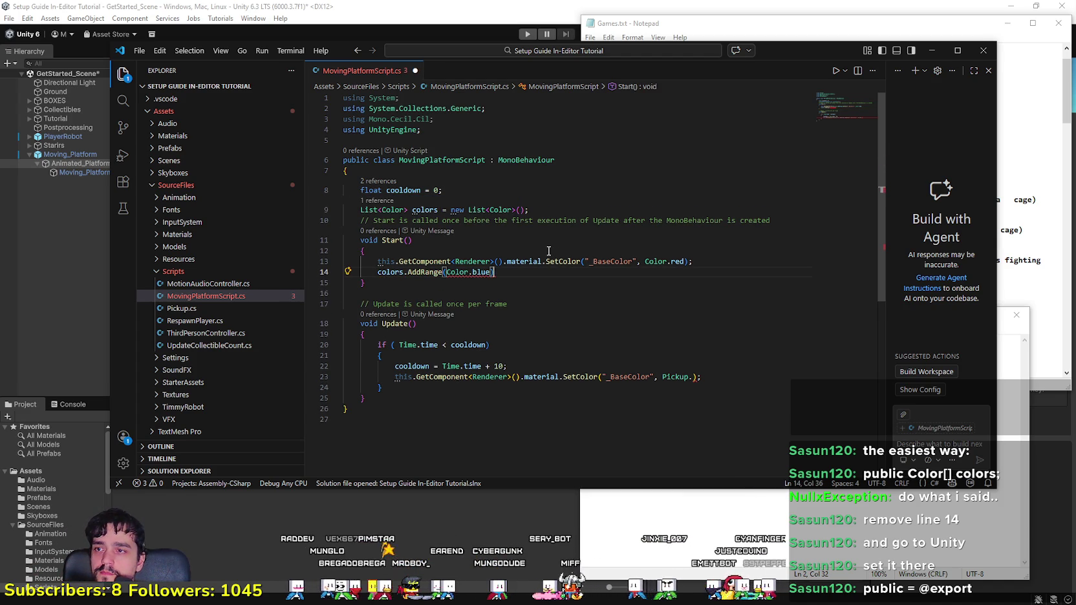
# Step: Replace Color.blue in the AddRange call with new List<Color>
pyautogui.doubleClick(481, 271)
pyautogui.click(537, 284)
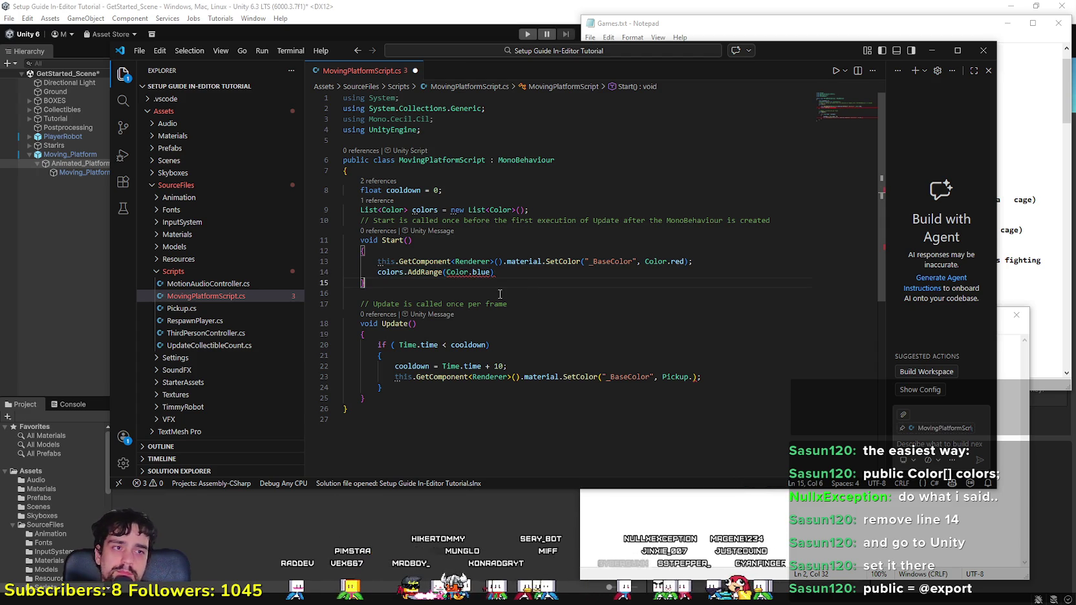
pyautogui.moveTo(491, 272); pyautogui.dragTo(446, 272)
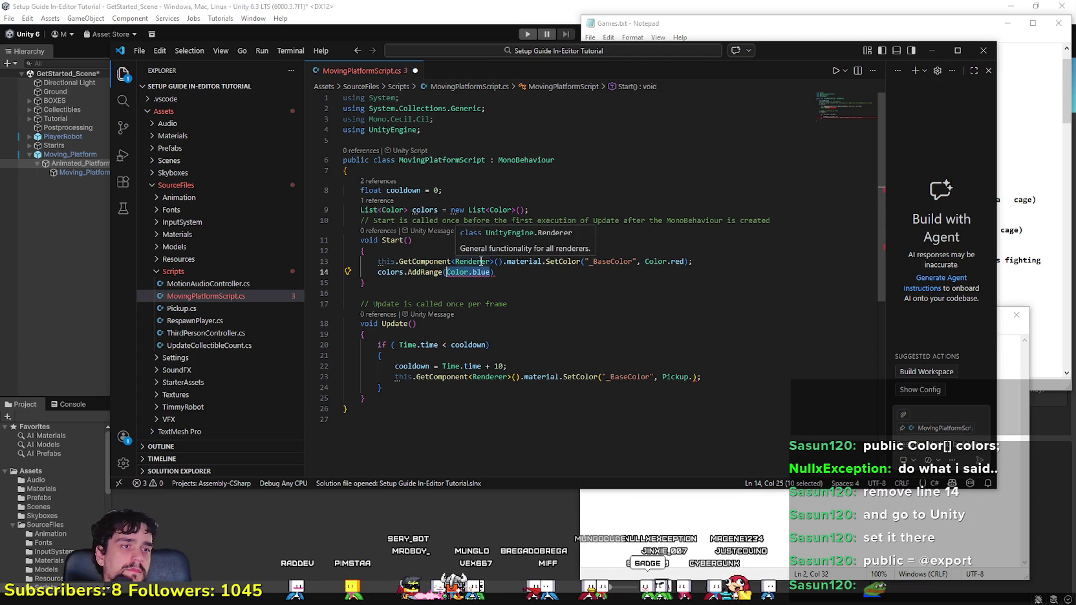
pyautogui.write('new')
pyautogui.write(' Li')
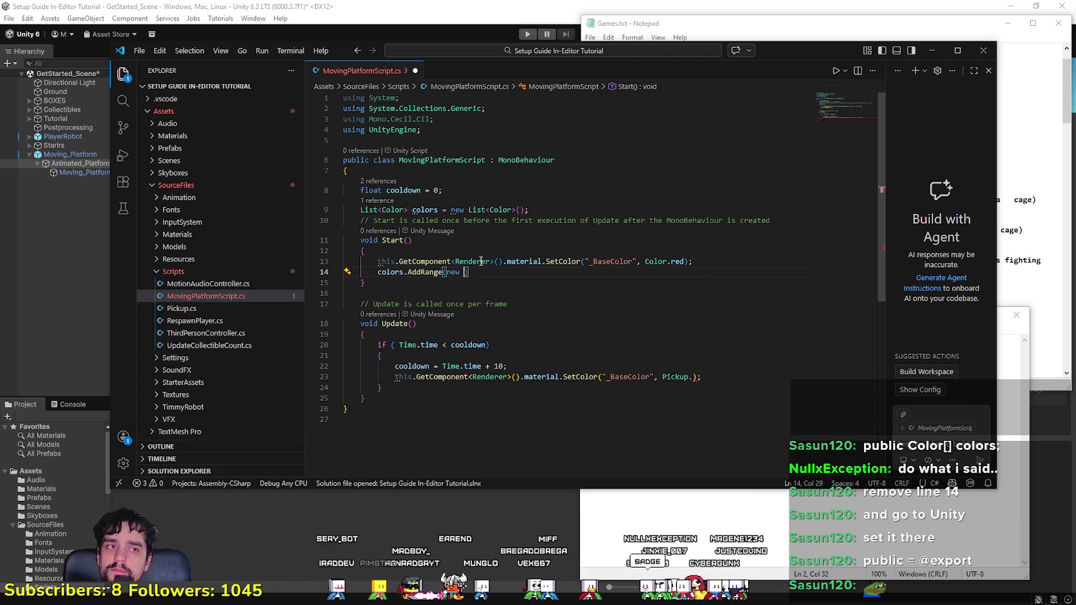
pyautogui.write('st')
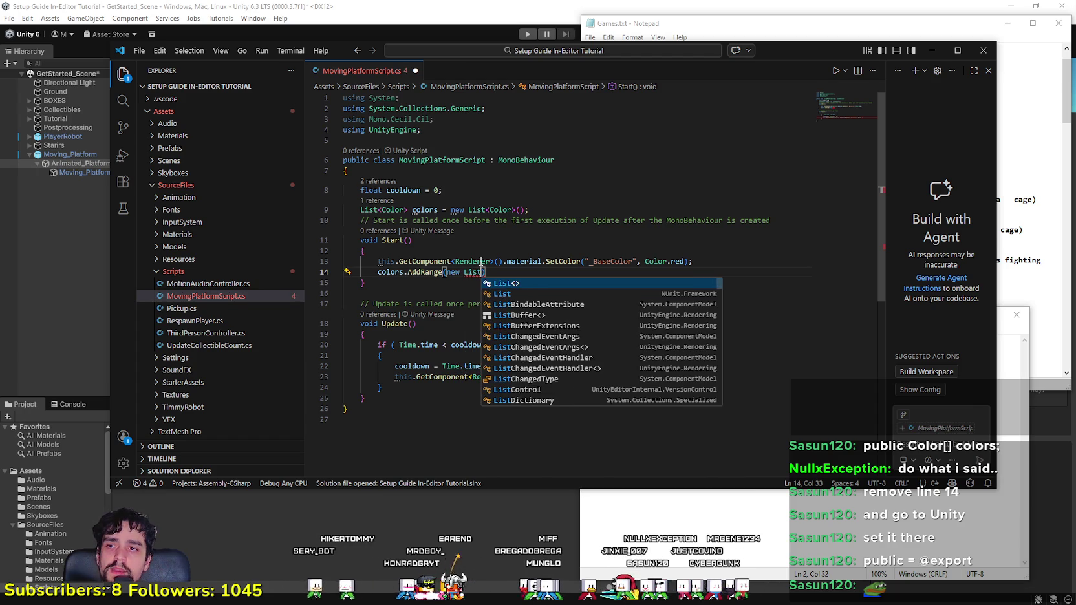
pyautogui.press('Escape')
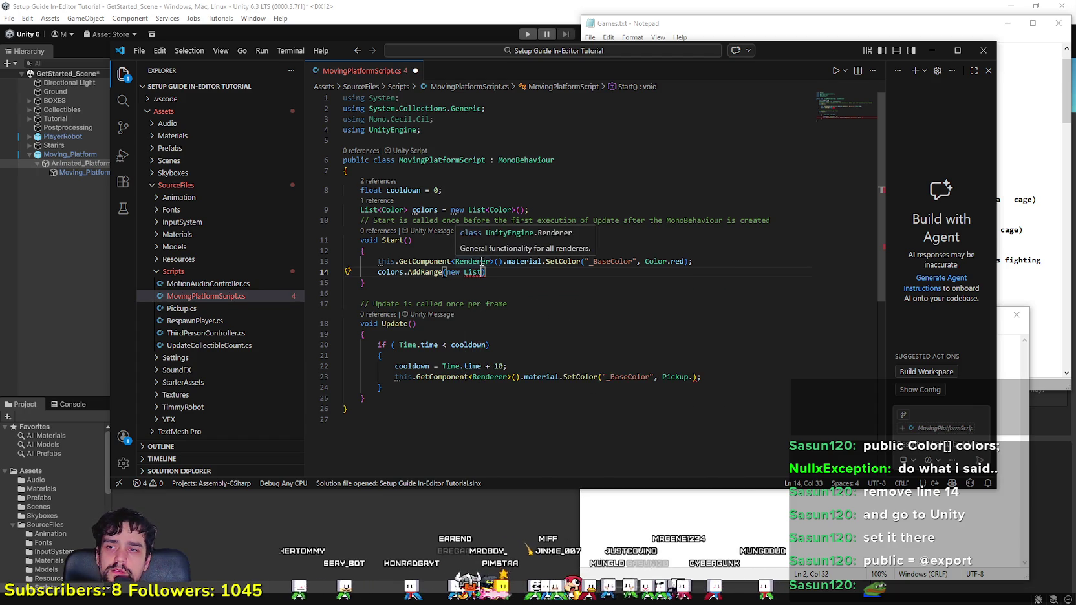
pyautogui.write('<colo')
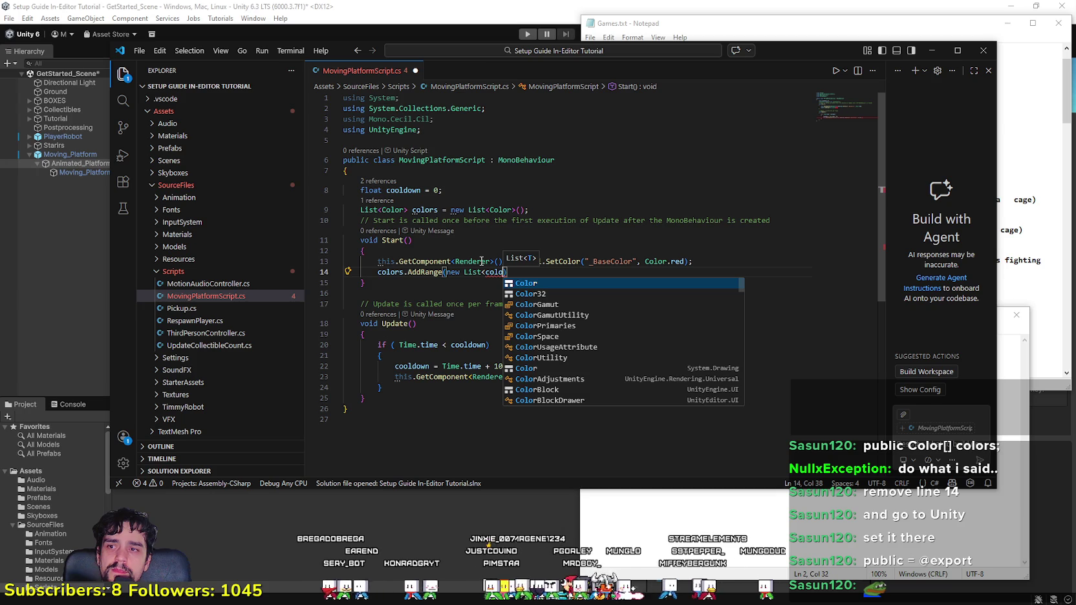
pyautogui.press('Tab')
pyautogui.write('>')
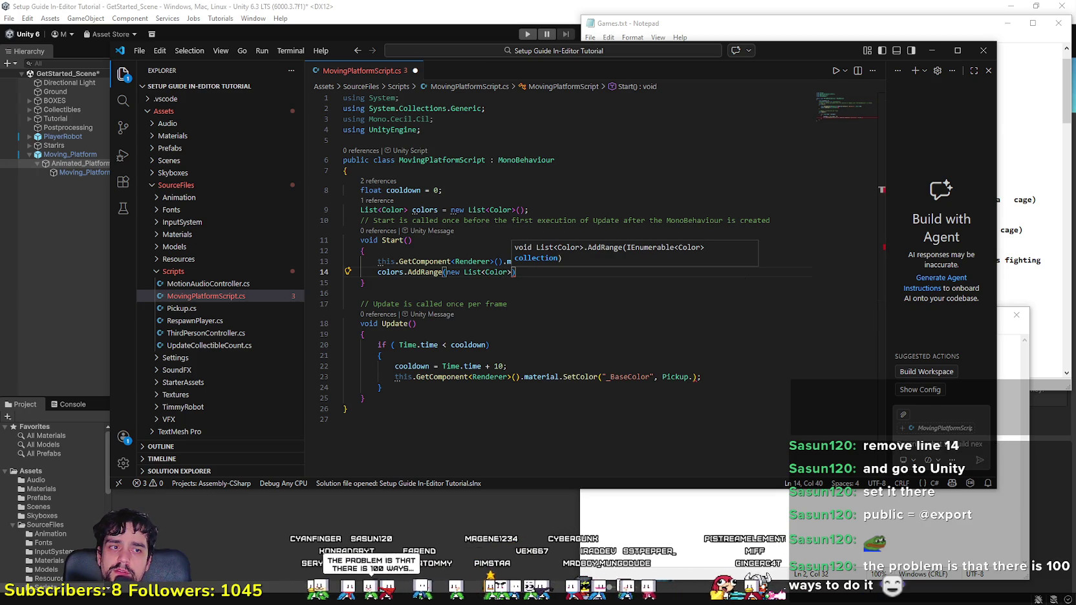
pyautogui.press('Escape')
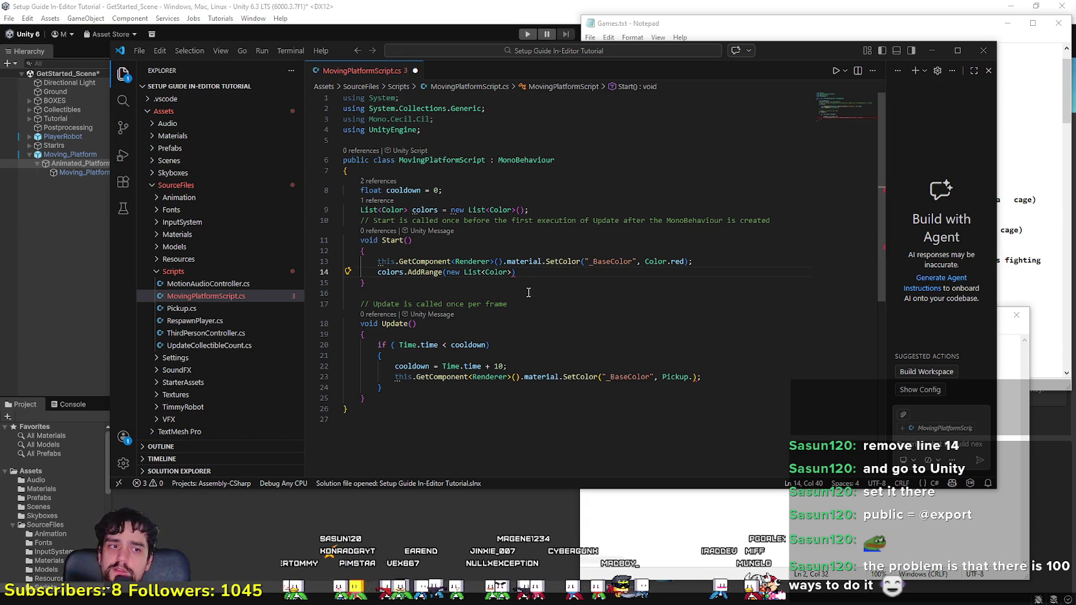
# Step: Add the constructor parentheses after List<Color> and remove the stray braces
pyautogui.click(511, 282)
pyautogui.click(515, 272)
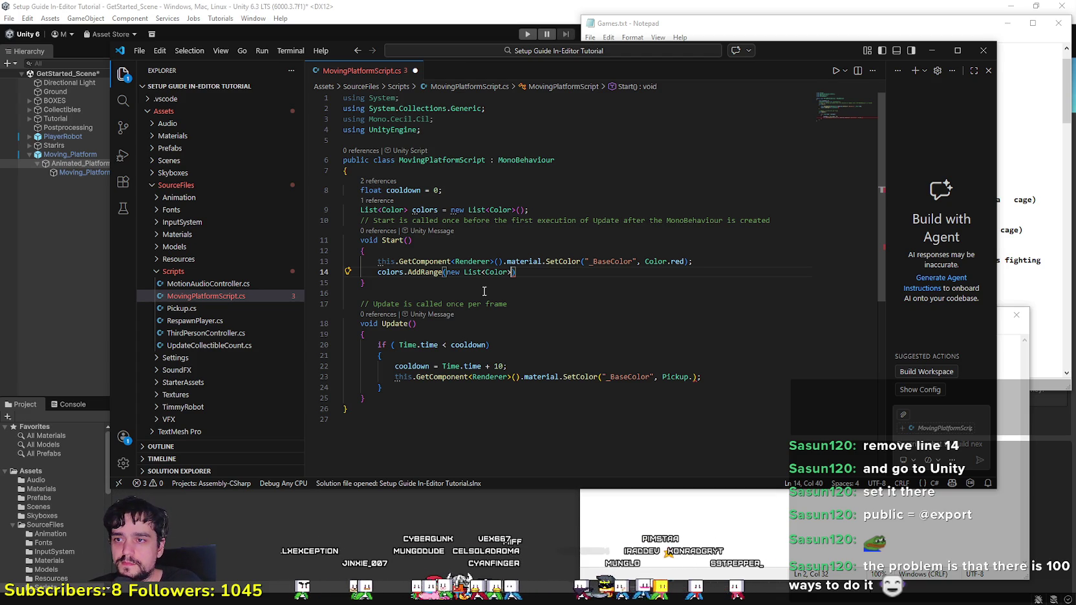
pyautogui.write('(')
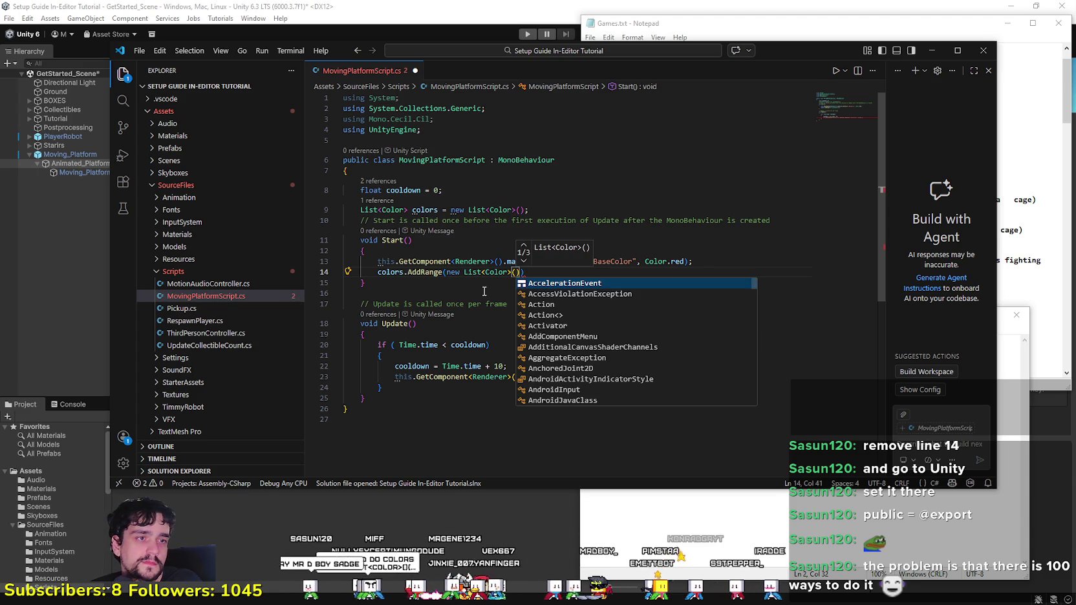
pyautogui.write('{')
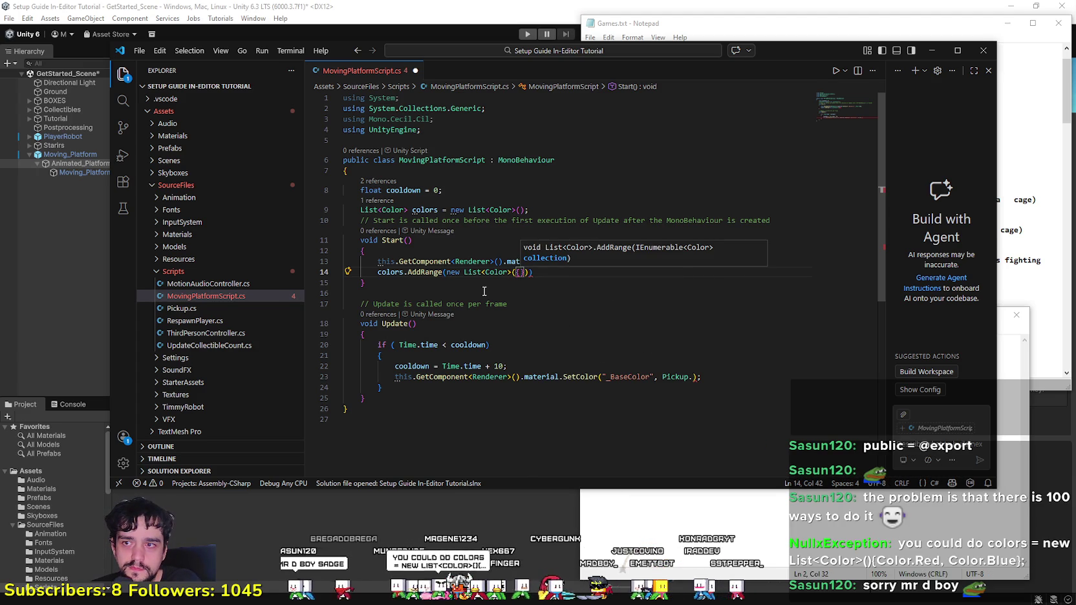
pyautogui.press('BackSpace')
pyautogui.press('Right')
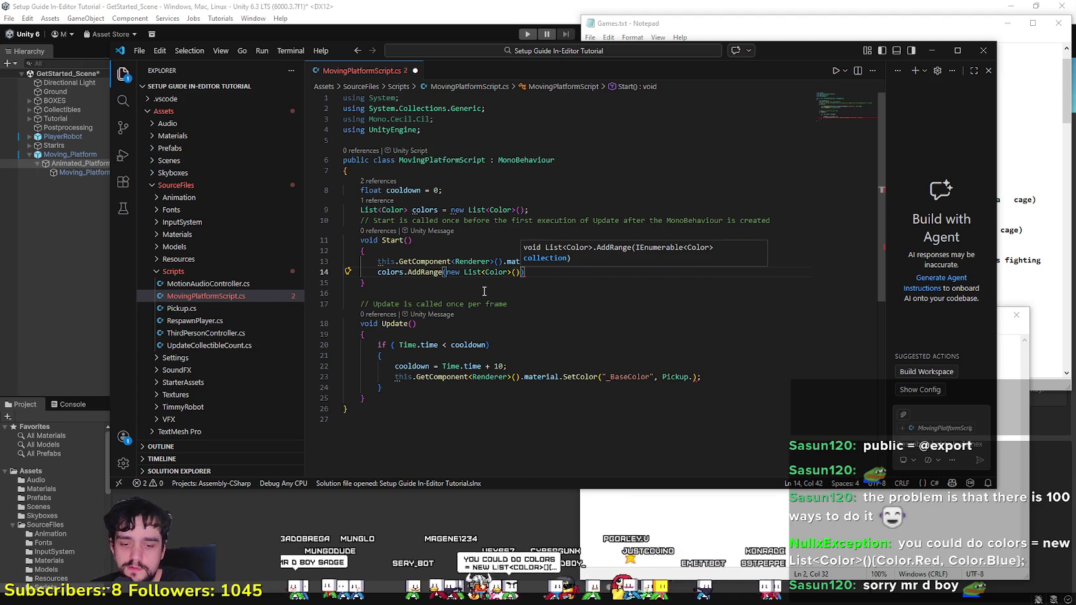
# Step: Complete line 14 with the initializer {Color.red, Color.blue}); and select the list expression
pyautogui.write('{')
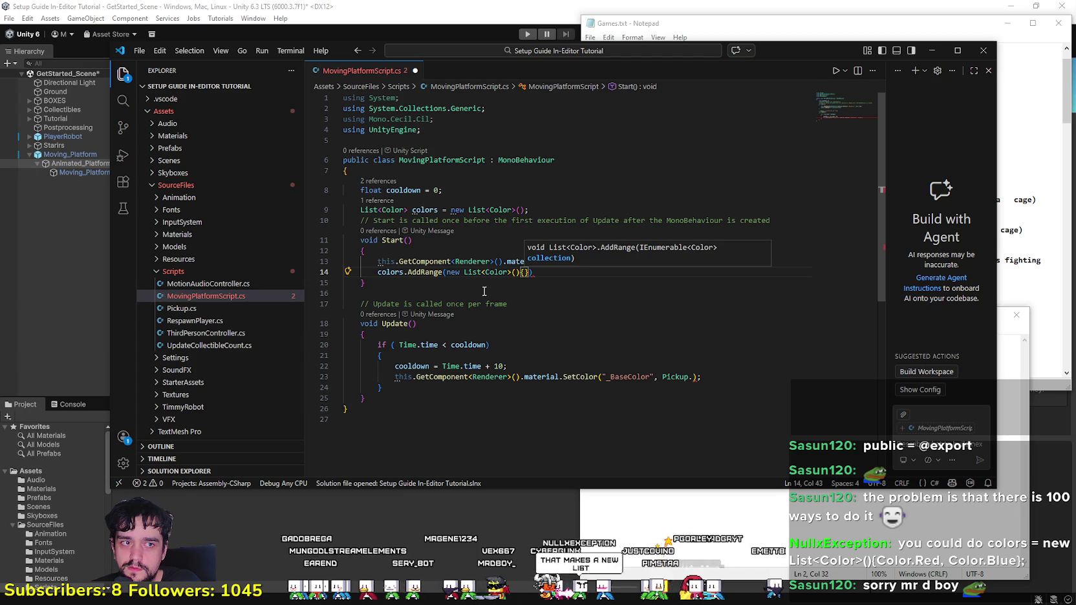
pyautogui.write('Color.')
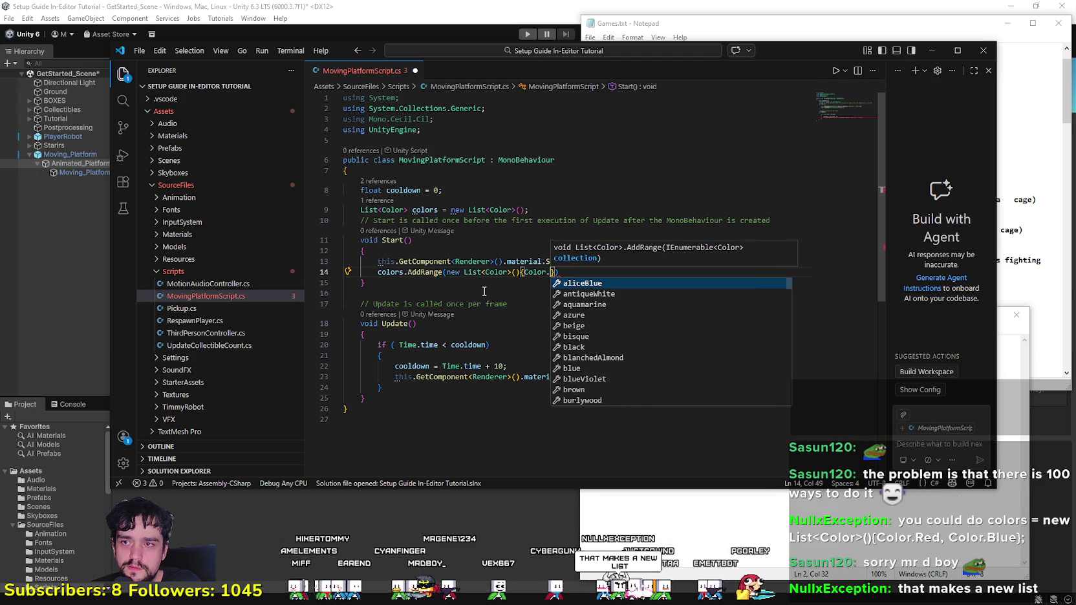
pyautogui.write('red, ')
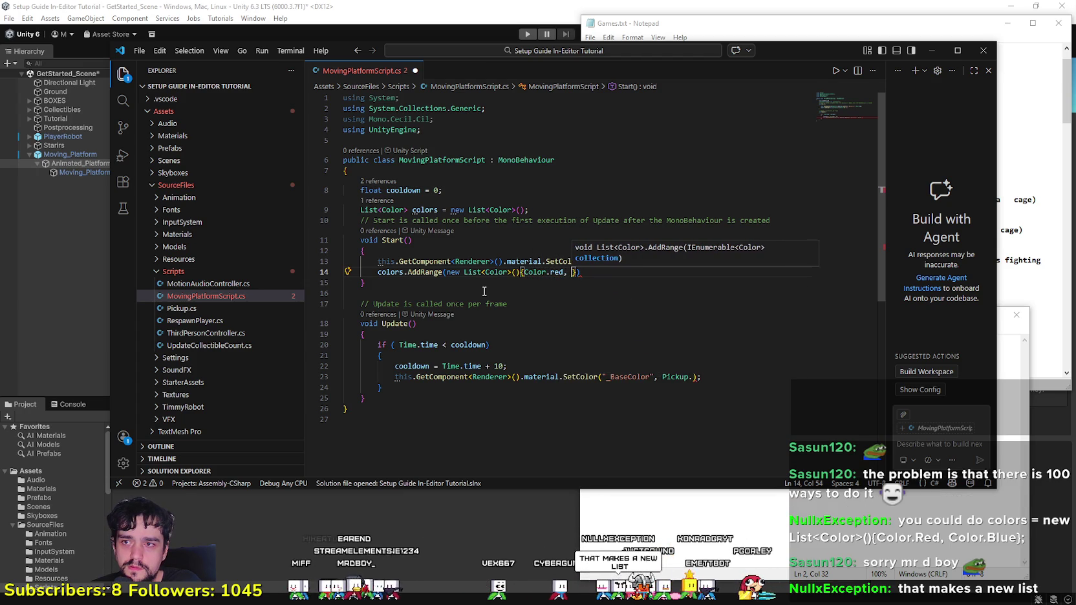
pyautogui.write('Color.blu')
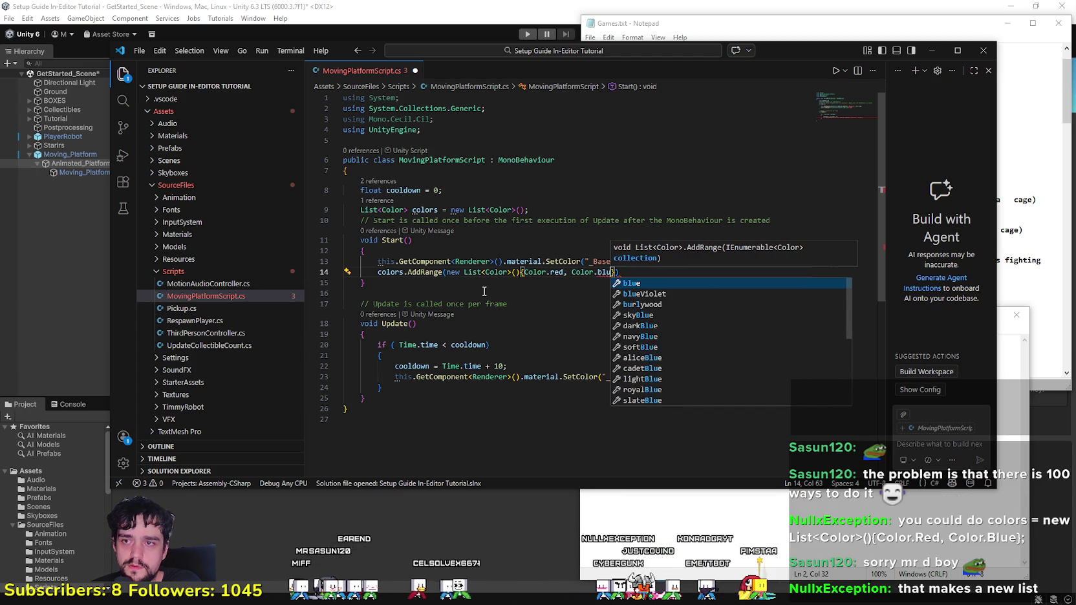
pyautogui.write('e});')
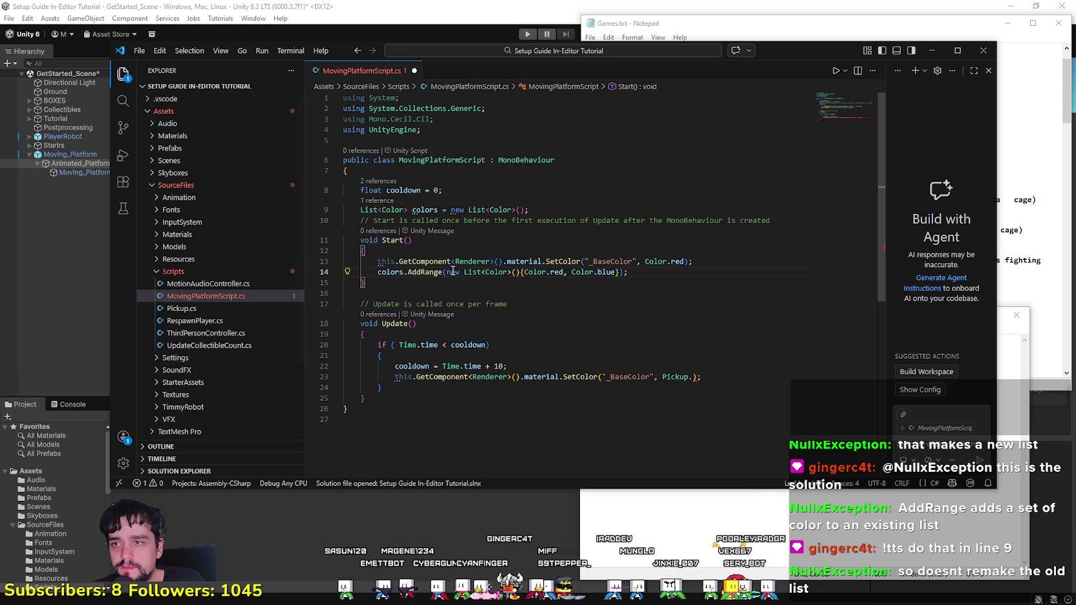
pyautogui.moveTo(446, 271)
pyautogui.mouseDown()
pyautogui.moveTo(583, 262)
pyautogui.moveTo(619, 273)
pyautogui.mouseUp()
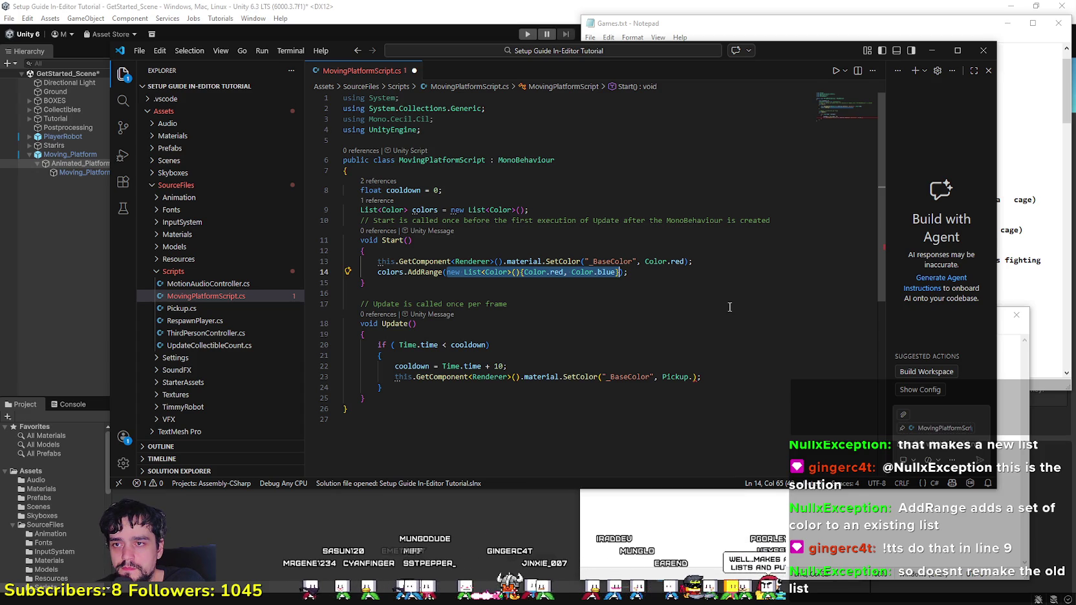
pyautogui.click(683, 303)
pyautogui.click(445, 271)
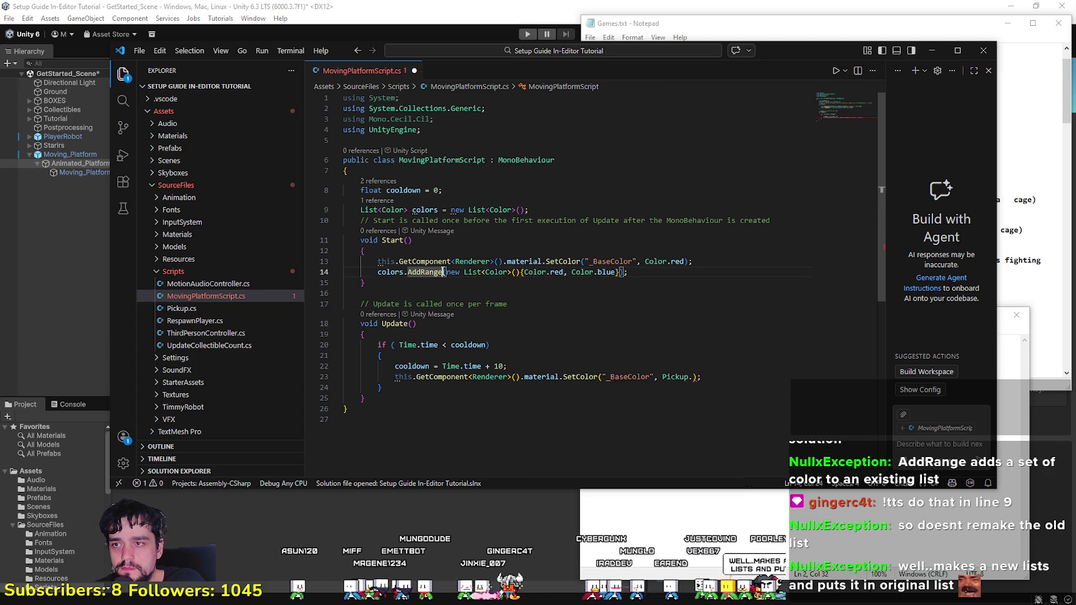
pyautogui.moveTo(445, 272); pyautogui.dragTo(569, 271)
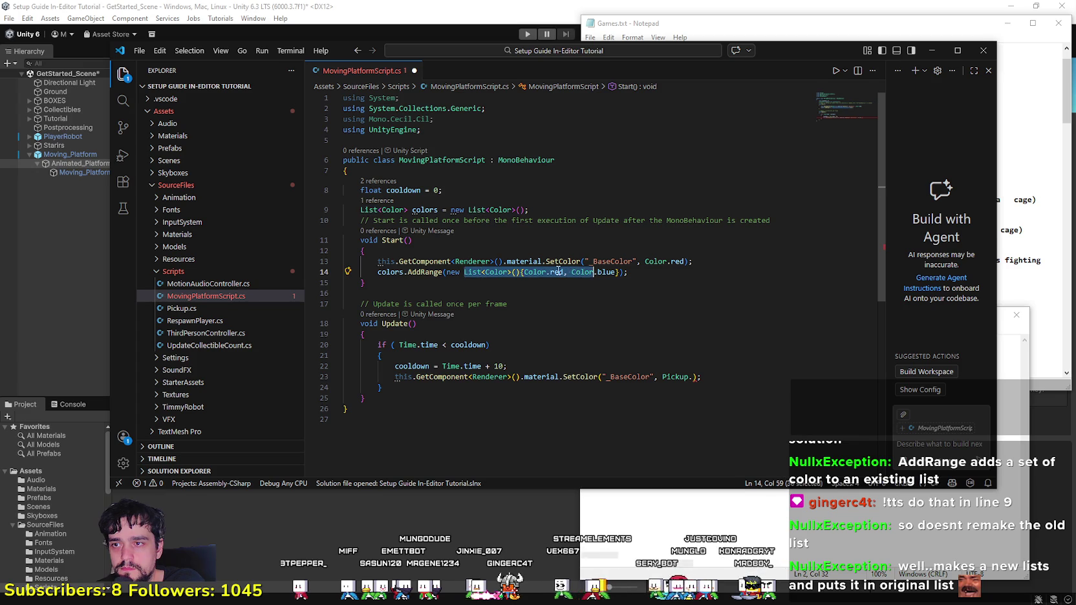
pyautogui.moveTo(447, 272); pyautogui.dragTo(619, 271)
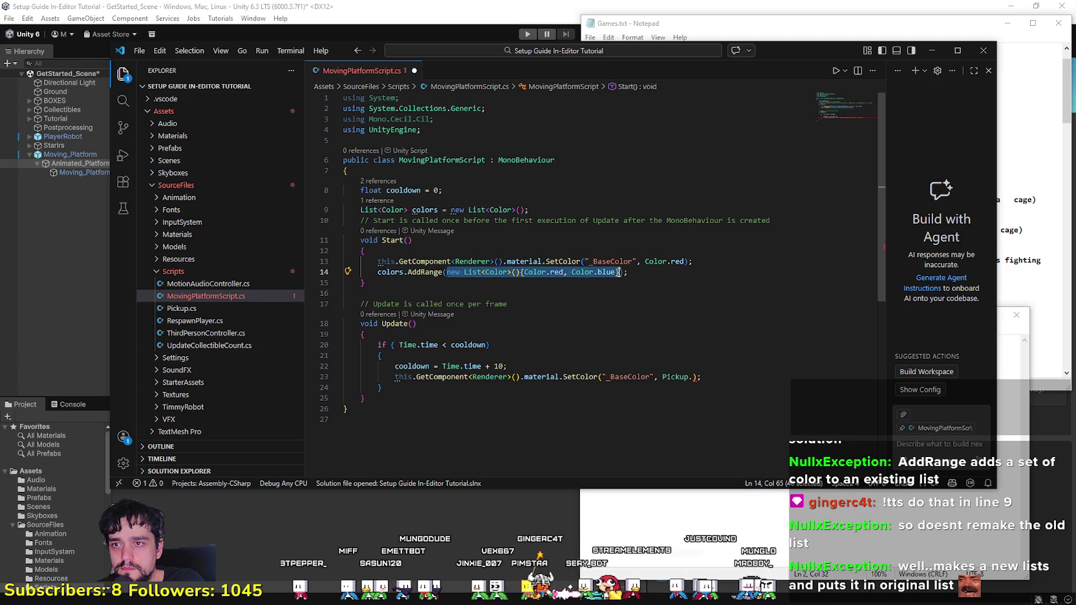
# Step: Paste the red-and-blue list initializer over new List<Color>() in the line 9 declaration
pyautogui.doubleClick(457, 209)
pyautogui.write('nwe')
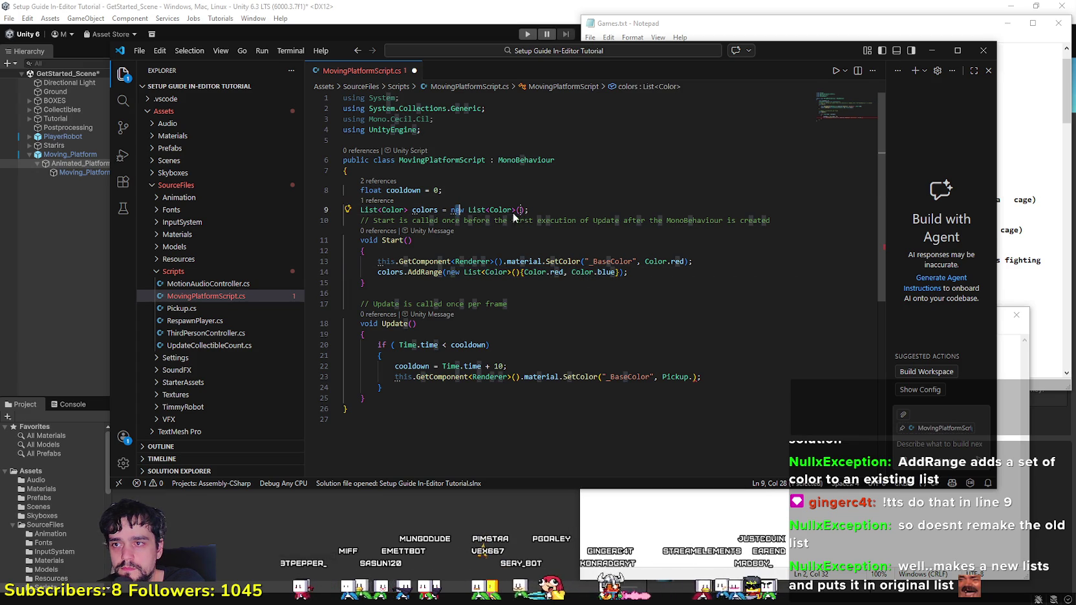
pyautogui.doubleClick(460, 209)
pyautogui.hotkey('shift', 'End')
pyautogui.hotkey('shift', 'Left')
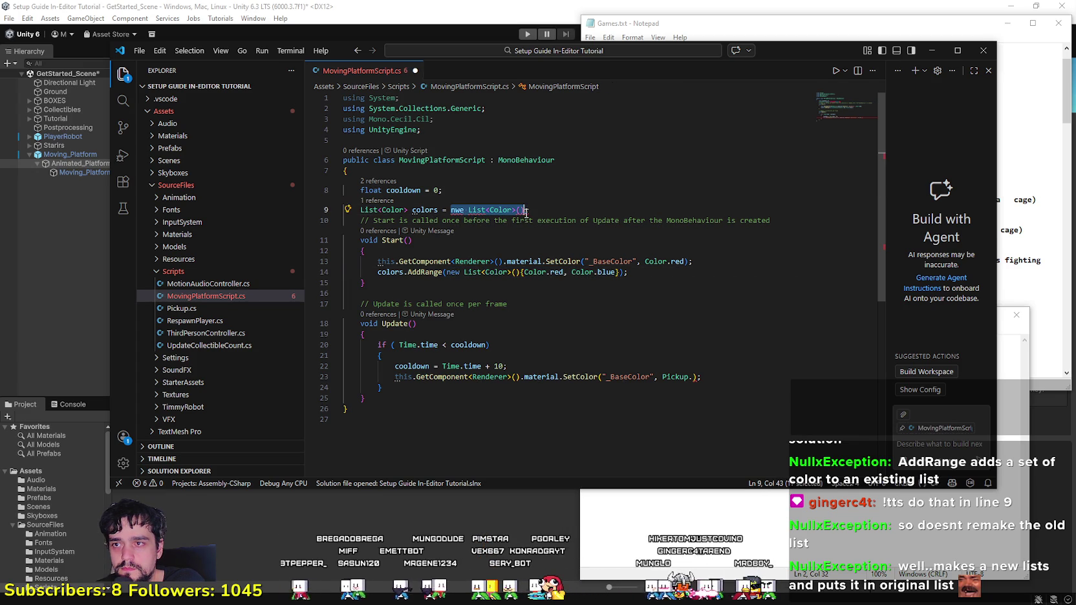
pyautogui.hotkey('ctrl', 'v')
pyautogui.click(572, 308)
# Step: Select the now-redundant AddRange line in Start()
pyautogui.click(649, 272)
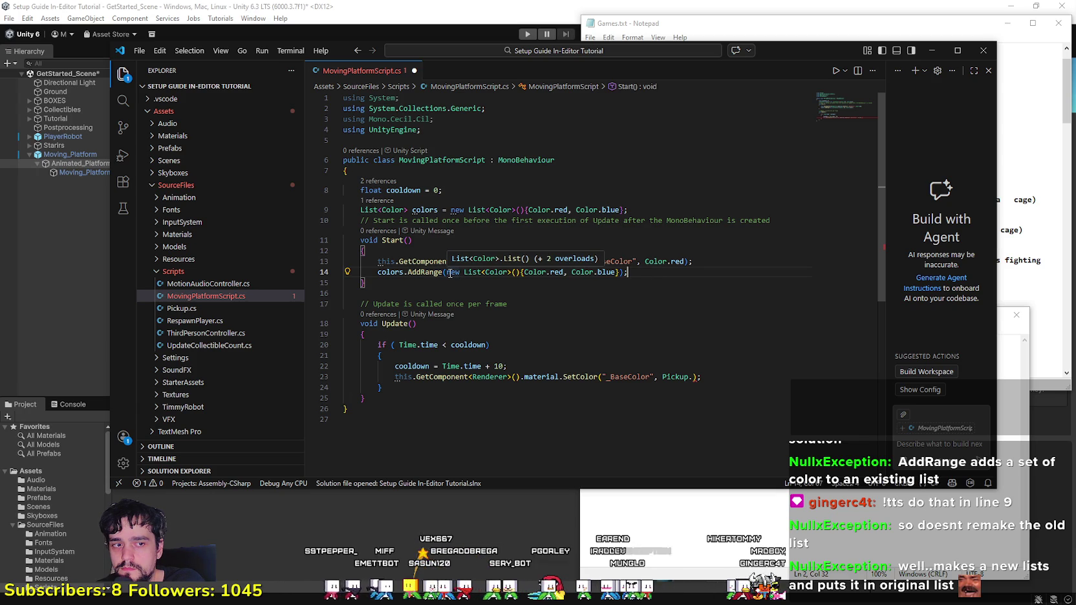
pyautogui.moveTo(447, 272); pyautogui.dragTo(619, 272)
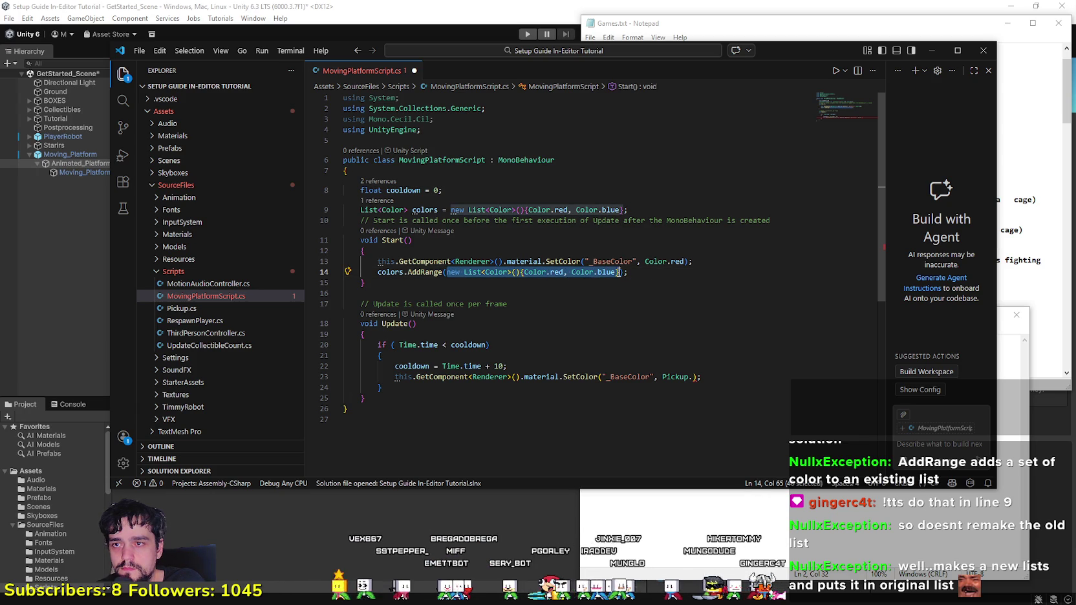
pyautogui.click(391, 272)
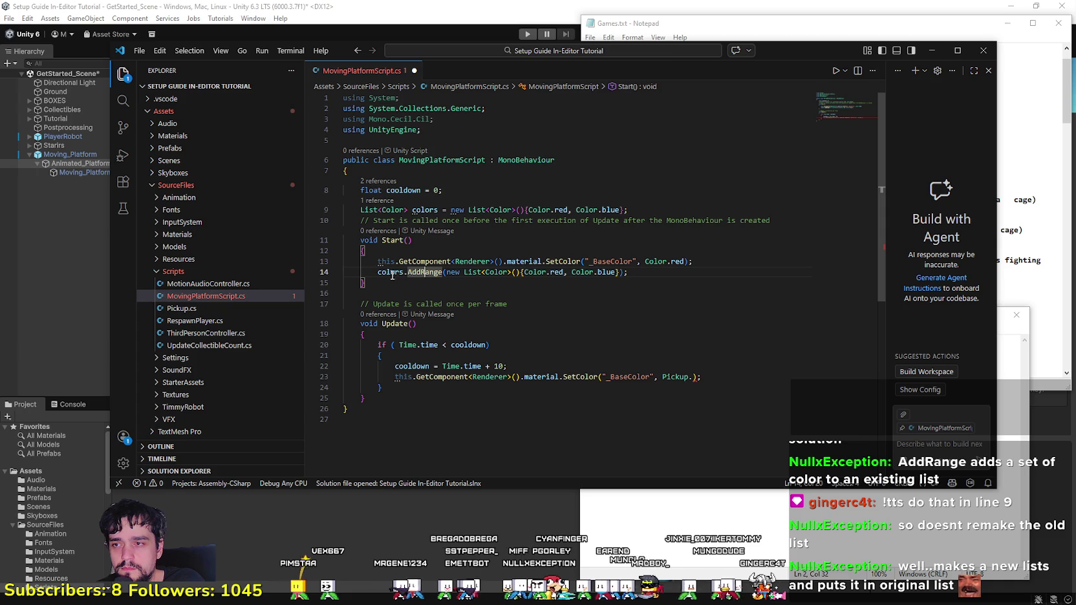
pyautogui.moveTo(377, 272)
pyautogui.mouseDown()
pyautogui.moveTo(630, 273)
pyautogui.moveTo(350, 273)
pyautogui.mouseUp()
pyautogui.click(646, 279)
# Step: Delete the AddRange line and replace Color.red in the SetColor call with colors
pyautogui.press('BackSpace')
pyautogui.press('BackSpace')
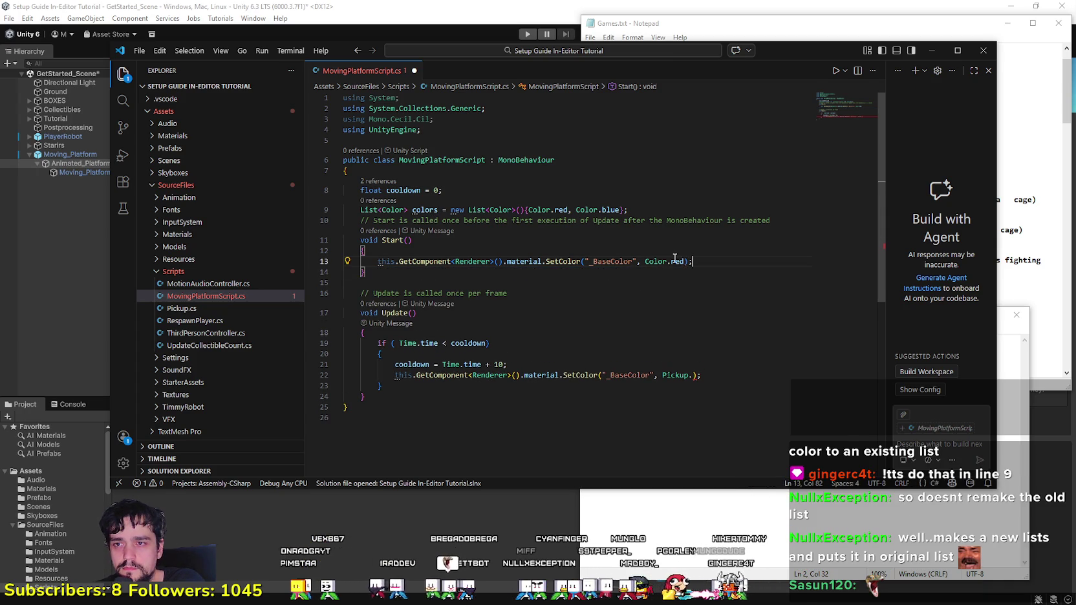
pyautogui.moveTo(684, 261); pyautogui.dragTo(644, 261)
pyautogui.write('colo')
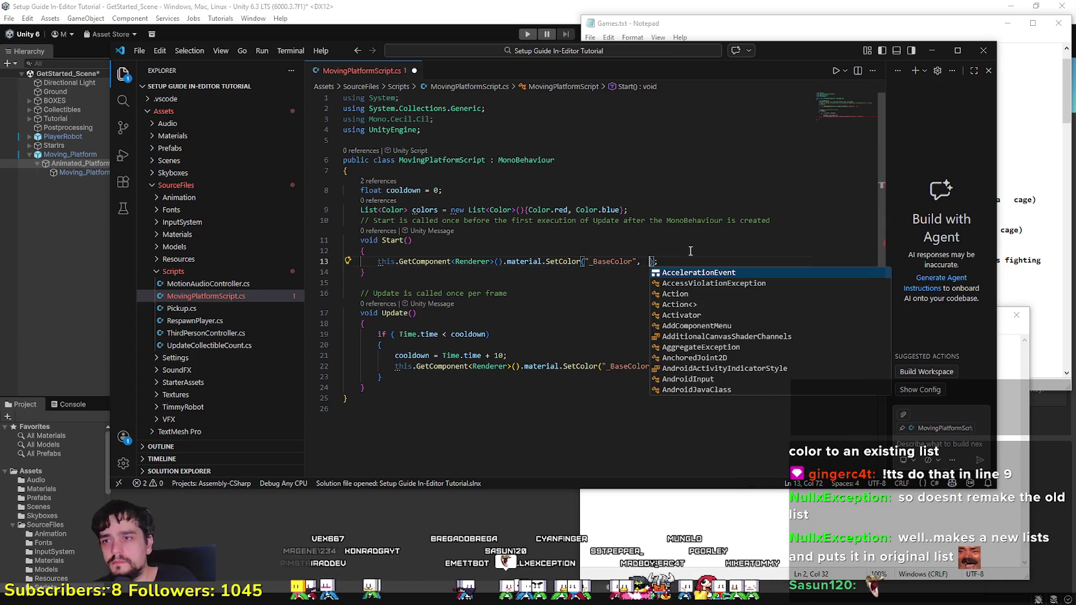
pyautogui.write('r')
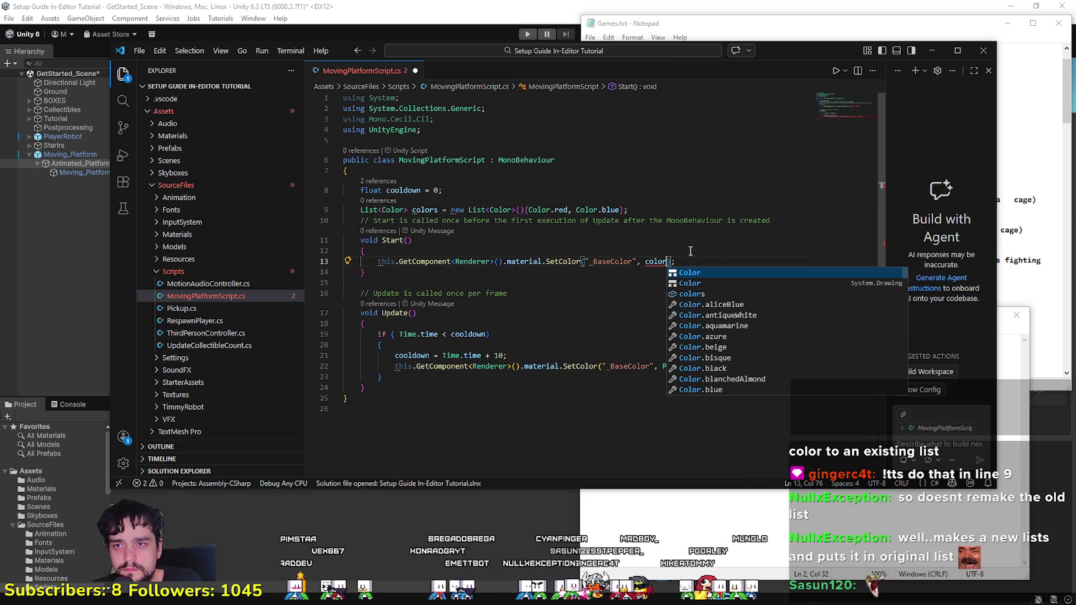
pyautogui.write('s.')
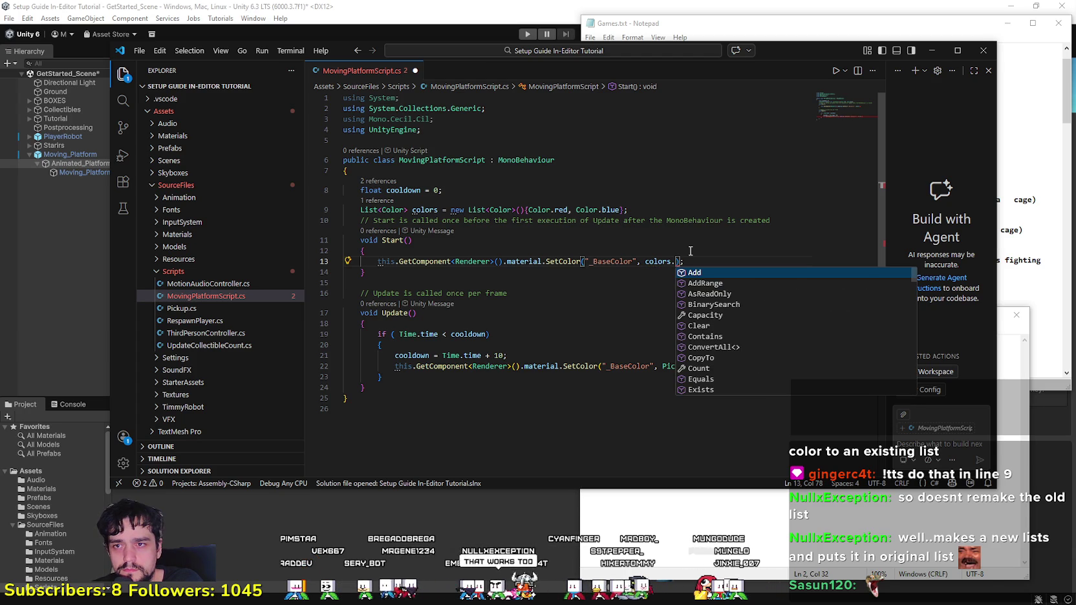
pyautogui.write('p')
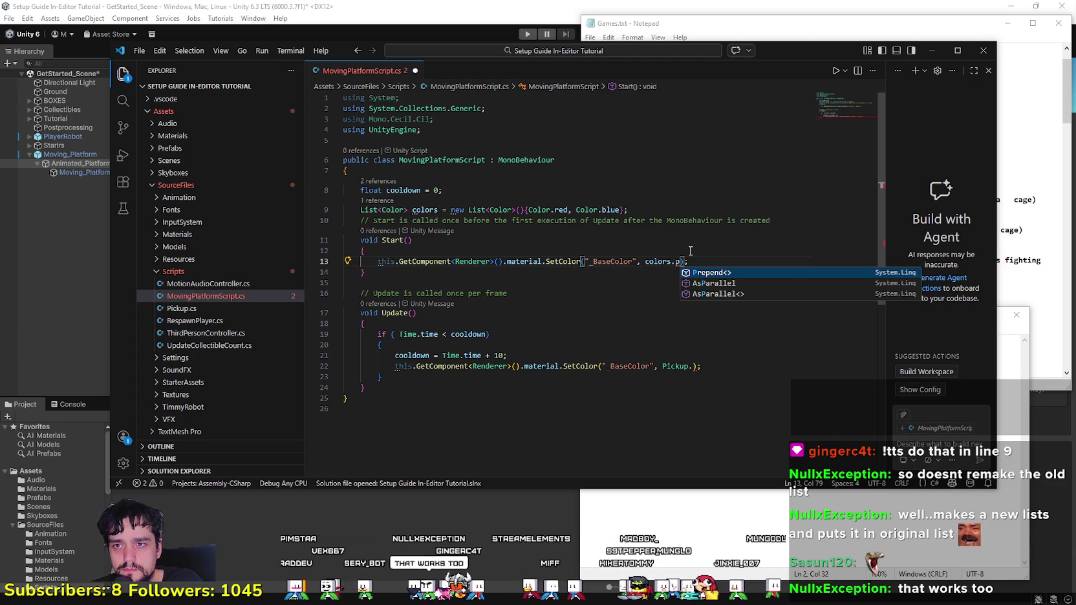
pyautogui.press('BackSpace')
pyautogui.write('ra')
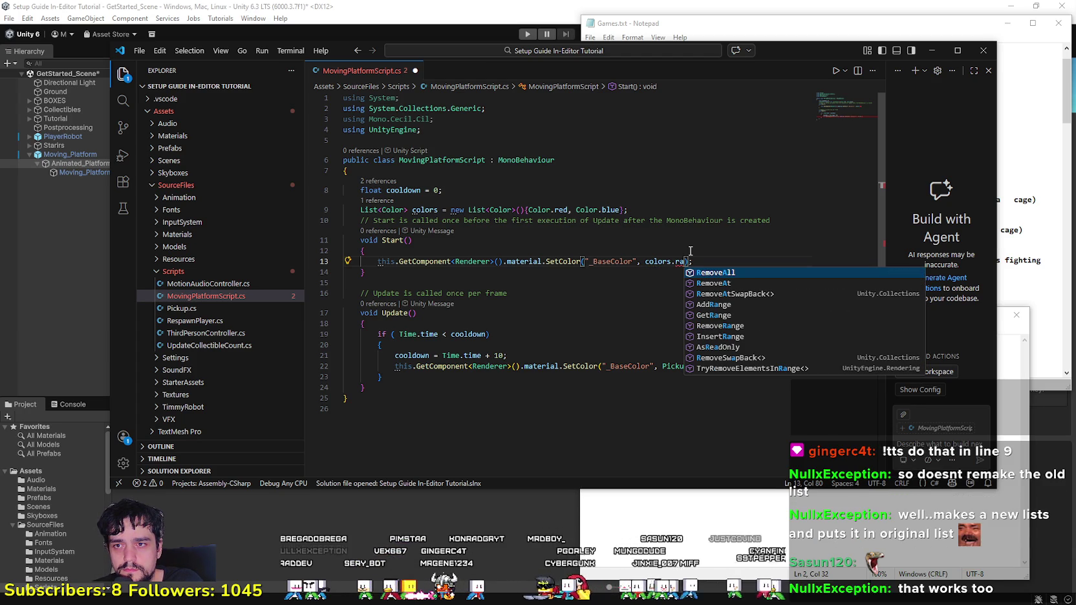
pyautogui.write('n')
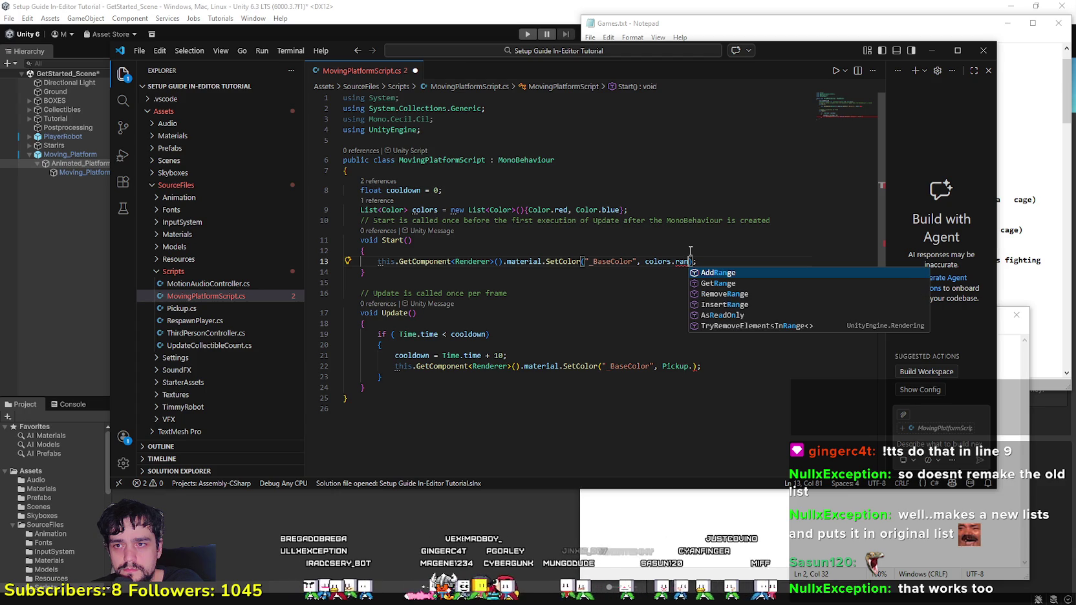
pyautogui.write('do')
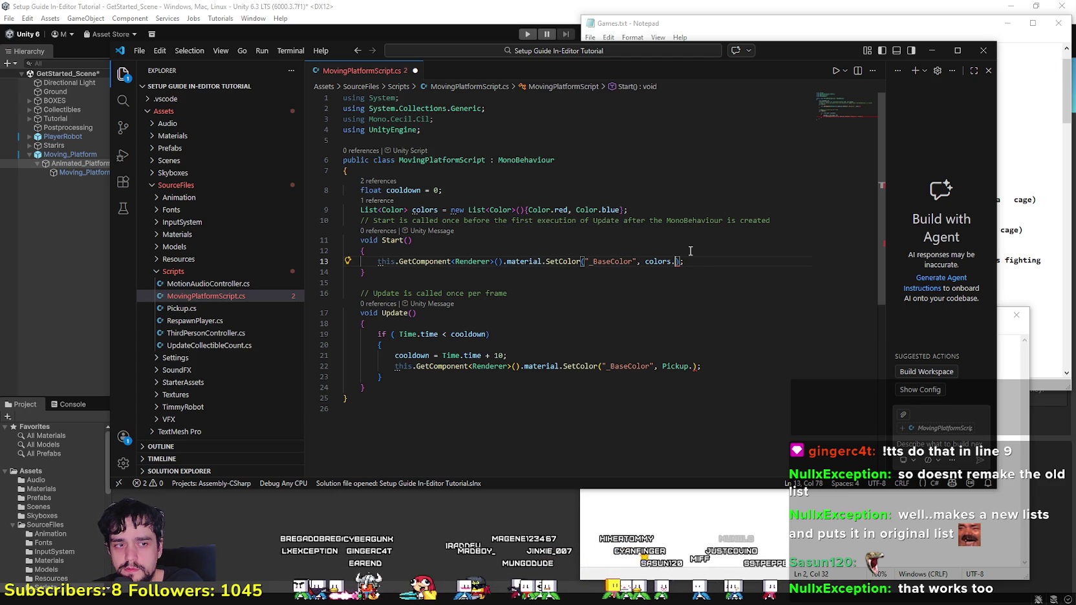
pyautogui.write('.')
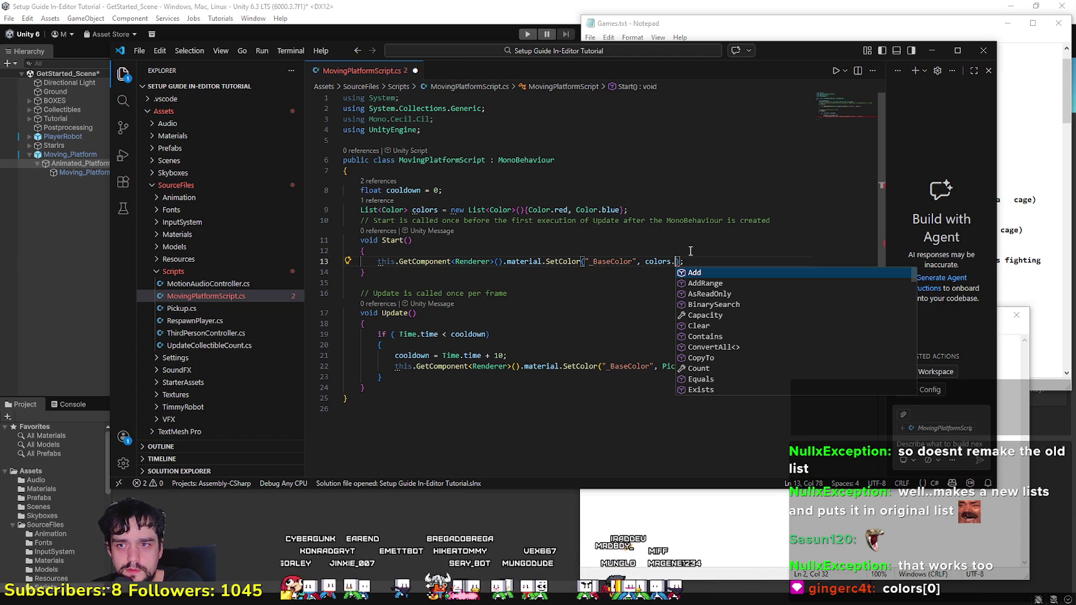
# Step: Browse the IntelliSense members of colors for an indexer
pyautogui.press('Down')
pyautogui.press('Down')
pyautogui.press('Down')
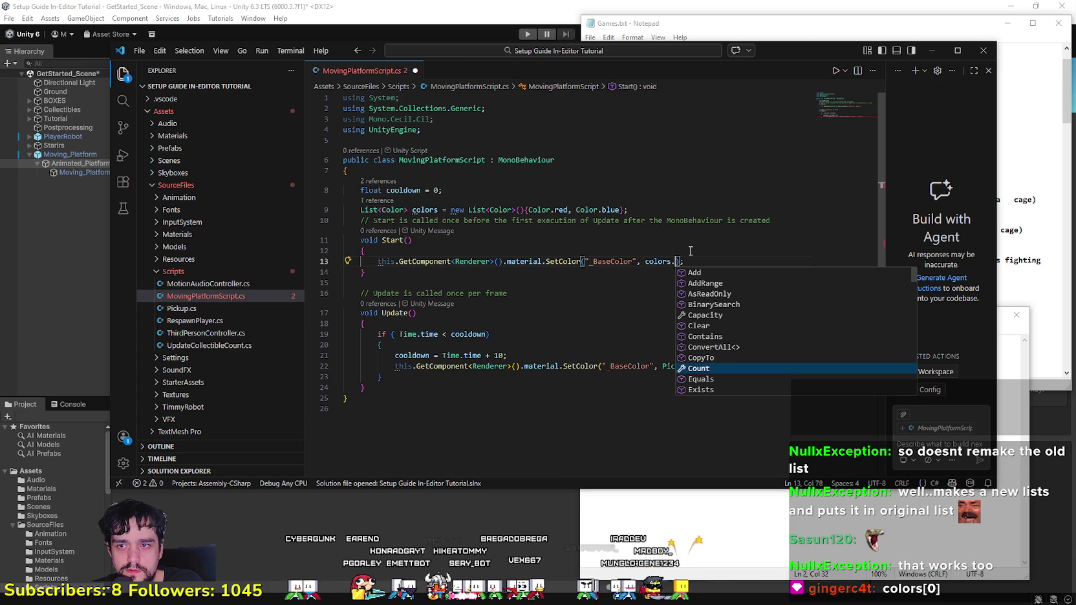
pyautogui.press('Down')
pyautogui.press('Down')
pyautogui.press('Down')
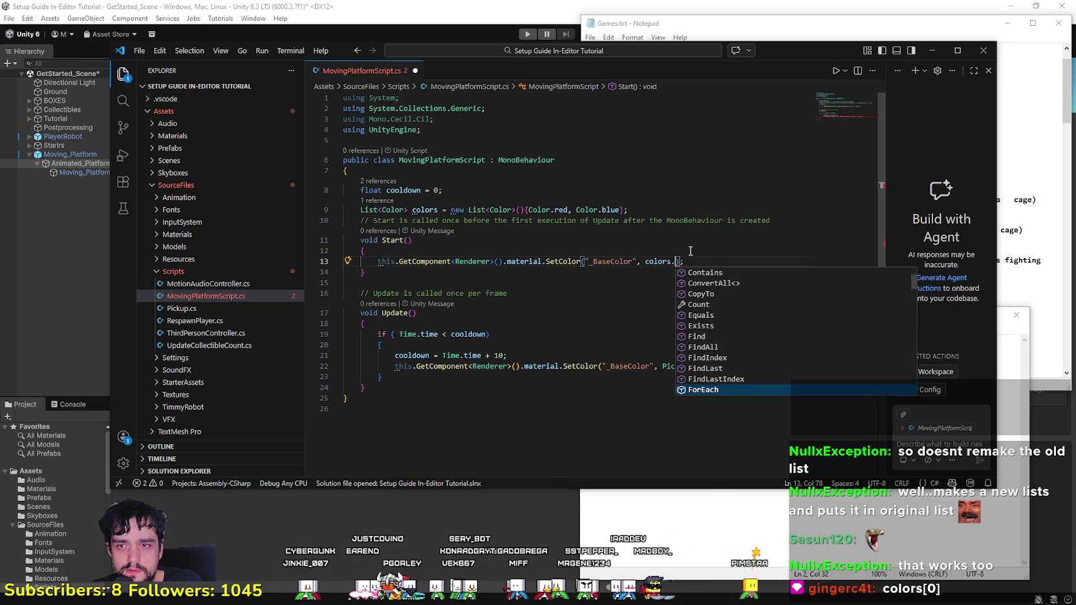
pyautogui.press('Down')
pyautogui.press('Down')
pyautogui.press('Down')
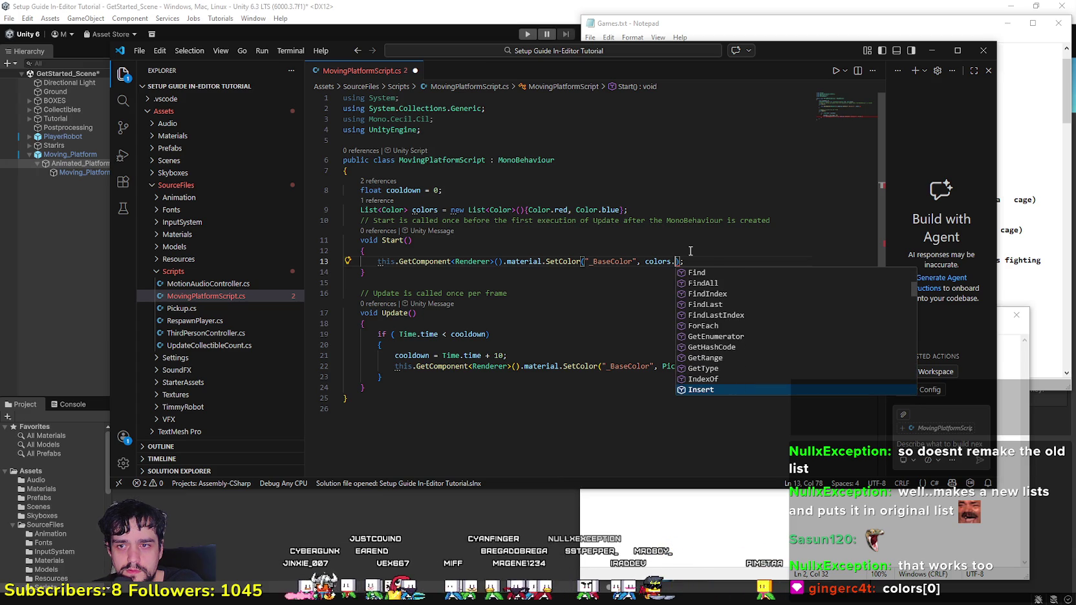
pyautogui.press('Down')
pyautogui.press('Down')
pyautogui.press('Down')
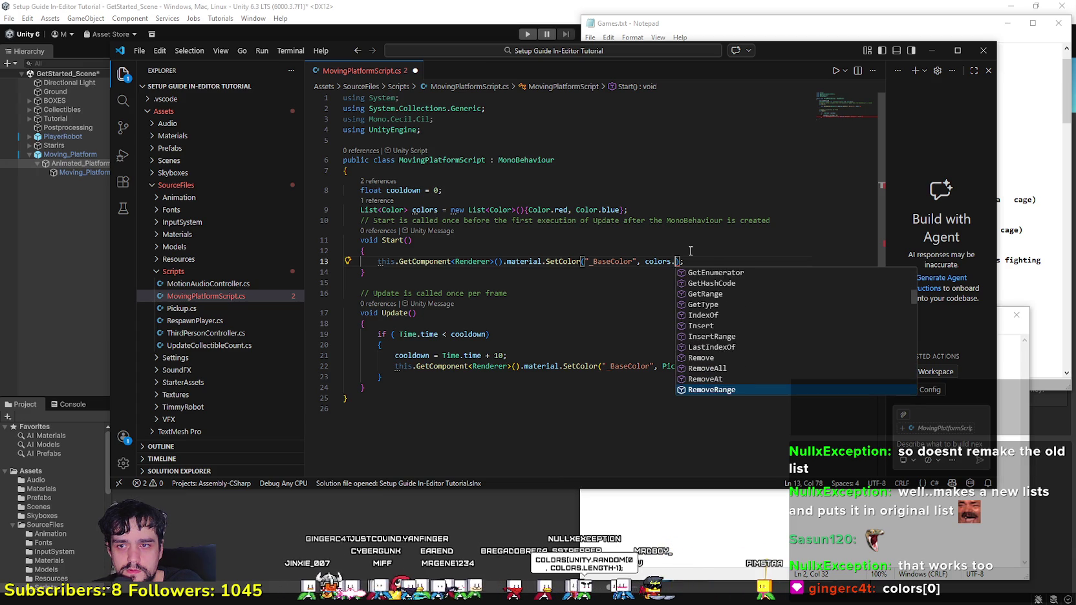
pyautogui.press('Down')
pyautogui.press('Down')
pyautogui.press('Down')
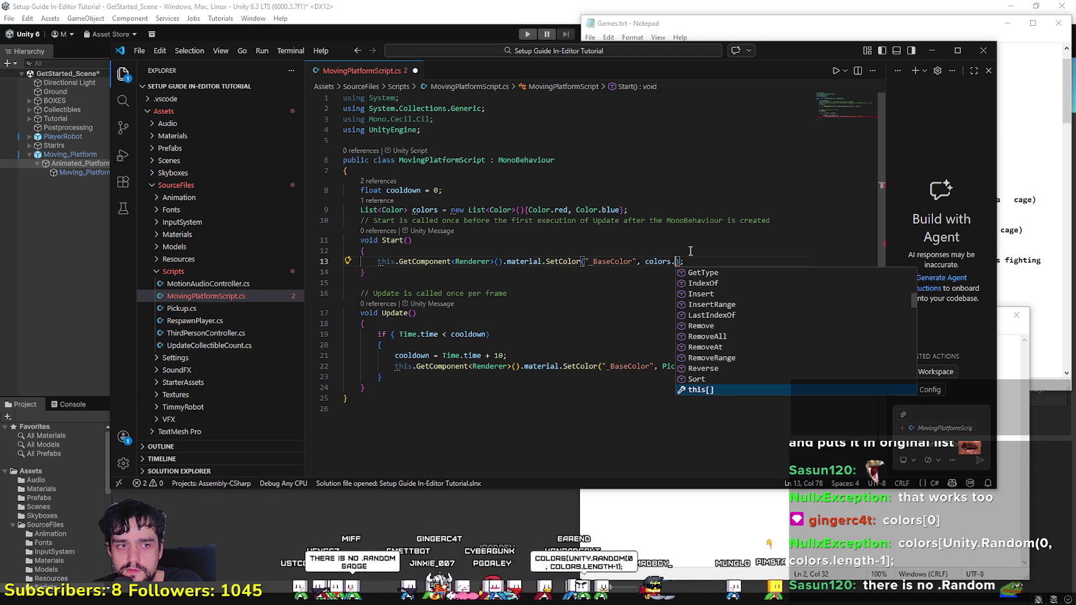
# Step: Start the colors index with UnityEngine, accepting the completion
pyautogui.press('Return')
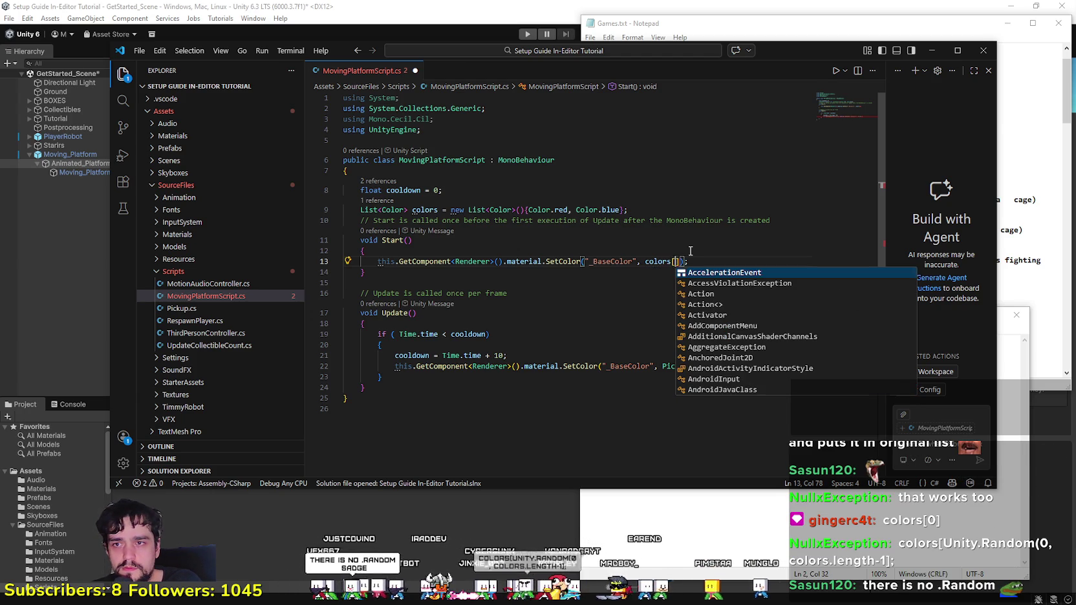
pyautogui.write('Uni')
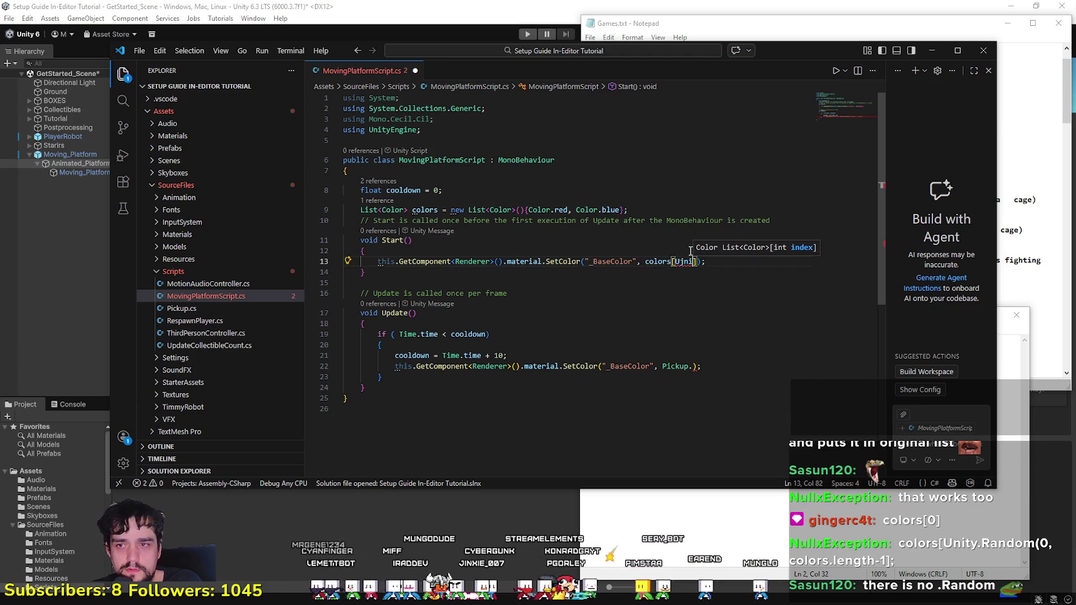
pyautogui.press('BackSpace')
pyautogui.press('BackSpace')
pyautogui.press('BackSpace')
pyautogui.write('nity')
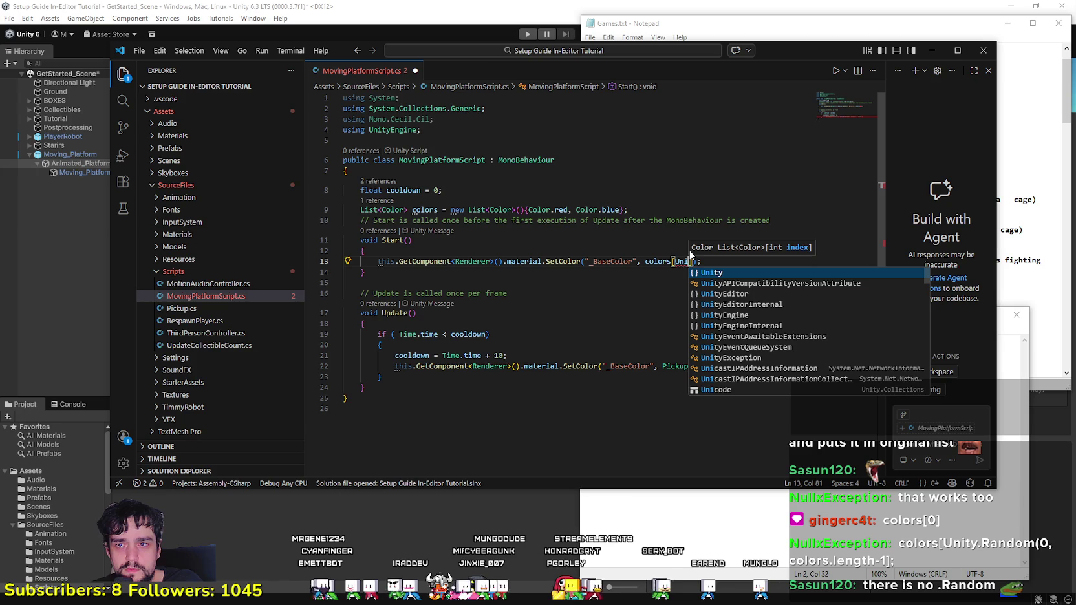
pyautogui.write('.')
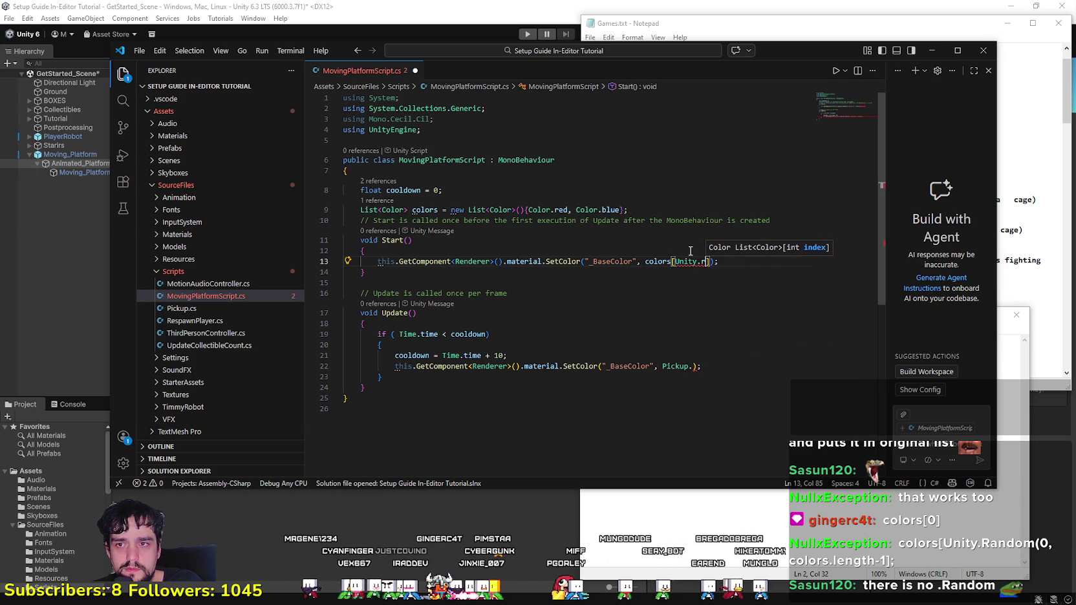
pyautogui.write('R')
pyautogui.press('BackSpace')
pyautogui.press('BackSpace')
pyautogui.write('R')
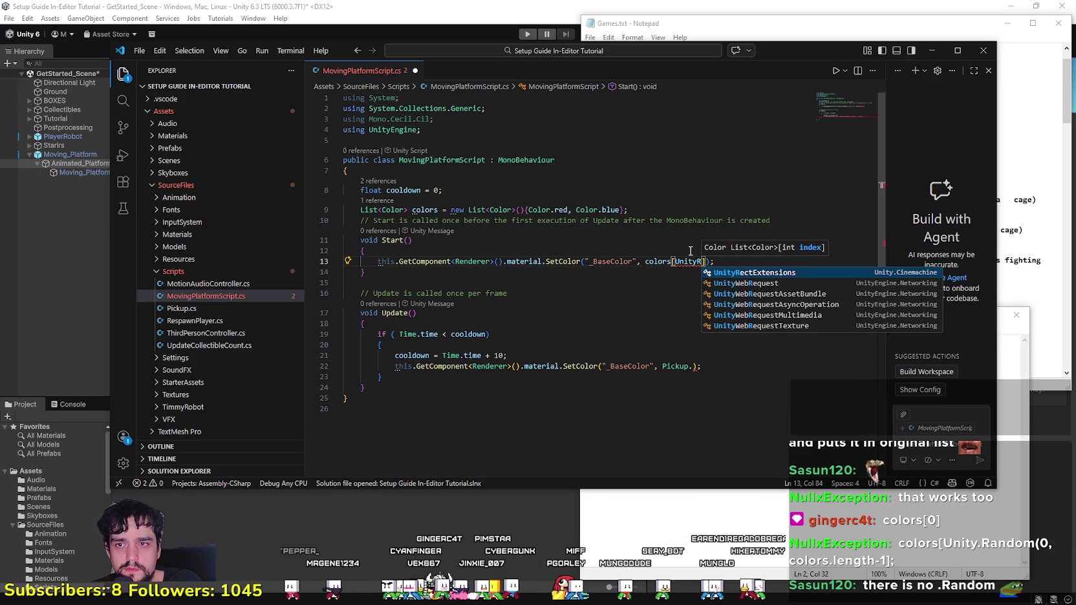
pyautogui.write('a')
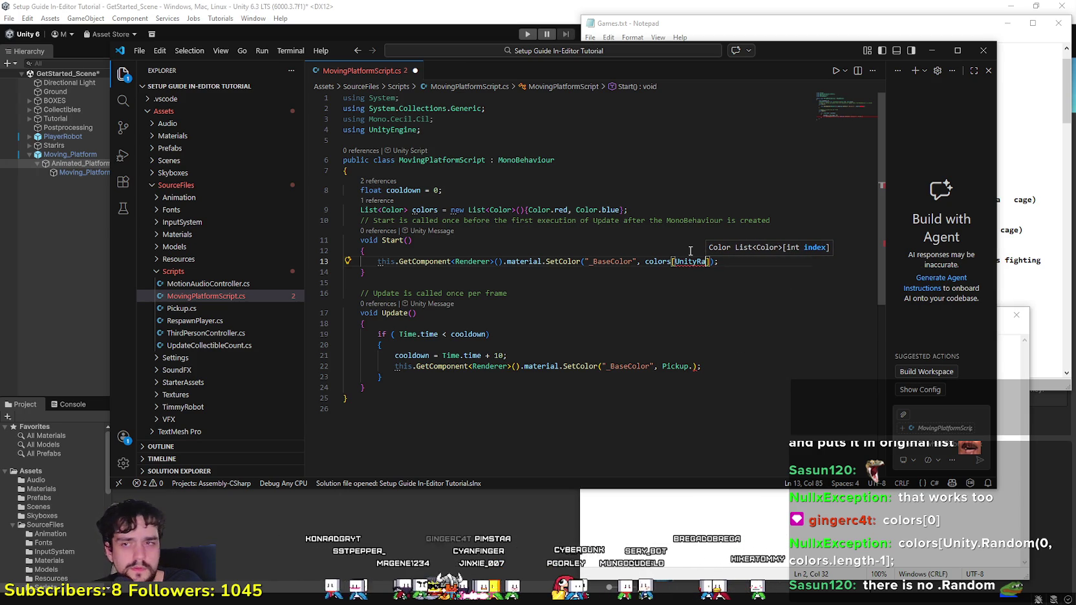
pyautogui.press('BackSpace')
pyautogui.press('BackSpace')
pyautogui.write('.R')
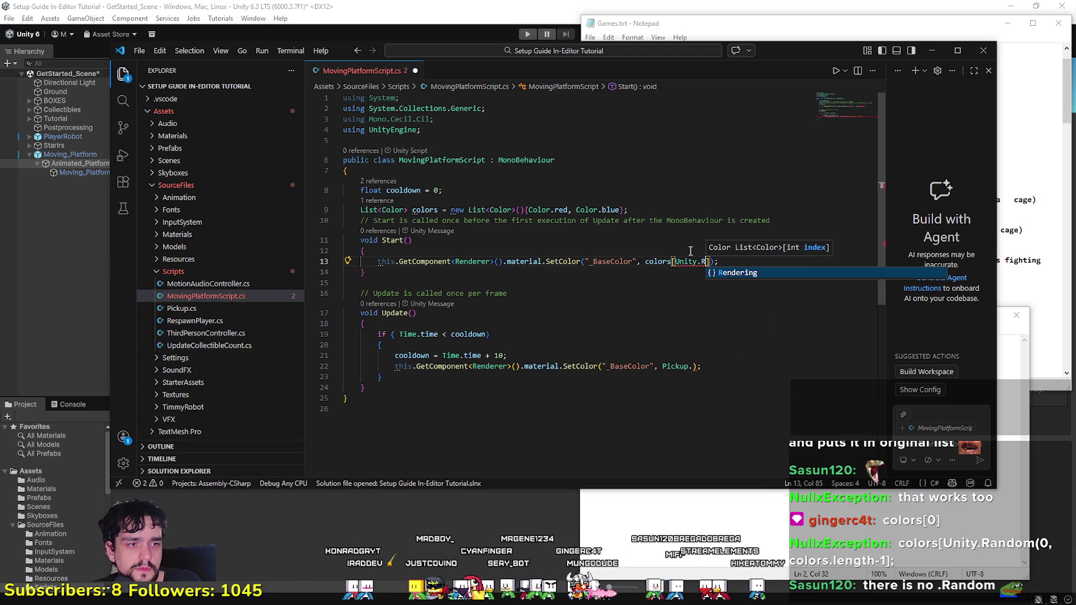
pyautogui.write('andom')
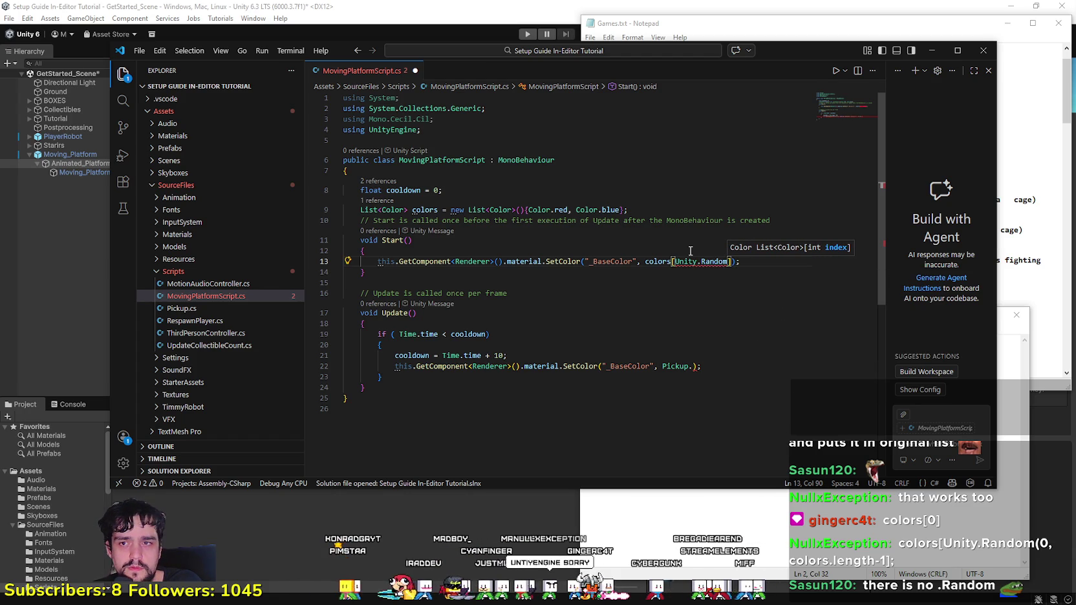
pyautogui.press('BackSpace')
pyautogui.press('BackSpace')
pyautogui.press('BackSpace')
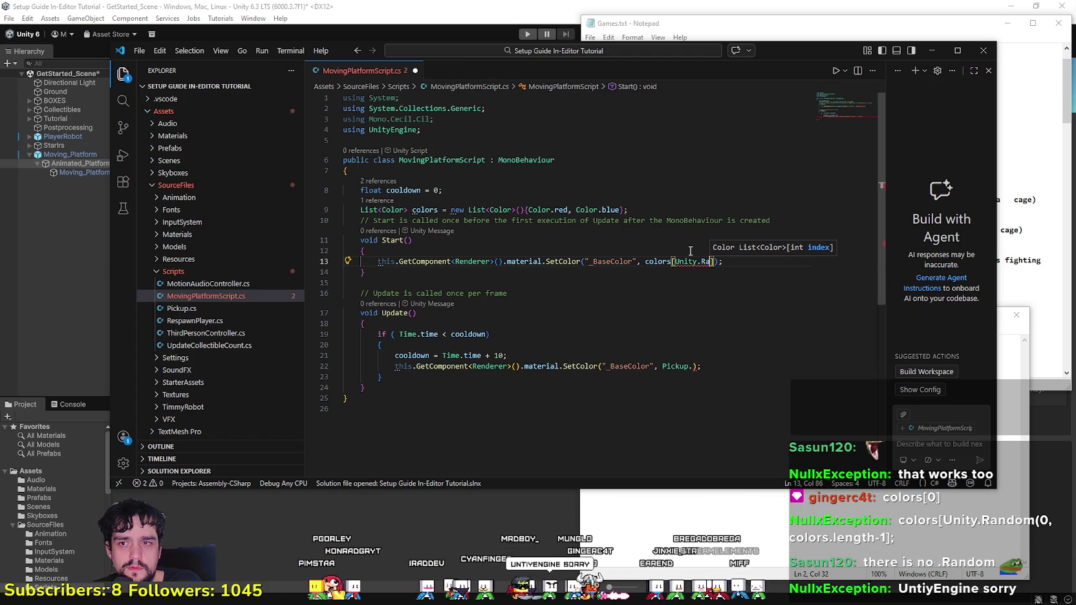
pyautogui.write('E')
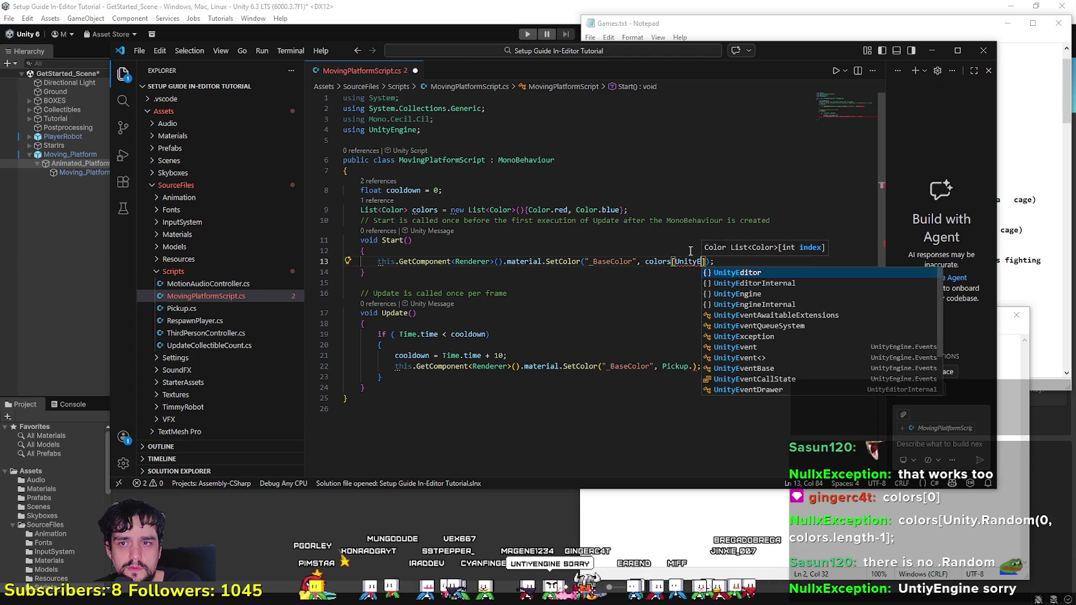
pyautogui.write('ngi')
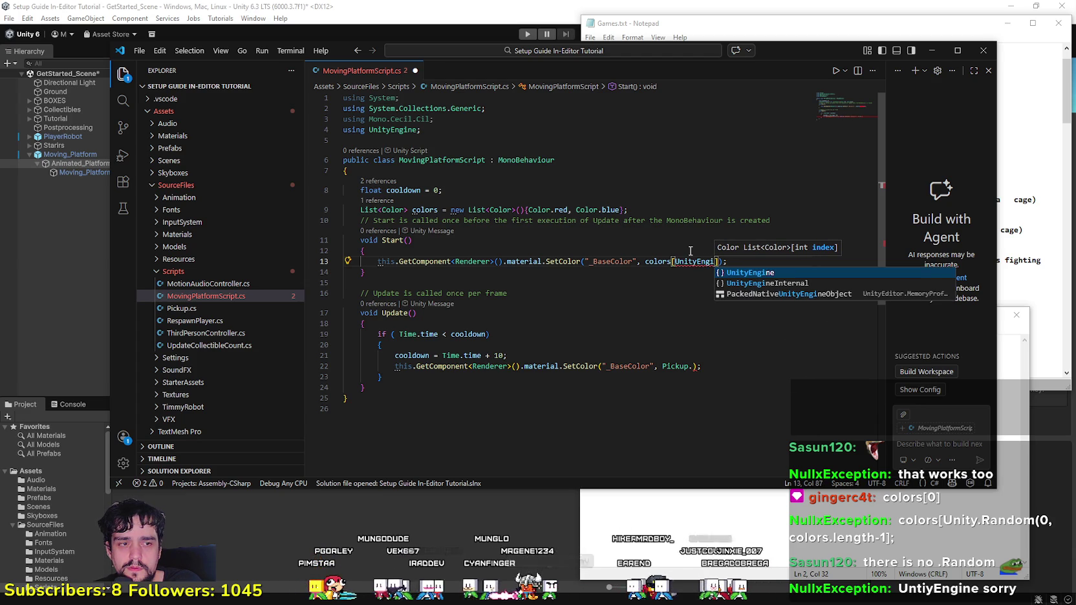
pyautogui.press('Tab')
# Step: Finish the index as UnityEngine.Random(0, colors.length-1)]); on line 13
pyautogui.write('.')
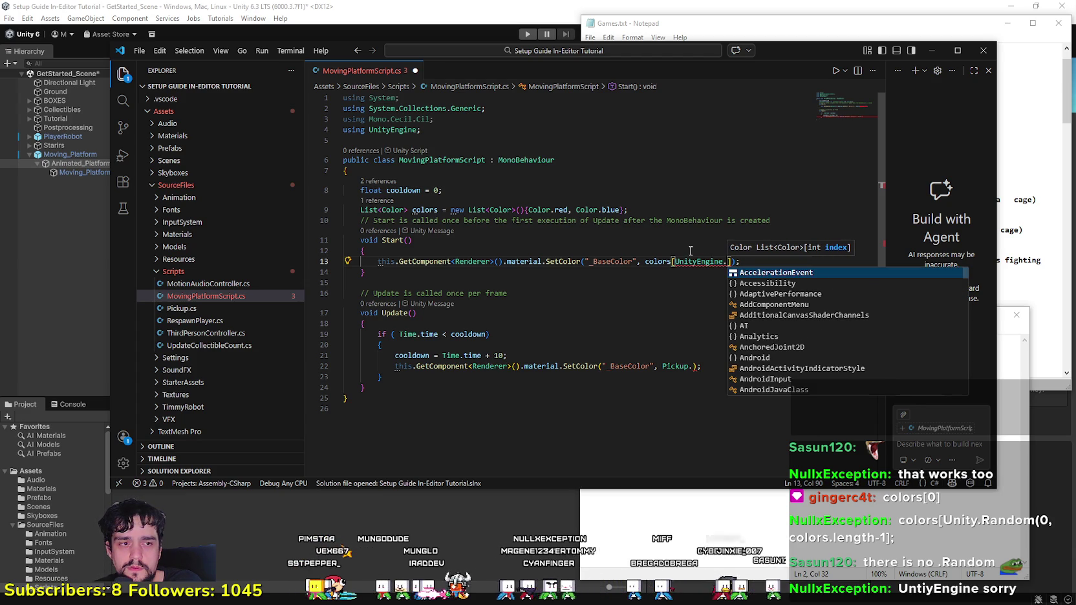
pyautogui.write('Random.')
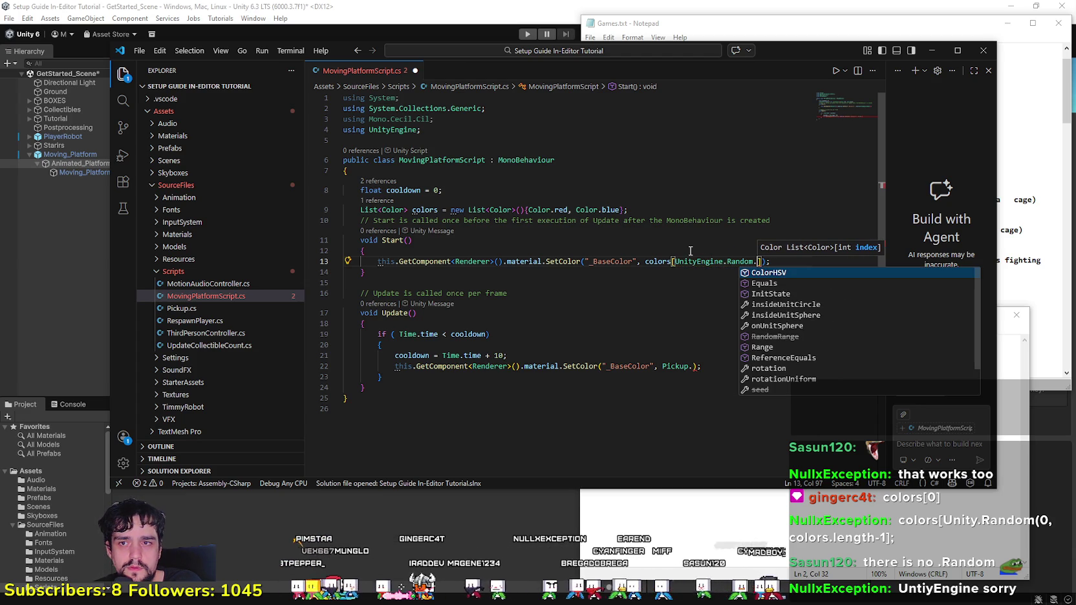
pyautogui.press('BackSpace')
pyautogui.write('(0,')
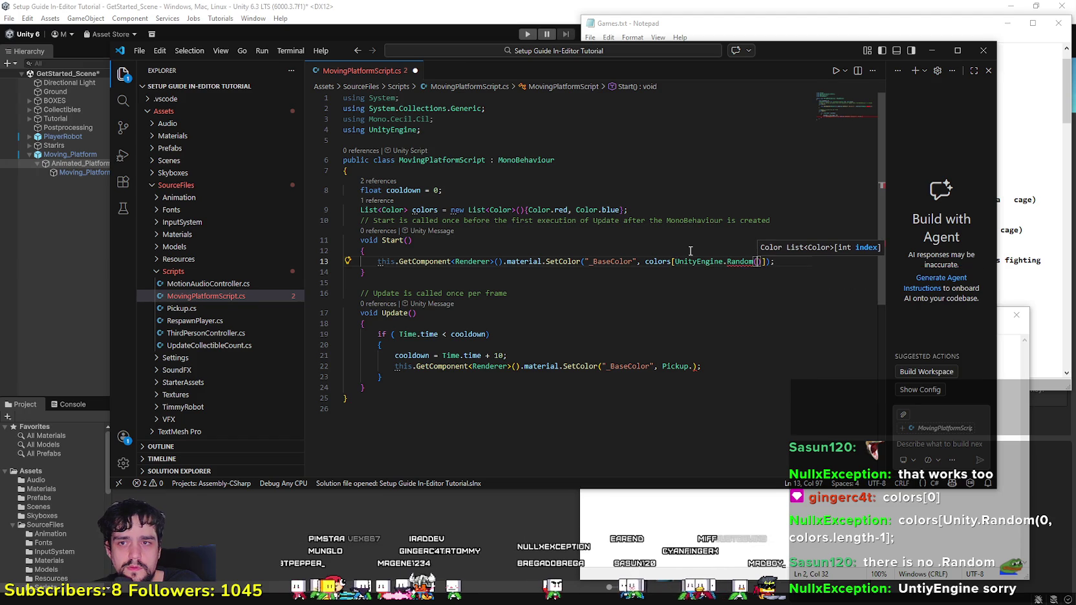
pyautogui.write(' color')
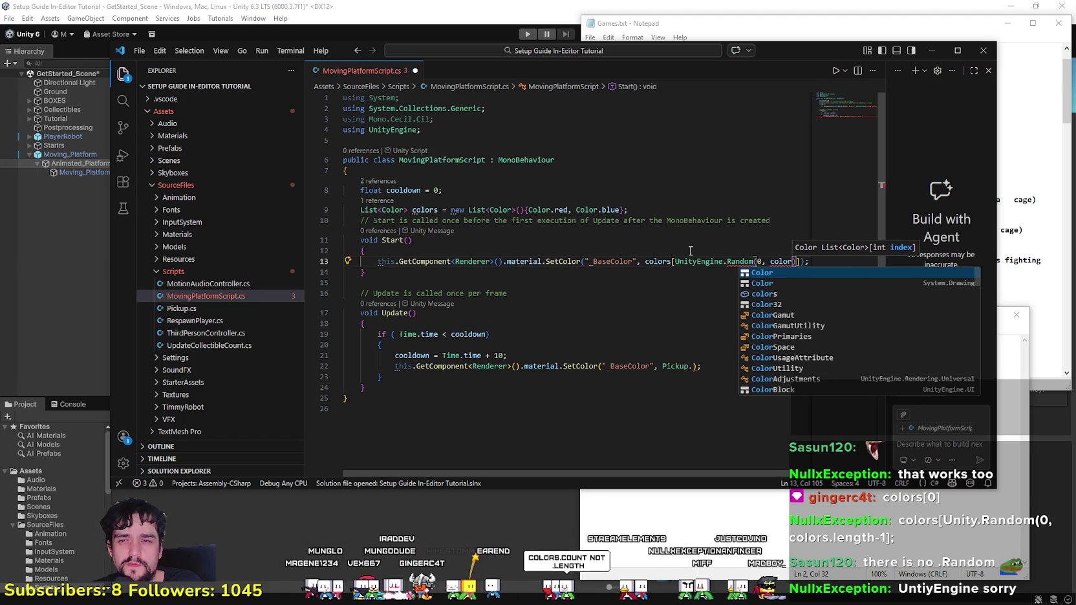
pyautogui.write('s')
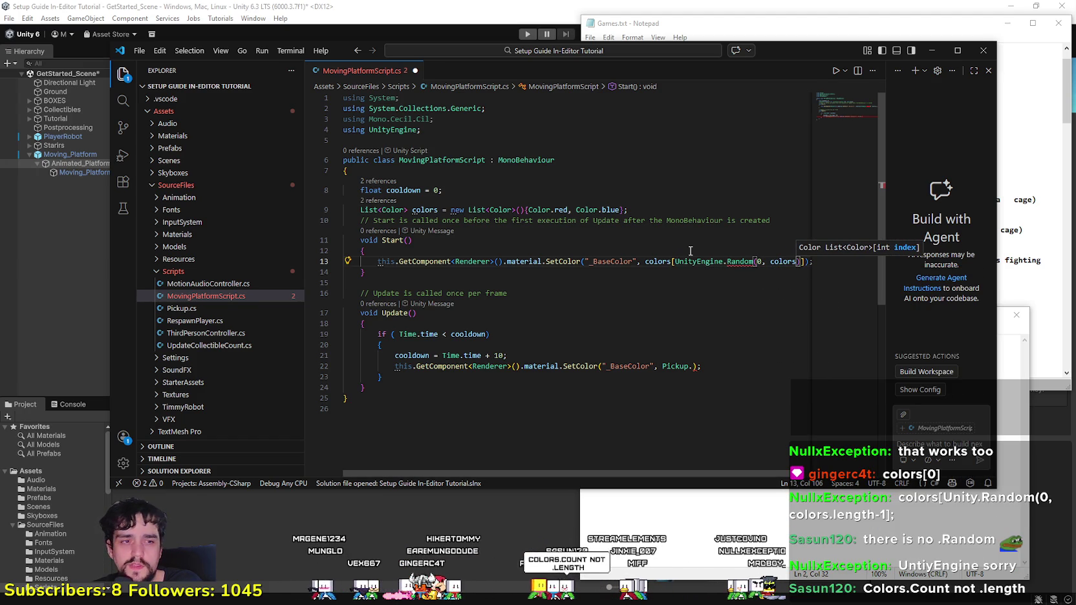
pyautogui.write('.le')
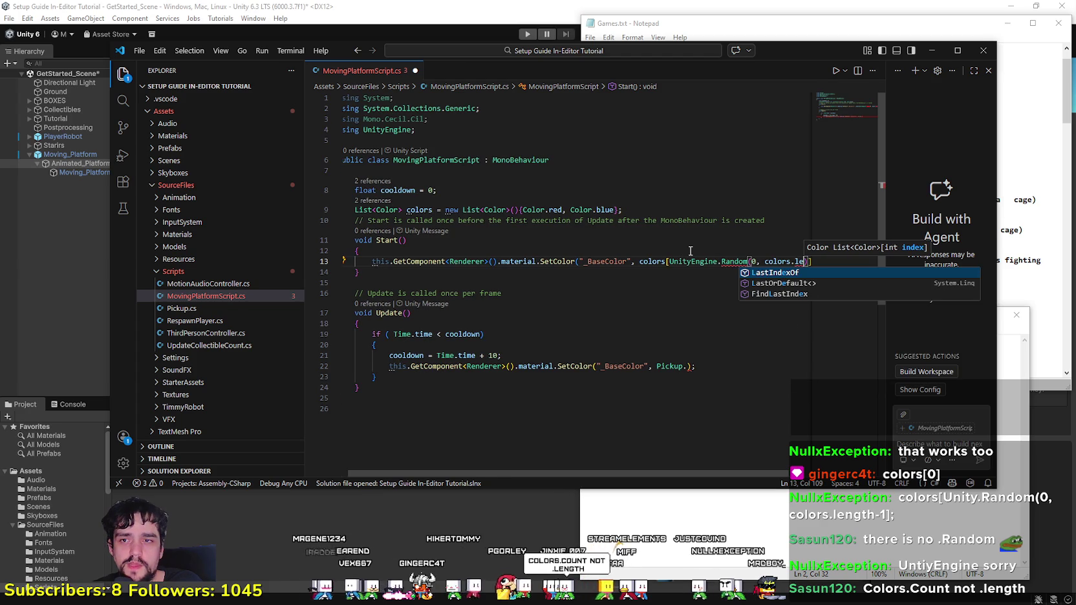
pyautogui.write('ngth')
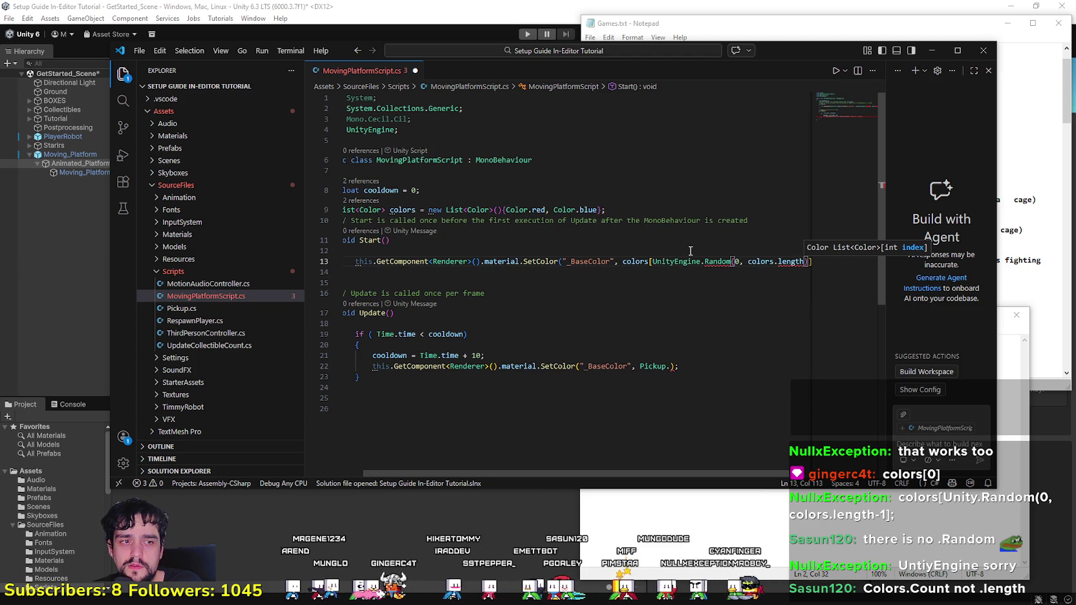
pyautogui.write('-1')
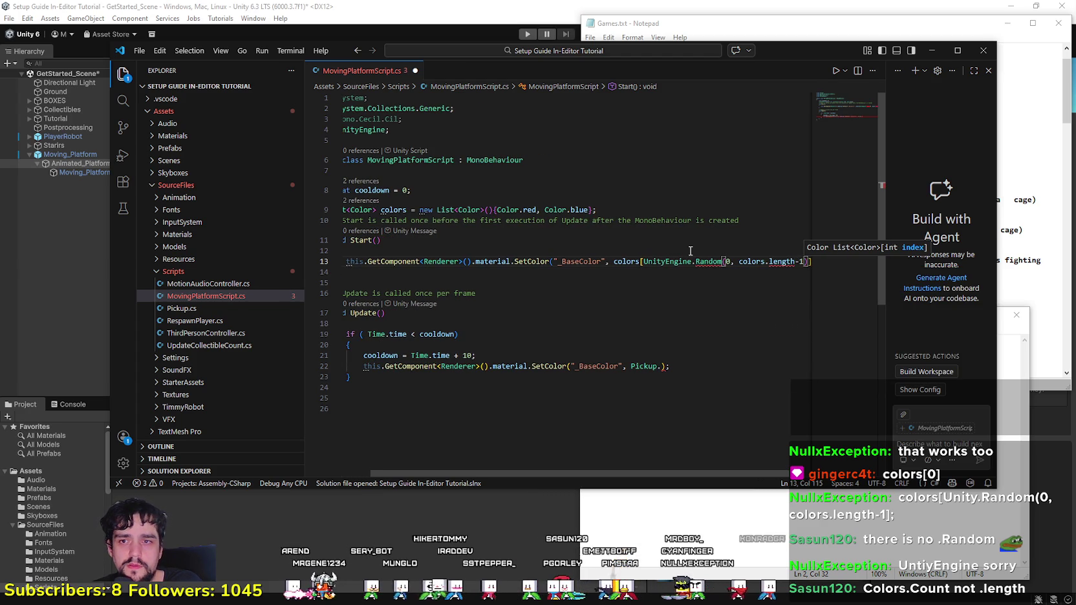
pyautogui.write(')]);')
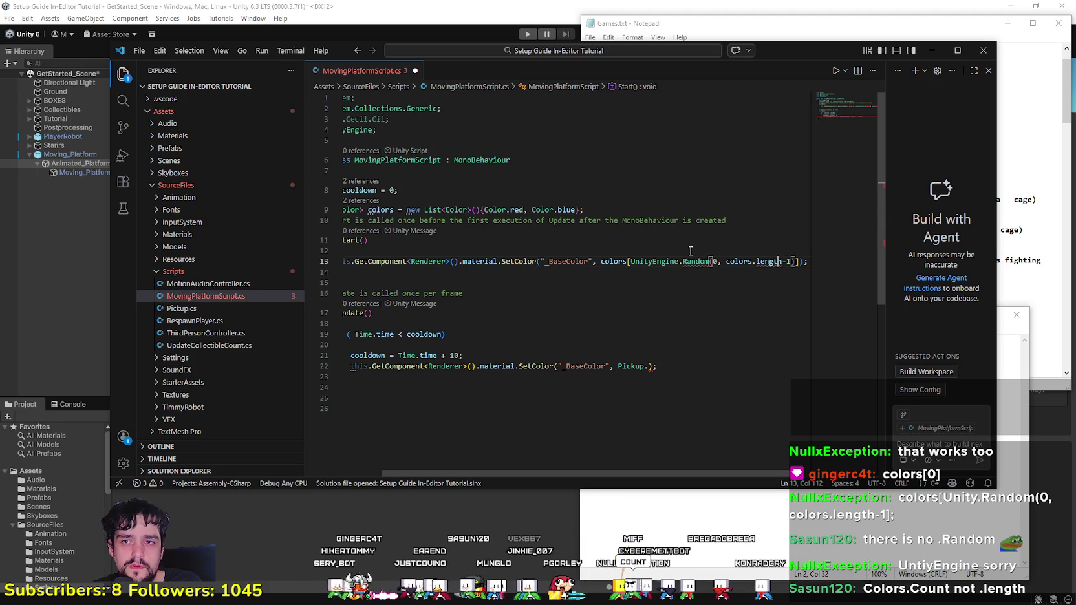
pyautogui.press('Left')
pyautogui.press('Left')
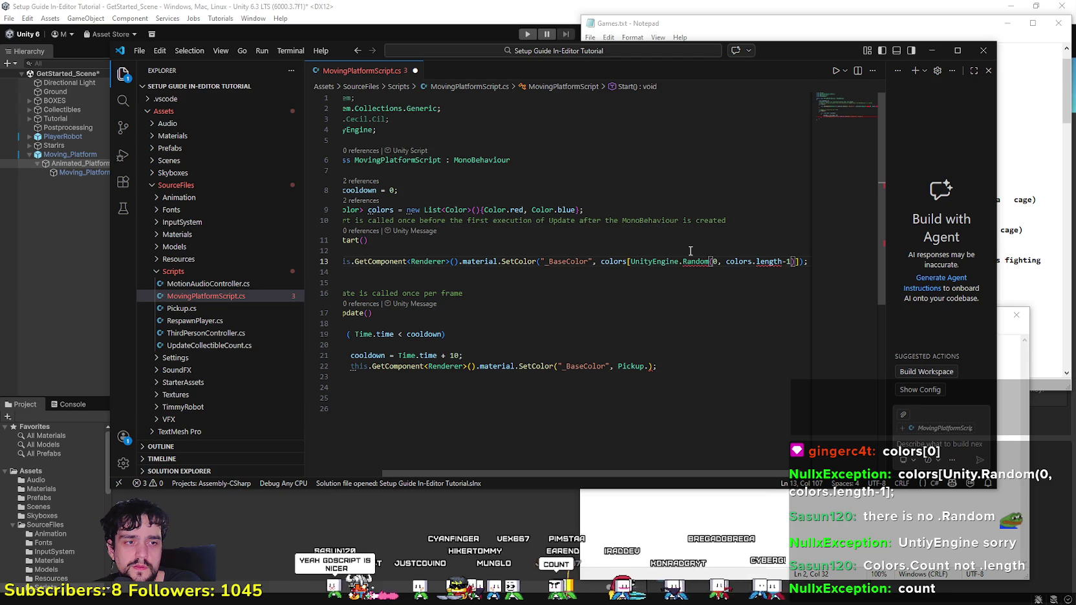
pyautogui.press('Right')
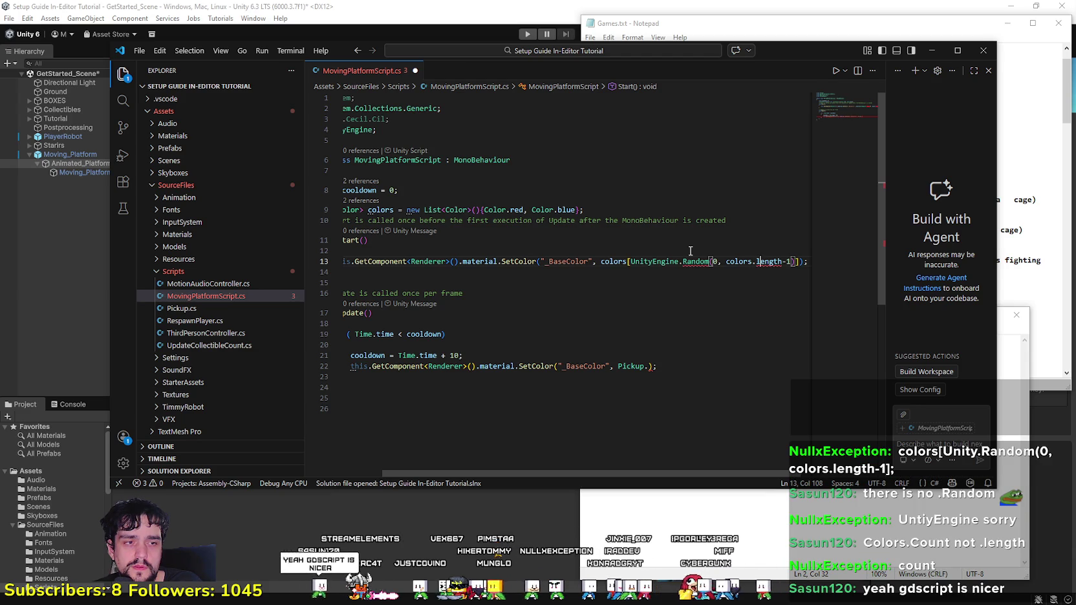
# Step: Replace length with Count and retype Random, checking its error tooltip
pyautogui.doubleClick(774, 261)
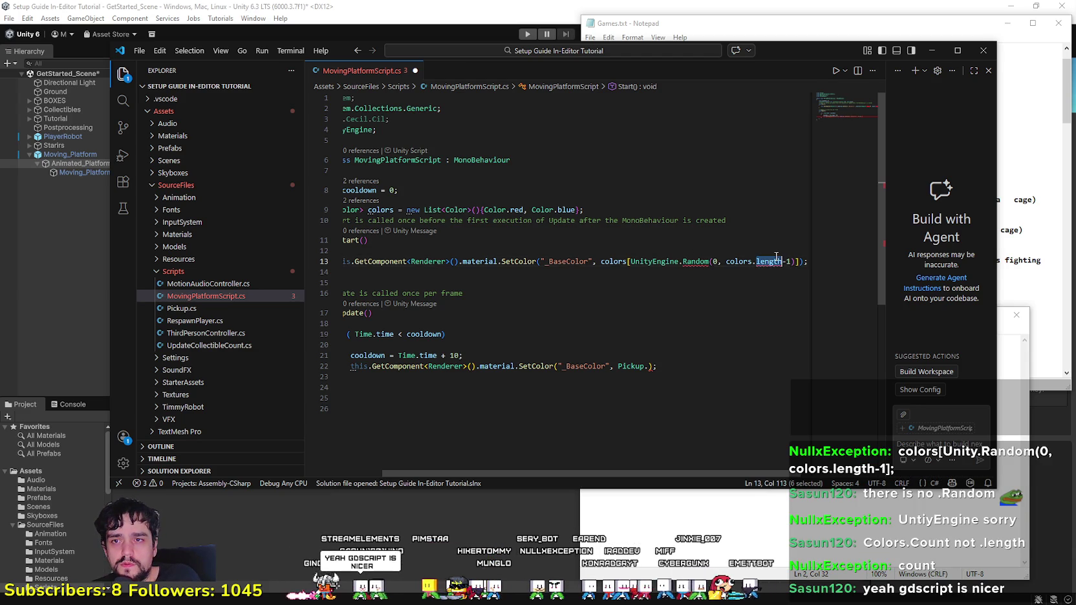
pyautogui.write('count')
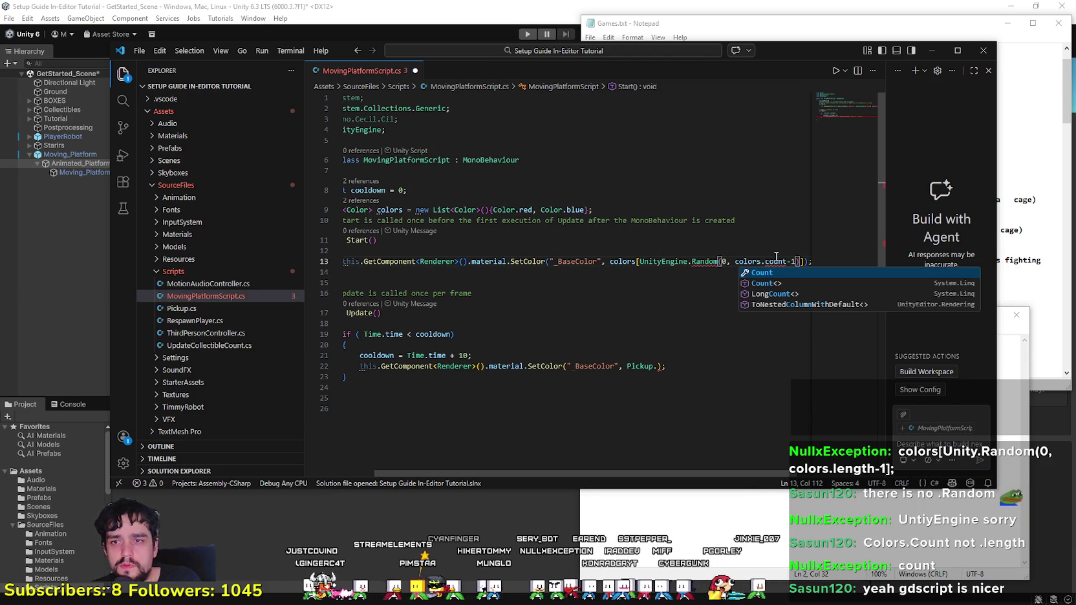
pyautogui.click(769, 273)
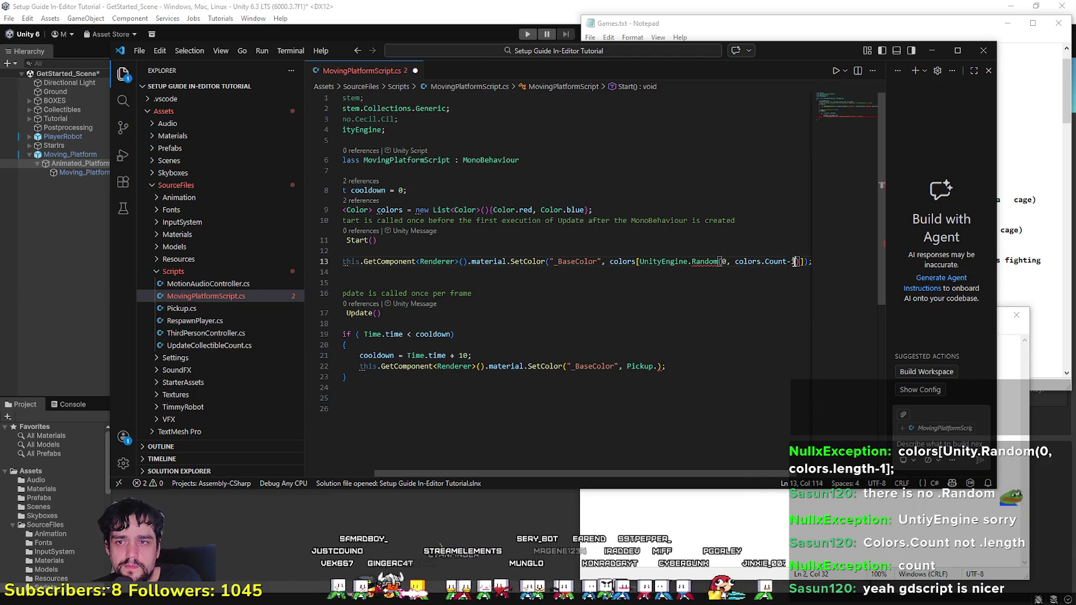
pyautogui.doubleClick(708, 262)
pyautogui.write('R')
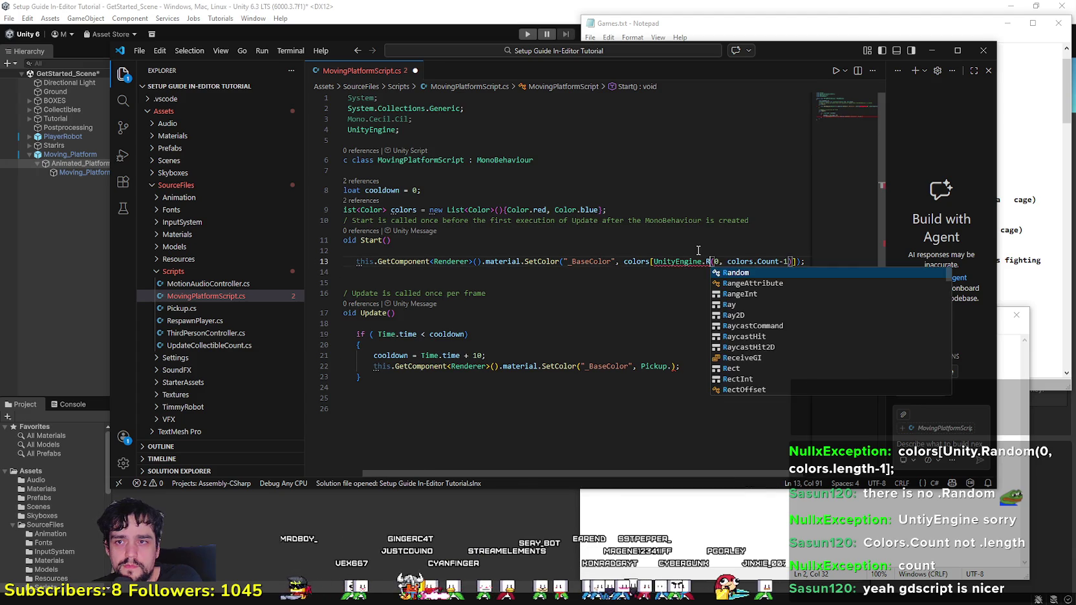
pyautogui.write('andom')
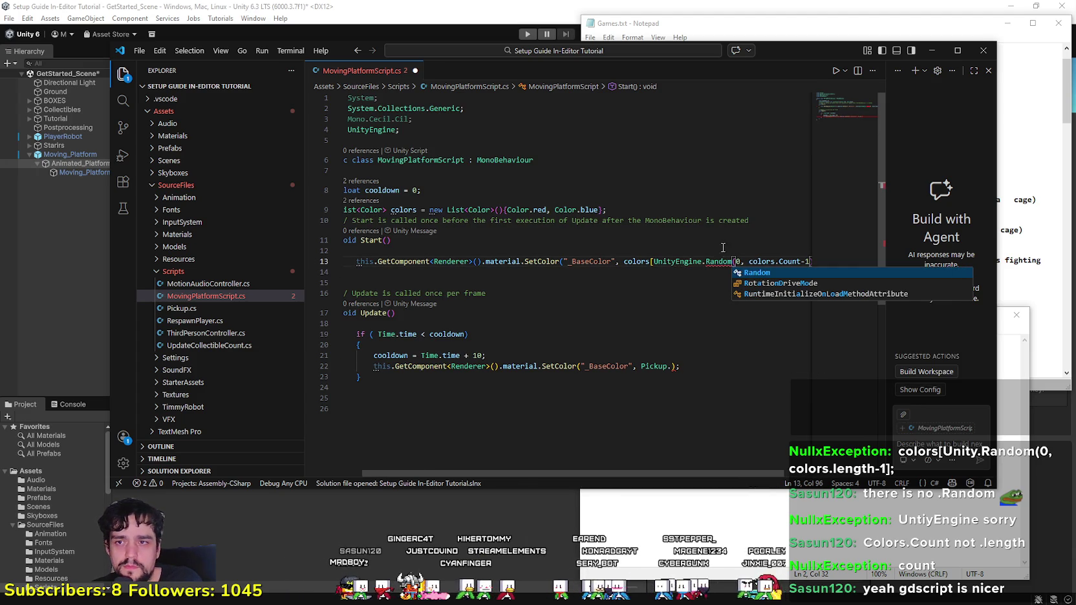
pyautogui.press('Left')
pyautogui.press('Left')
pyautogui.press('Left')
pyautogui.moveTo(726, 259)
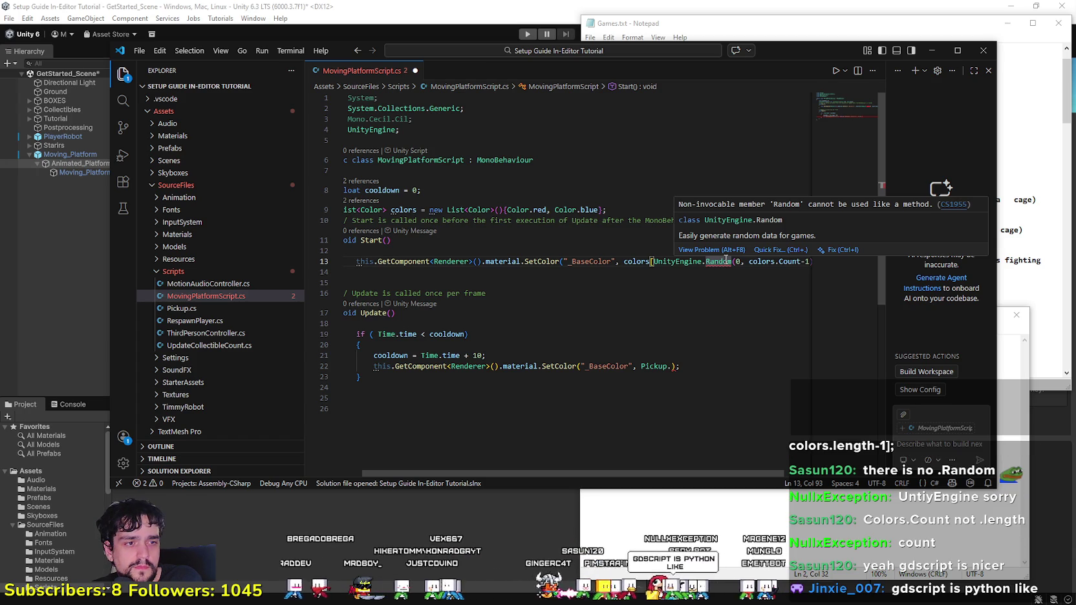
pyautogui.click(391, 283)
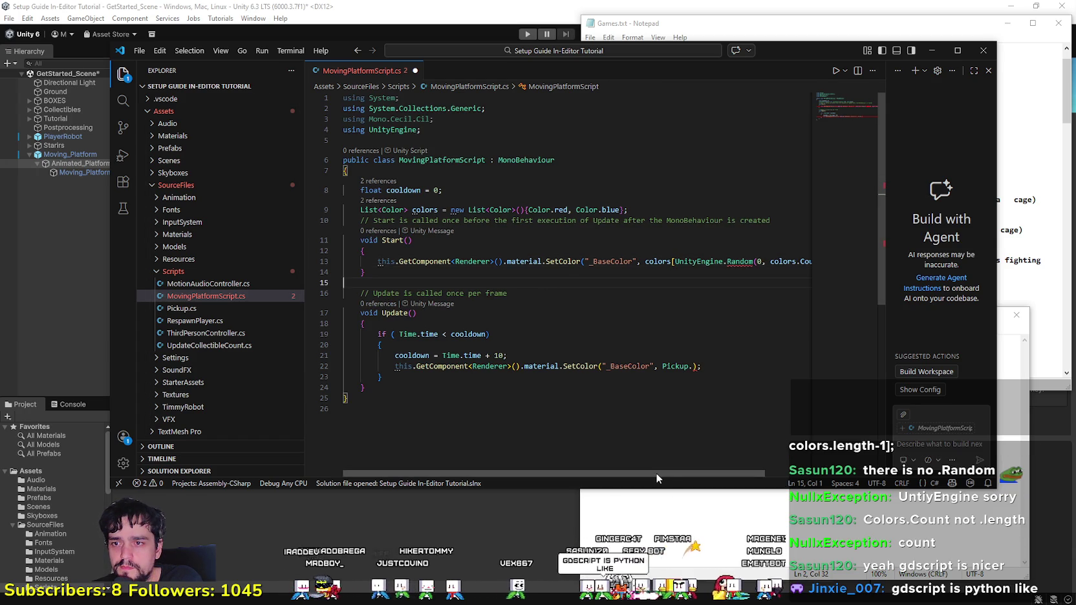
# Step: Add .Range after UnityEngine.Random from the suggestions
pyautogui.moveTo(656, 478); pyautogui.dragTo(704, 478)
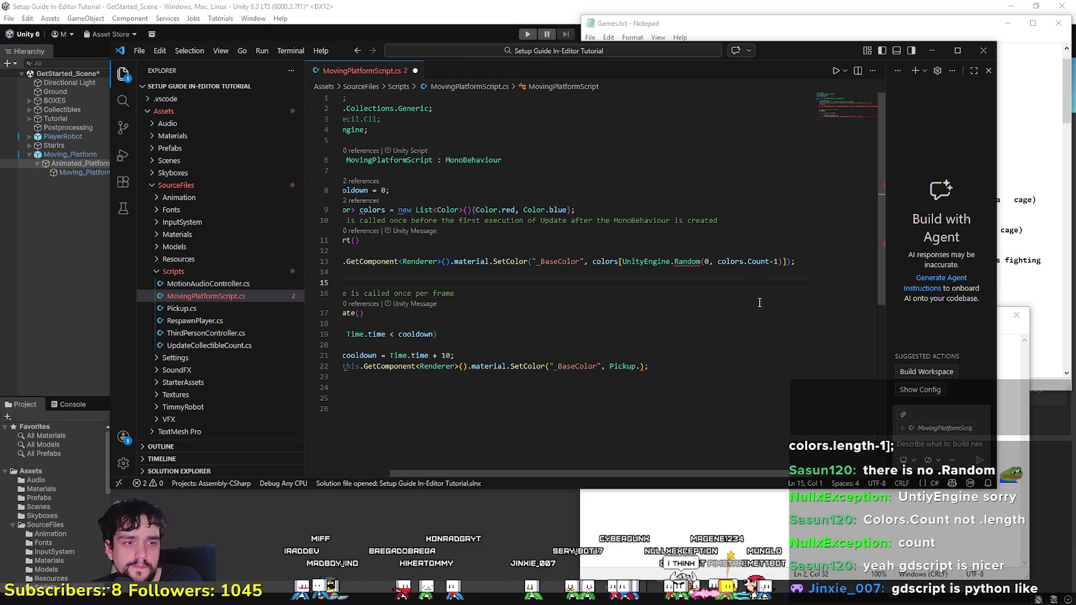
pyautogui.click(702, 261)
pyautogui.write('.')
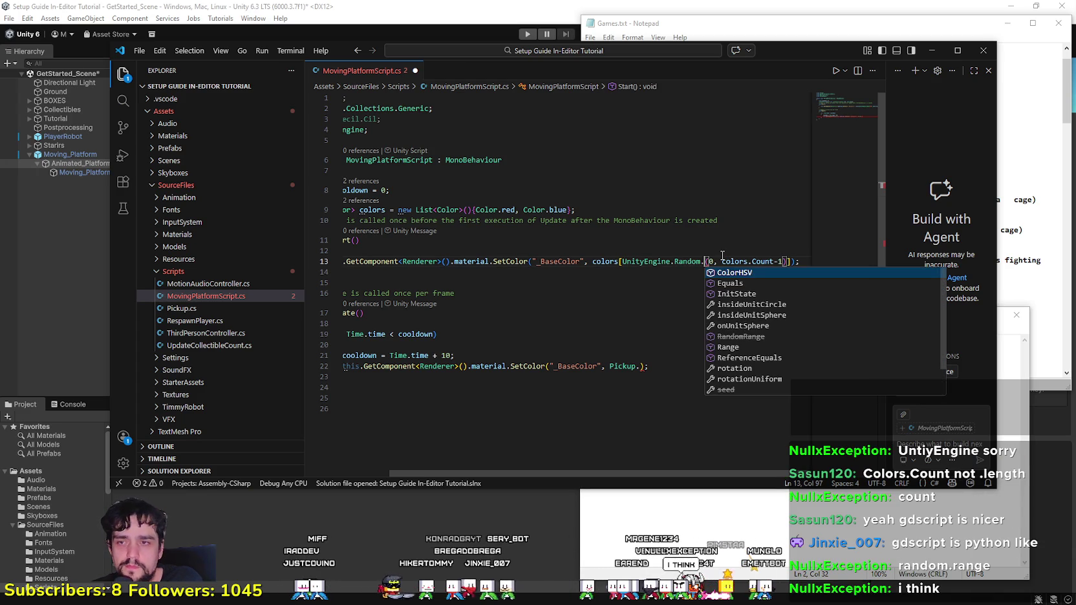
pyautogui.write('range')
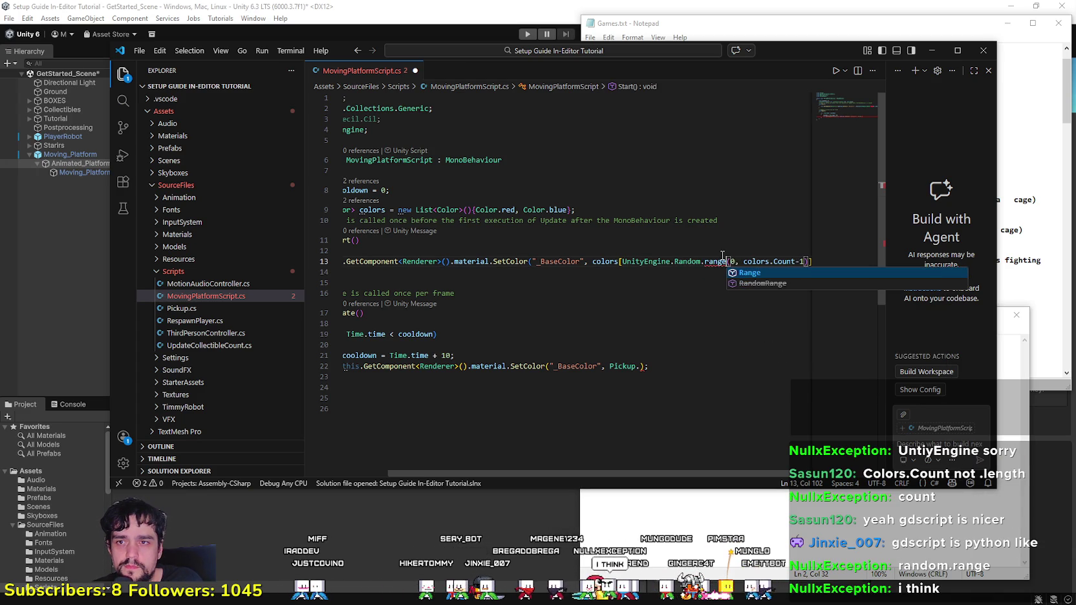
pyautogui.press('Tab')
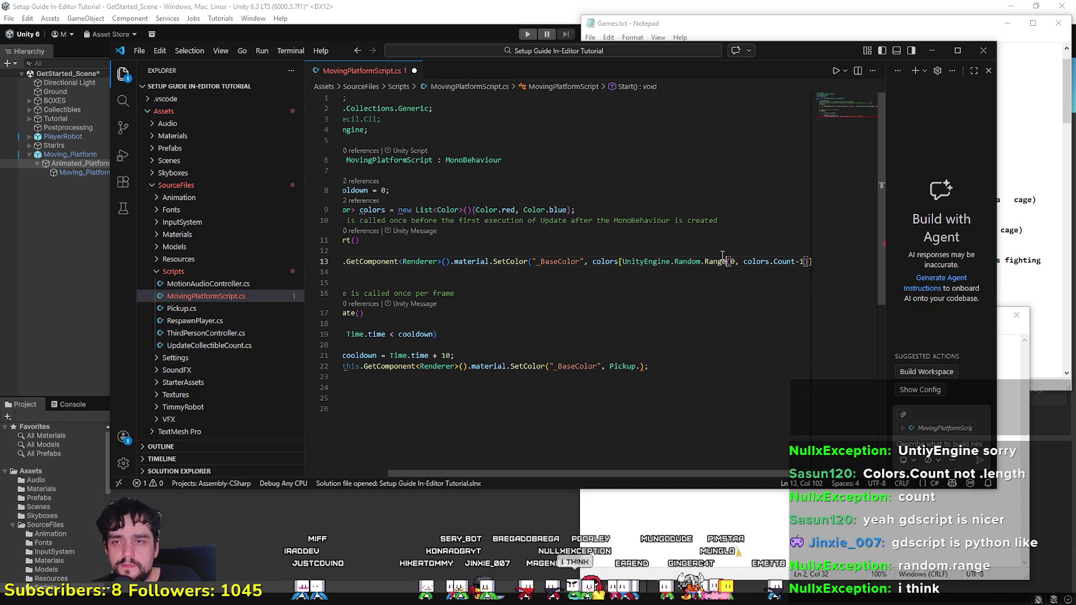
pyautogui.click(725, 269)
pyautogui.click(677, 250)
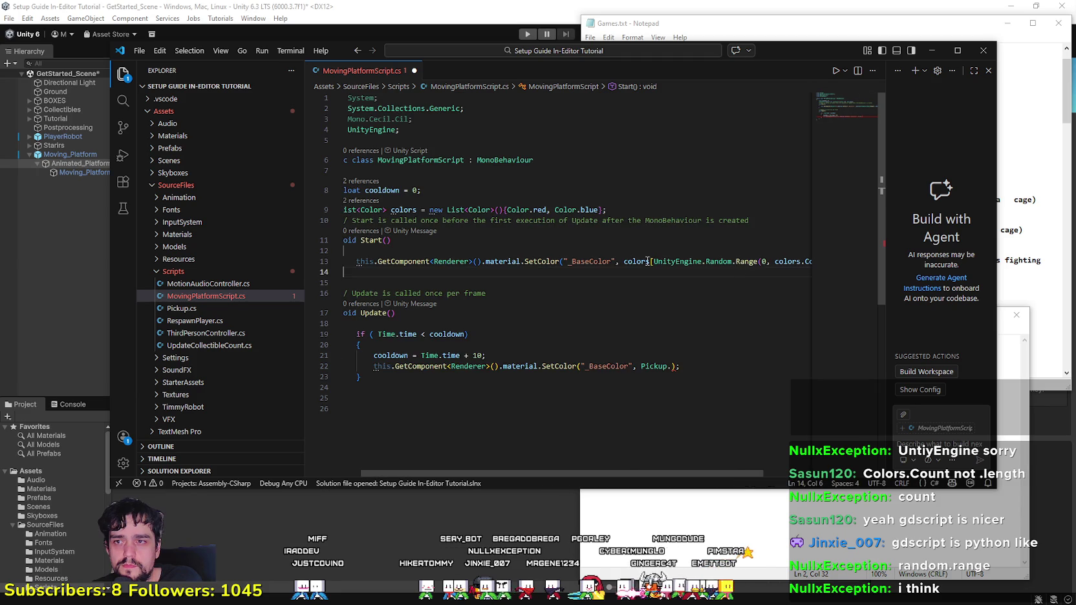
pyautogui.click(600, 209)
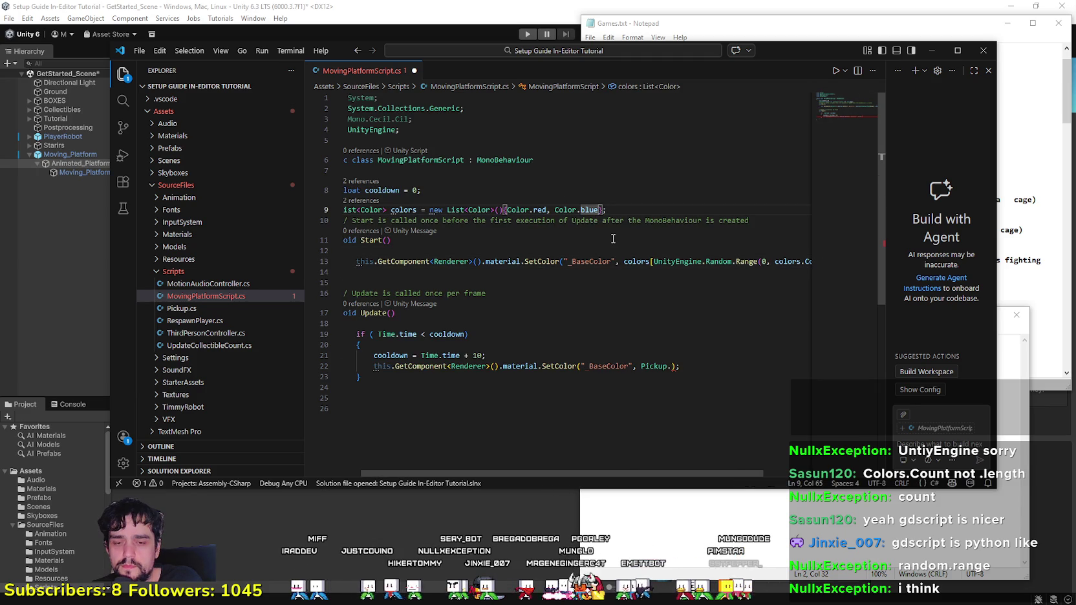
# Step: Append Color.deepPink after Color.blue in the line 9 colors list and save MovingPlatformScript.cs
pyautogui.write(', col')
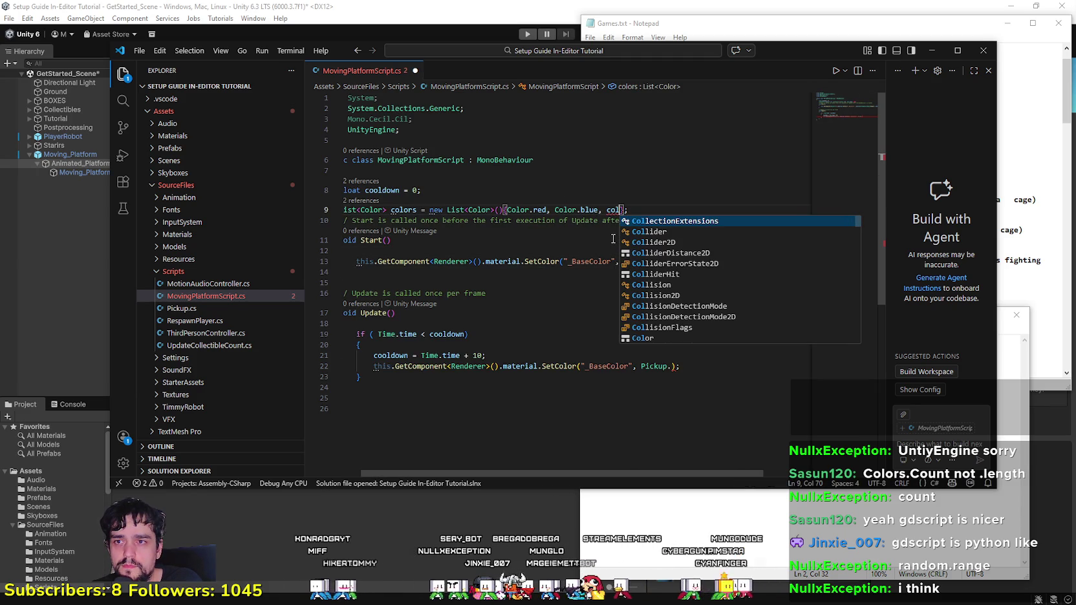
pyautogui.write('or.')
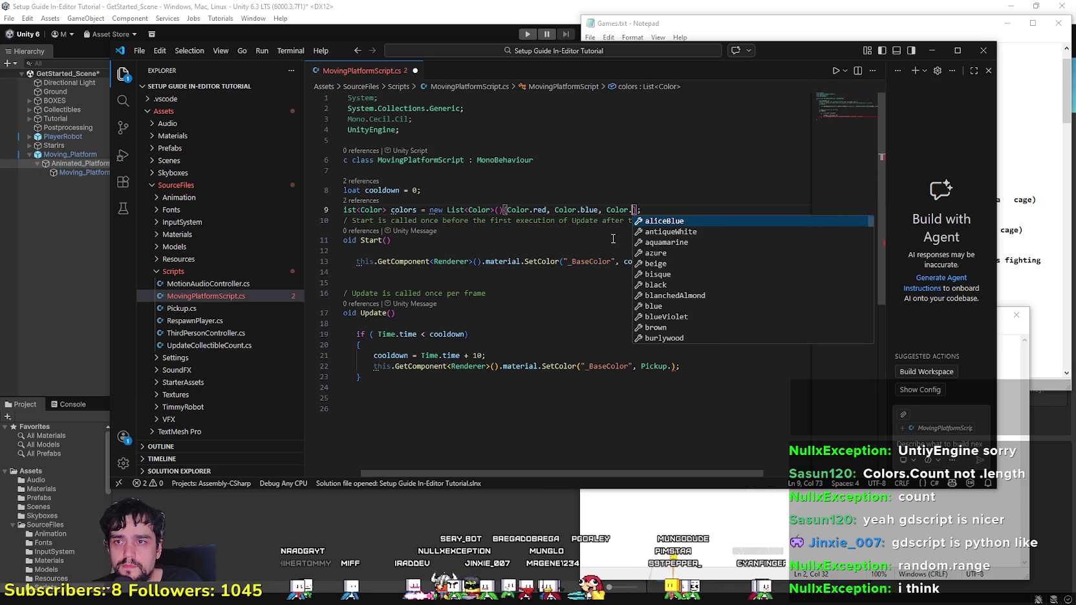
pyautogui.press('Down')
pyautogui.press('Down')
pyautogui.press('Down')
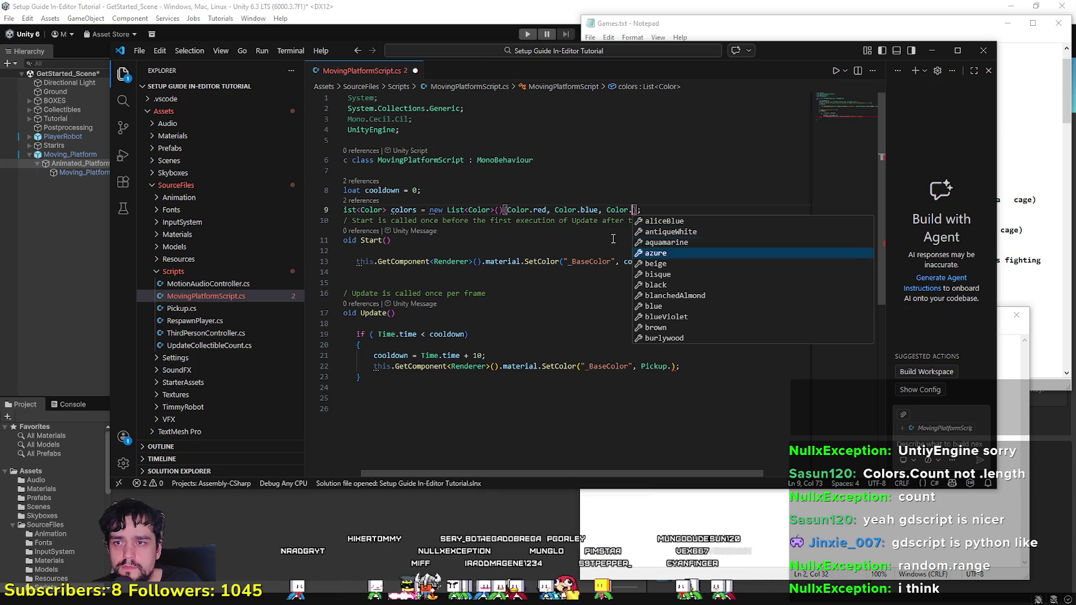
pyautogui.press('Down')
pyautogui.press('Down')
pyautogui.press('Down')
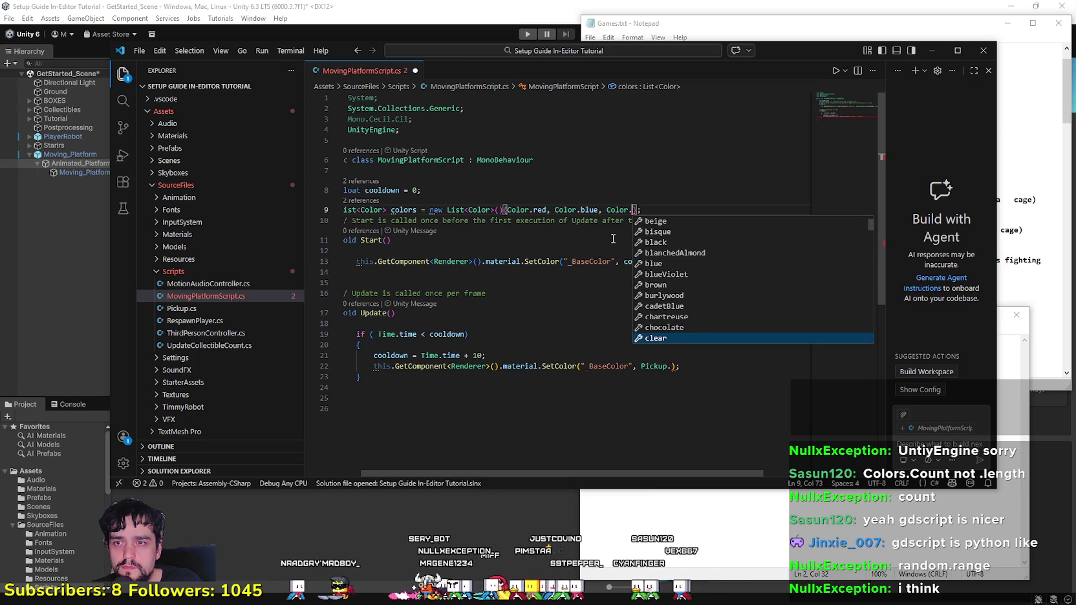
pyautogui.press('Down')
pyautogui.press('Down')
pyautogui.press('Down')
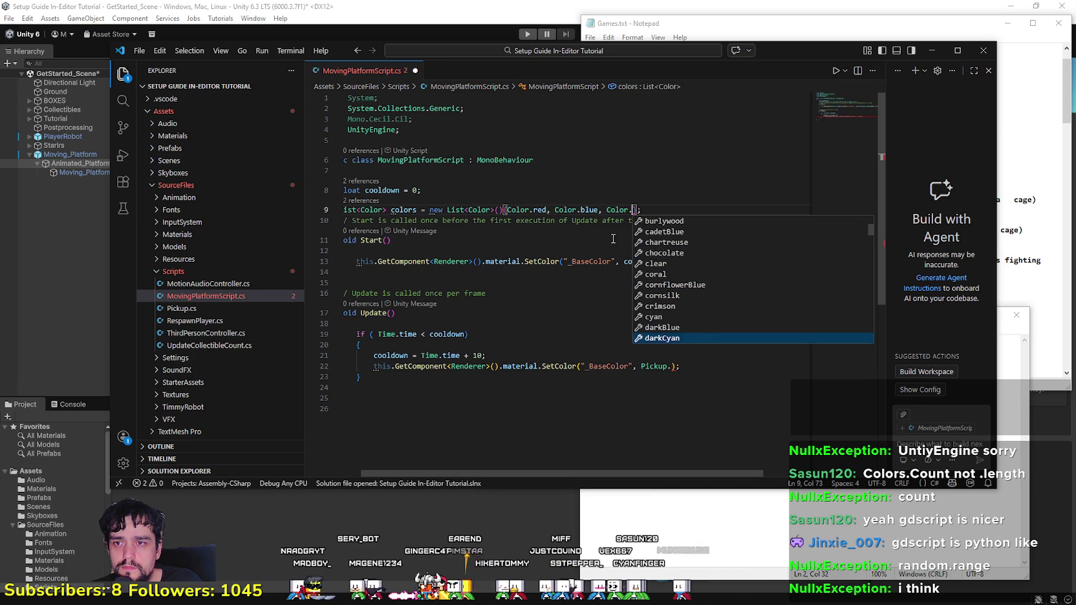
pyautogui.press('Up')
pyautogui.press('Up')
pyautogui.press('Up')
pyautogui.press('Down')
pyautogui.press('Down')
pyautogui.press('Down')
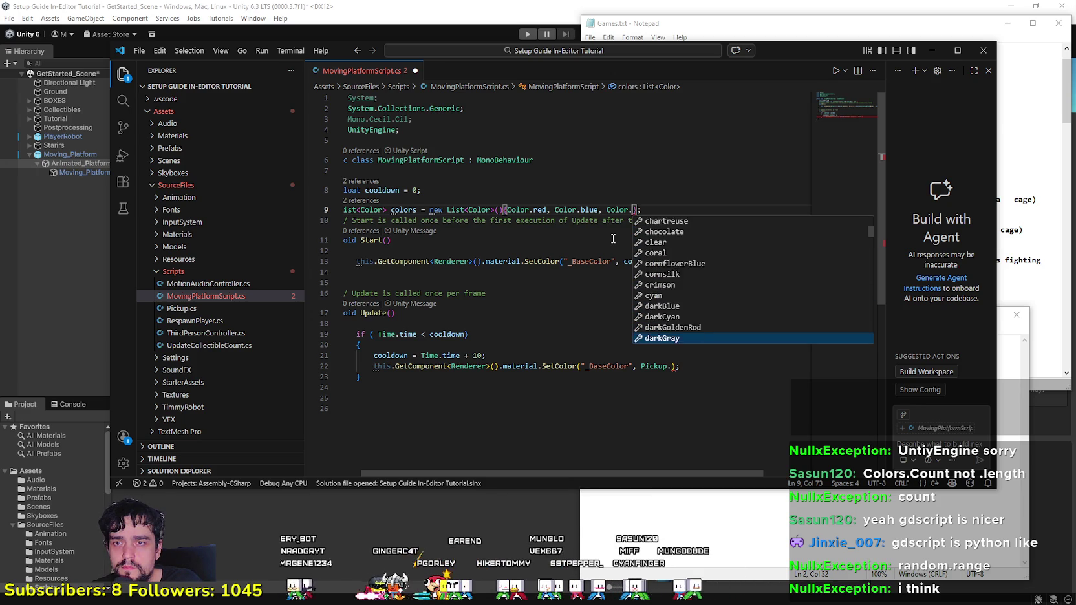
pyautogui.press('Down')
pyautogui.press('Down')
pyautogui.press('Down')
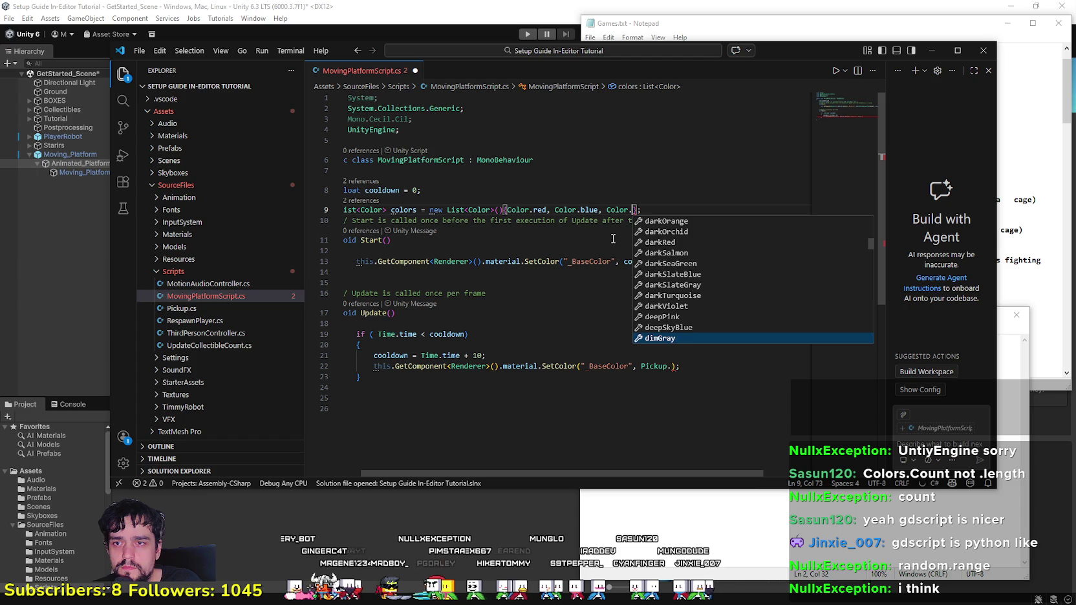
pyautogui.press('Up')
pyautogui.press('Up')
pyautogui.press('Return')
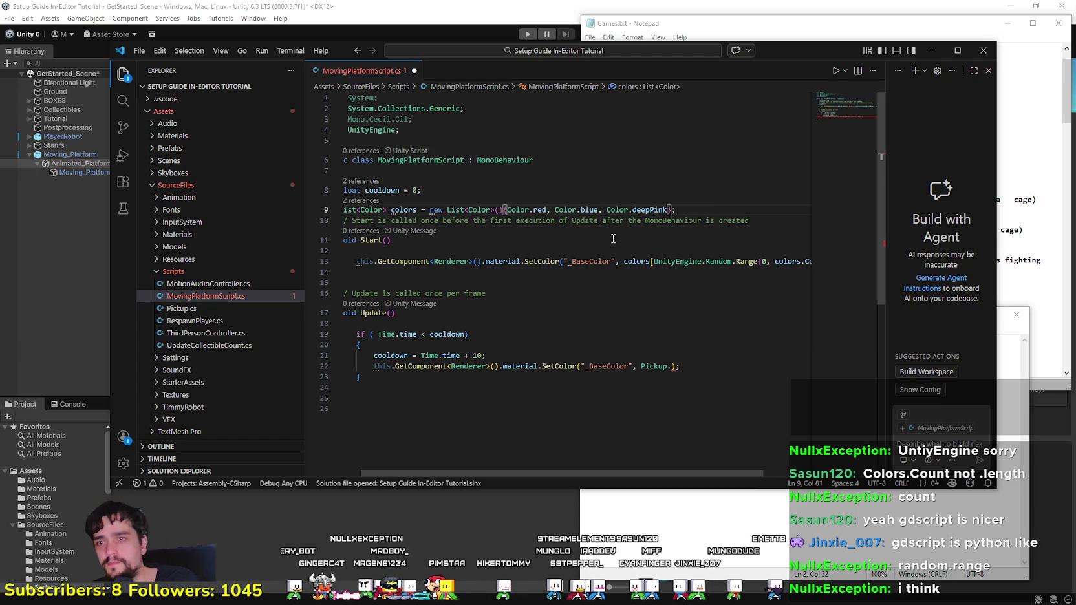
pyautogui.press('Down')
pyautogui.press('Down')
pyautogui.hotkey('ctrl', 's')
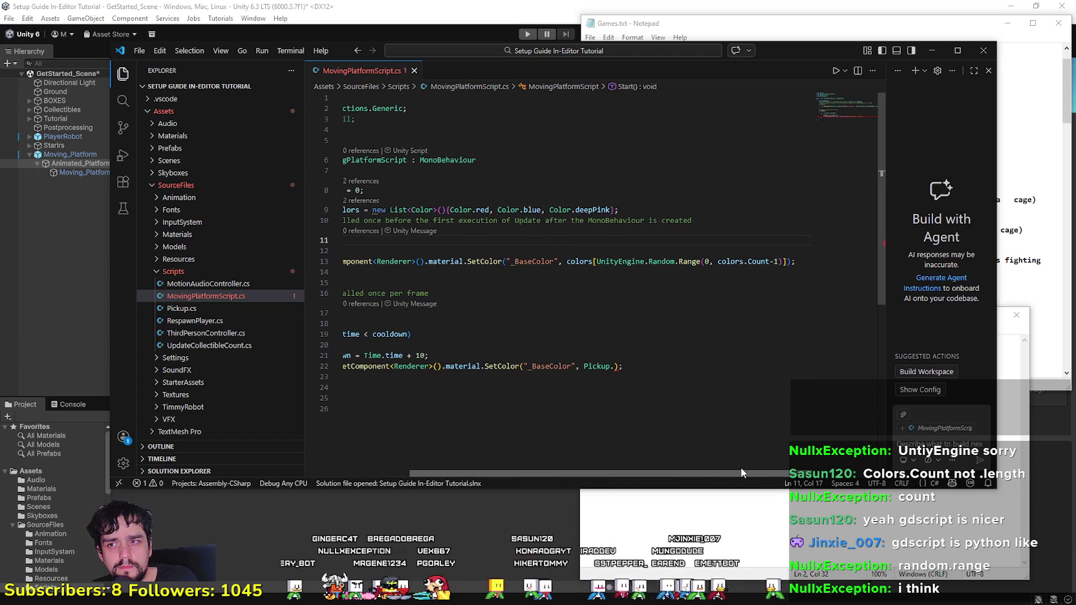
# Step: Replace 'Pickup.' on line 22 with the colors[UnityEngine.Random.Range(...)] expression copied from line 13
pyautogui.hscroll(-2, 740, 467)
pyautogui.scroll(-3, 468, 319)
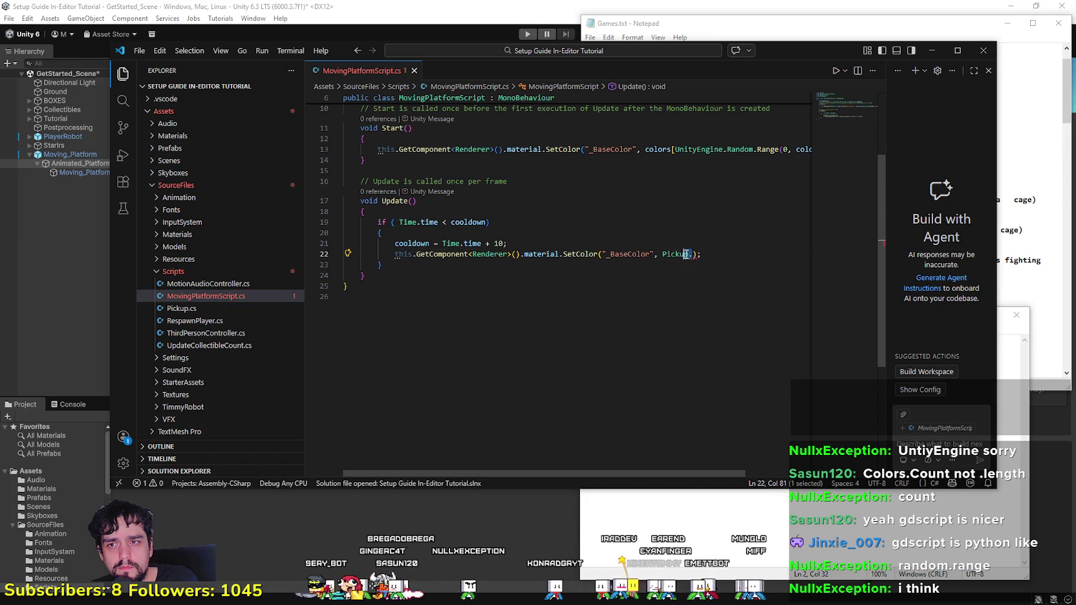
pyautogui.moveTo(693, 255); pyautogui.dragTo(662, 255)
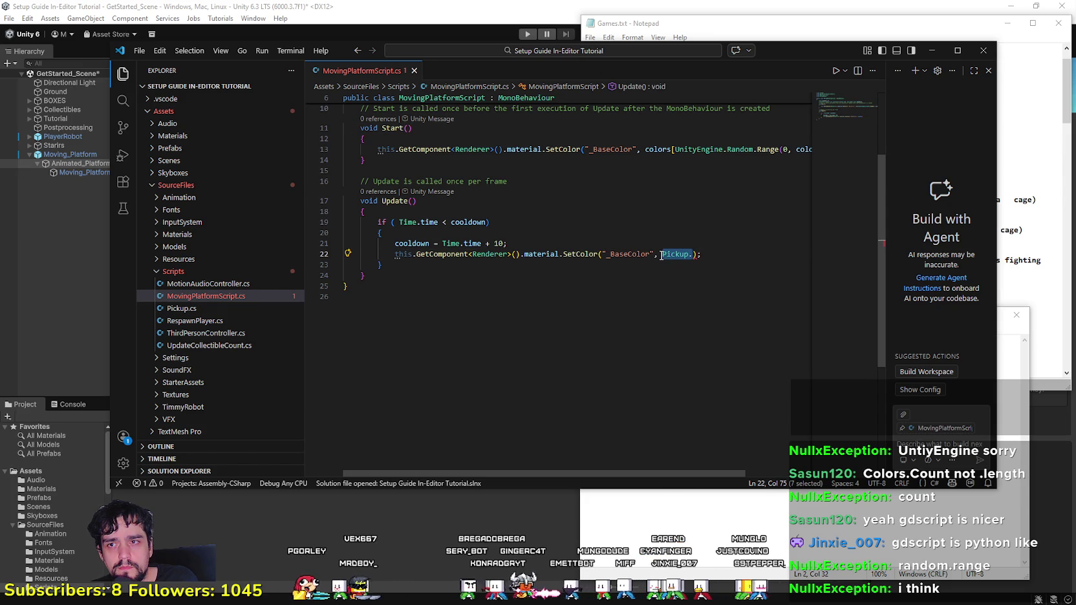
pyautogui.moveTo(644, 149)
pyautogui.mouseDown()
pyautogui.moveTo(800, 155)
pyautogui.moveTo(773, 150)
pyautogui.moveTo(787, 149)
pyautogui.mouseUp()
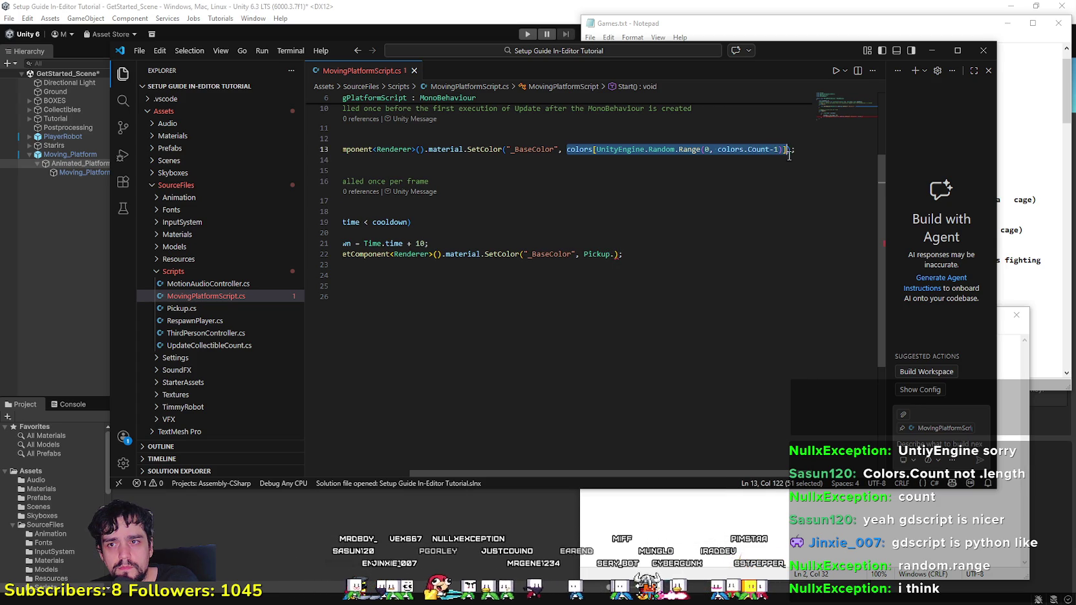
pyautogui.doubleClick(600, 255)
pyautogui.hotkey('ctrl', 'v')
pyautogui.click(610, 296)
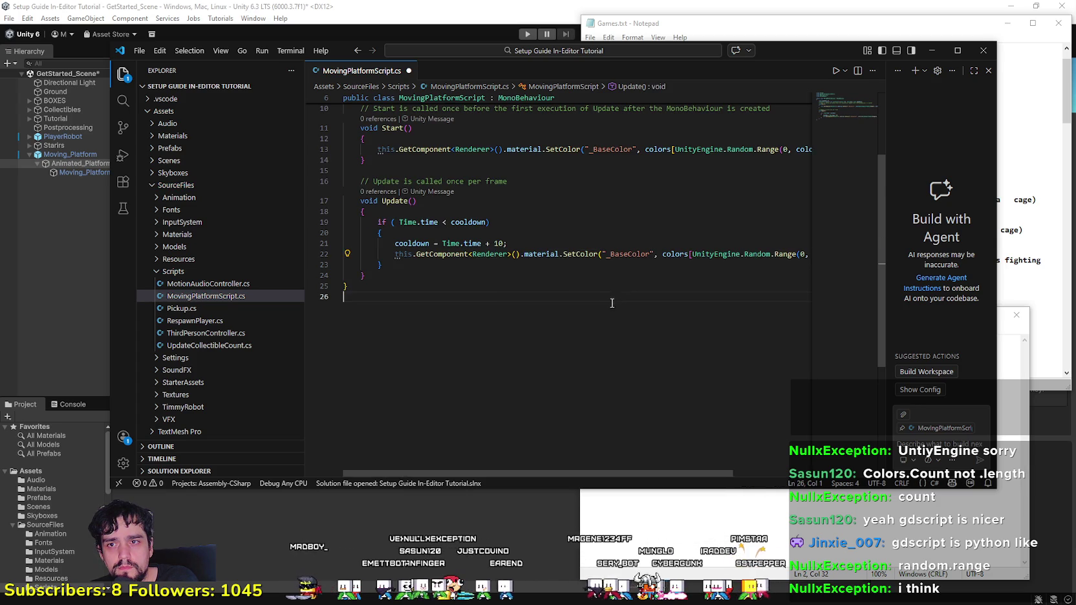
pyautogui.hotkey('alt', 'Tab')
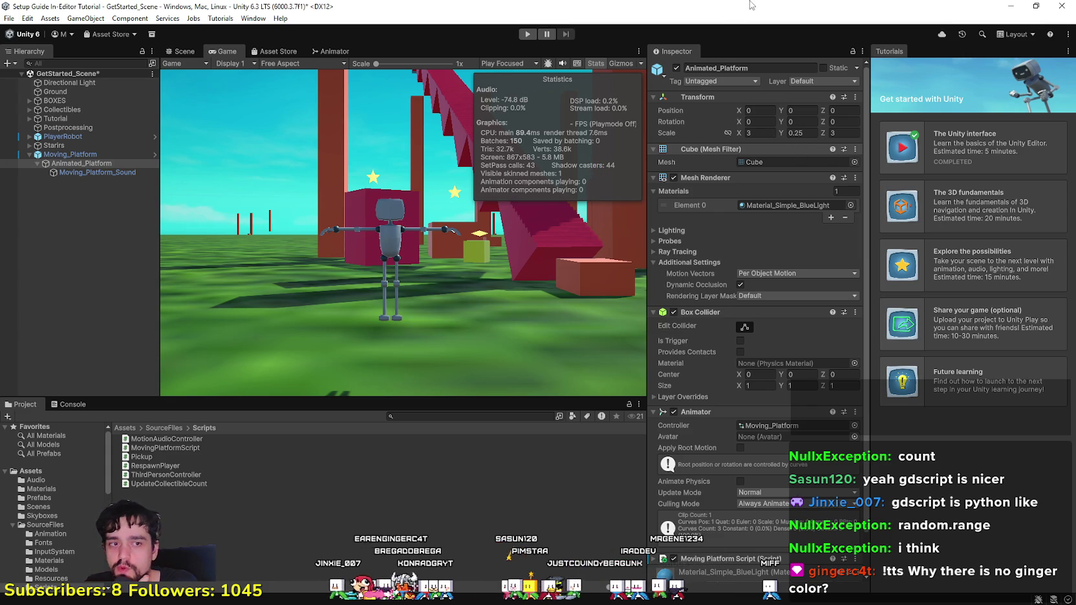
pyautogui.click(525, 36)
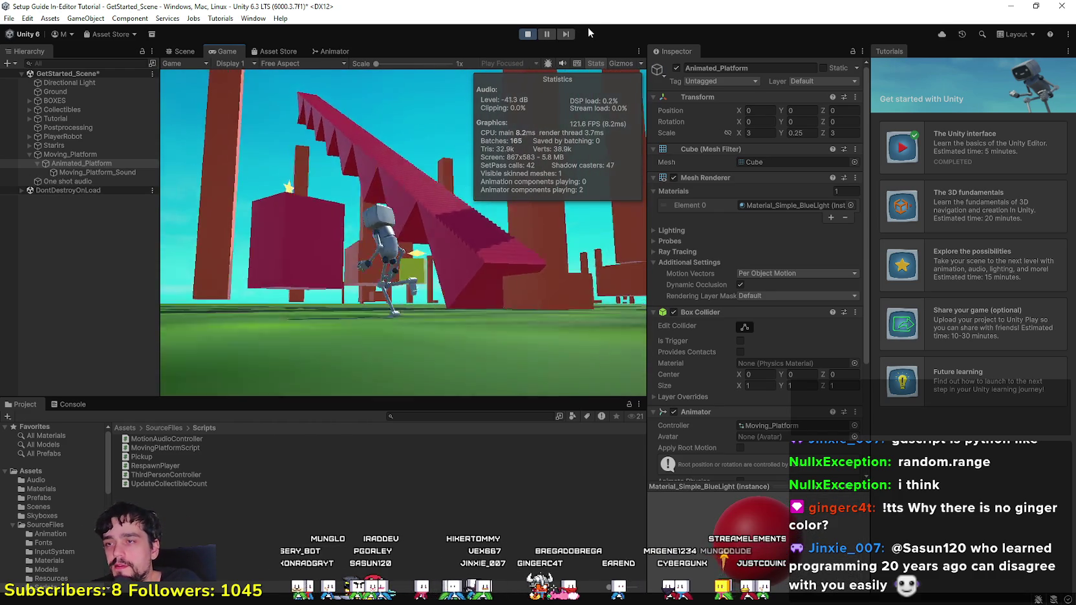
pyautogui.press('w')
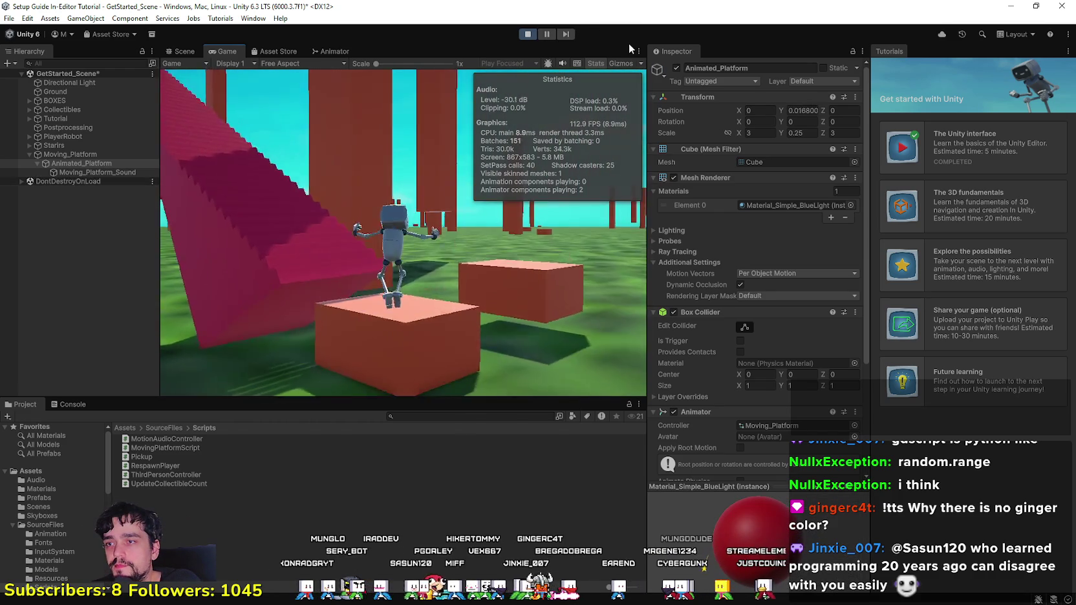
pyautogui.press('w')
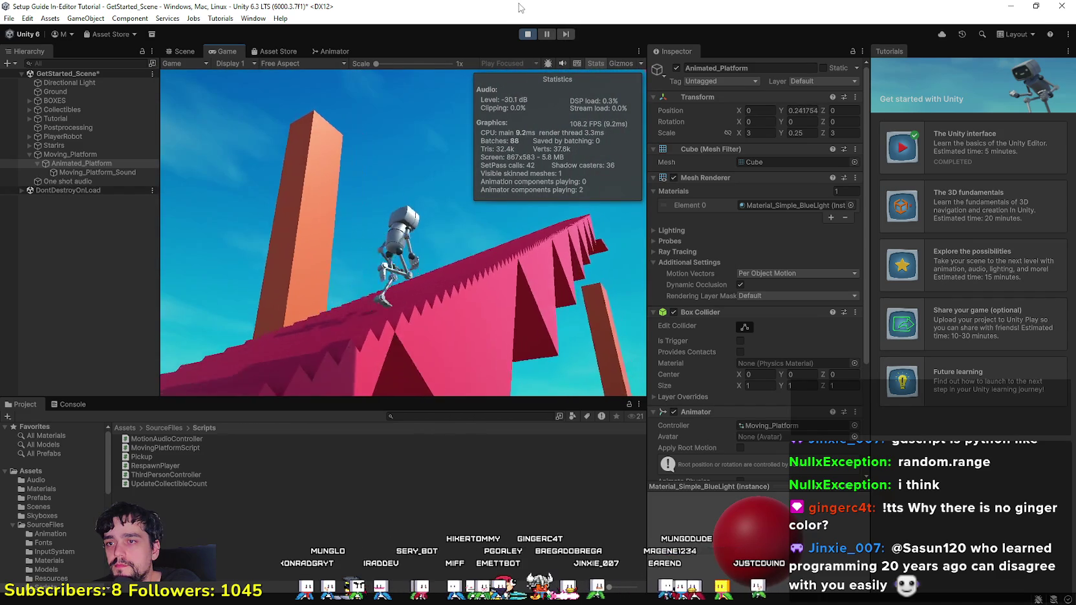
pyautogui.press('w')
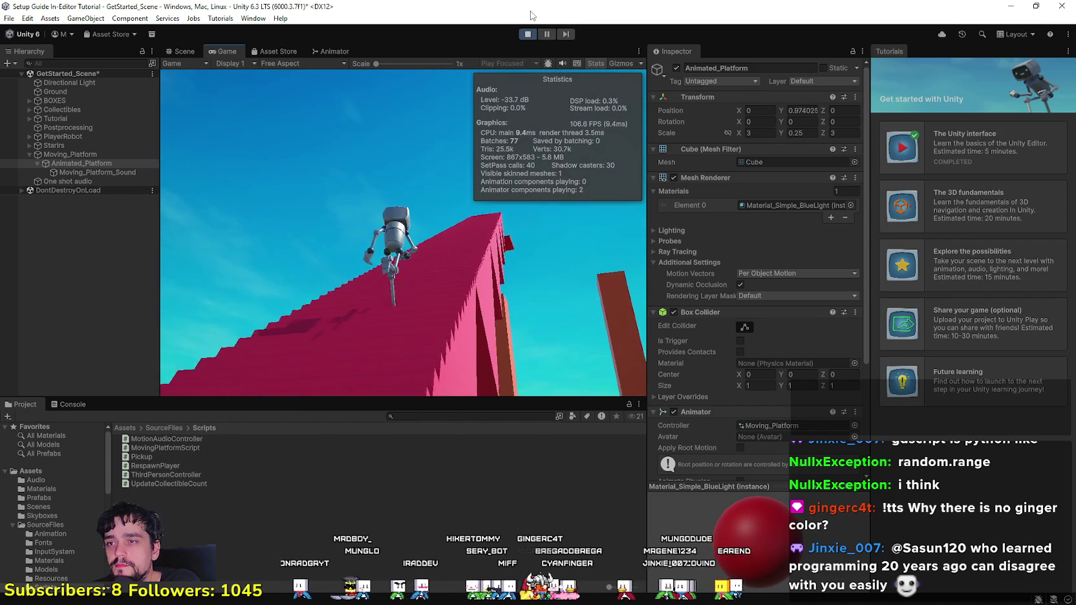
pyautogui.press('w')
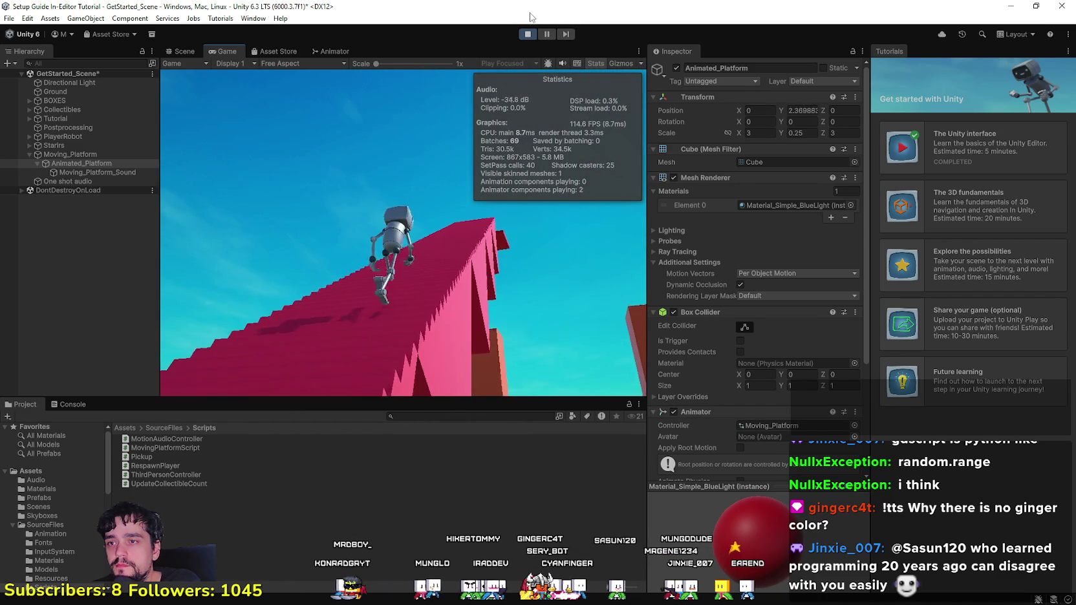
pyautogui.press('w')
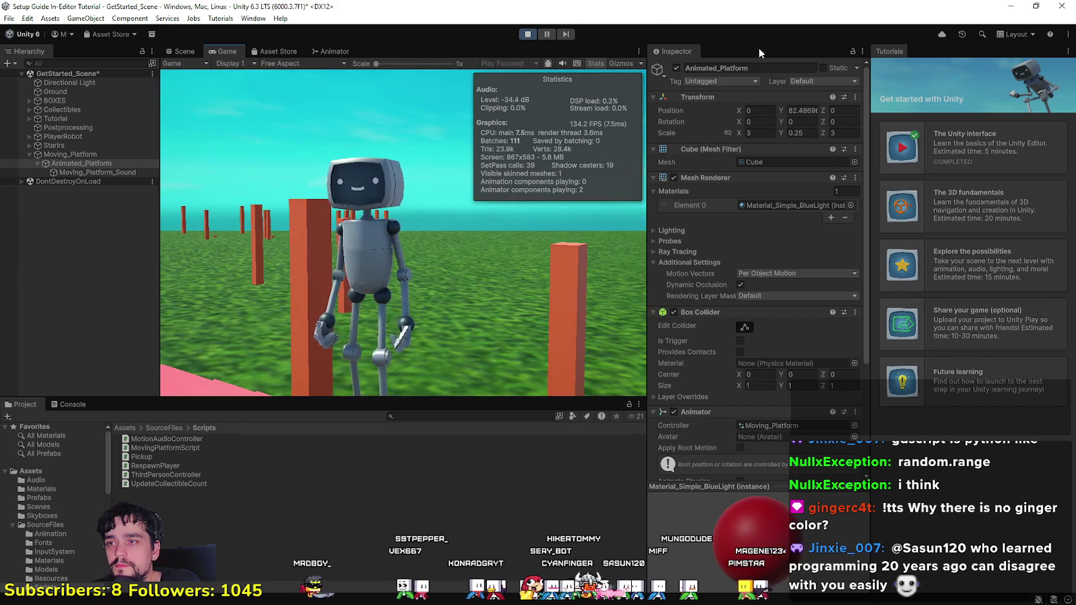
pyautogui.press('w')
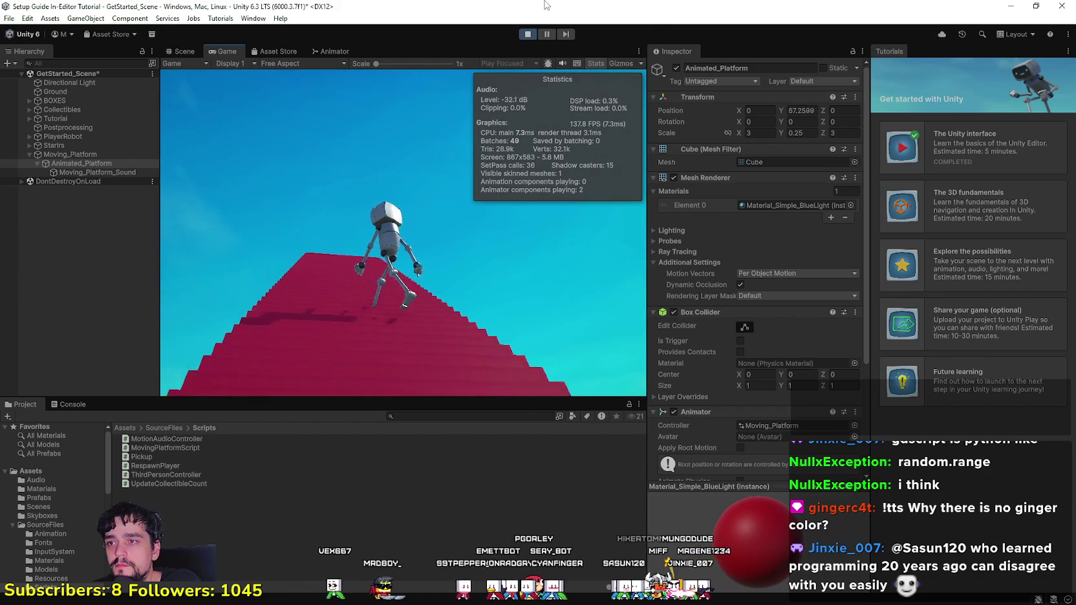
pyautogui.press('w')
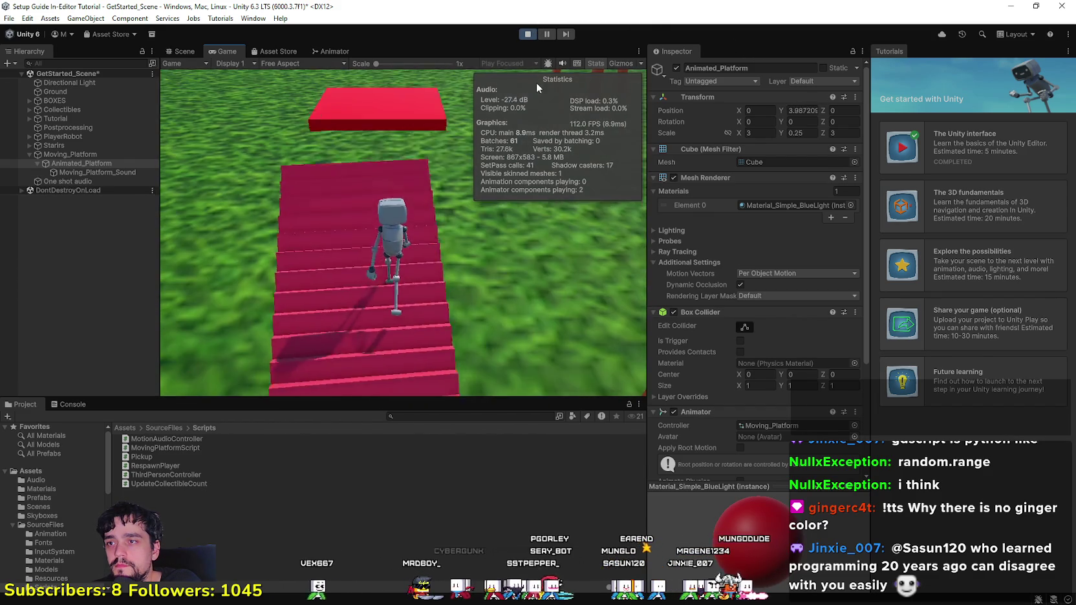
pyautogui.press('w')
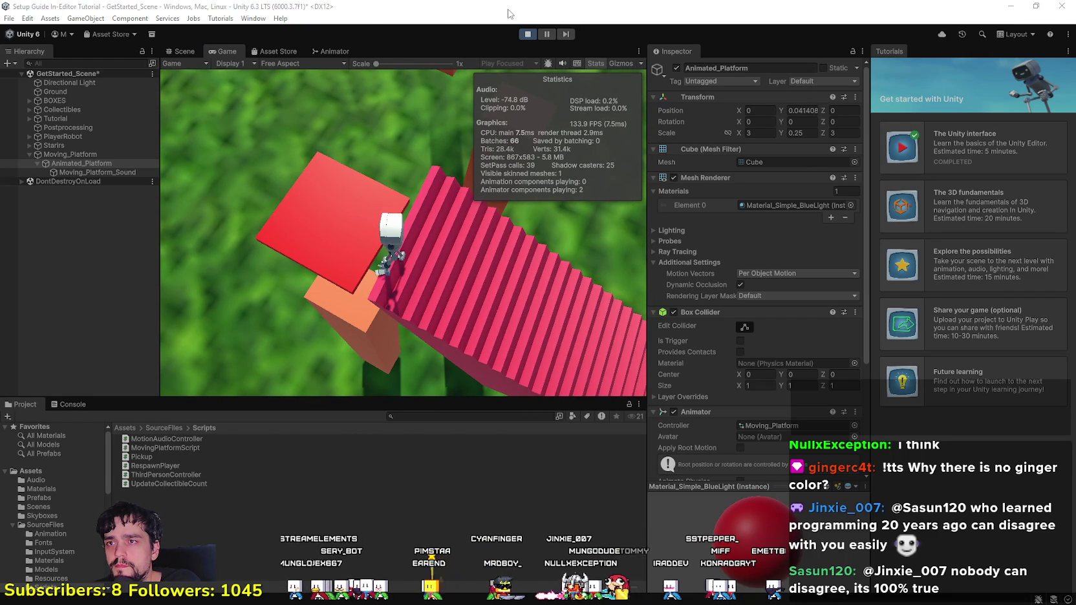
pyautogui.click(527, 36)
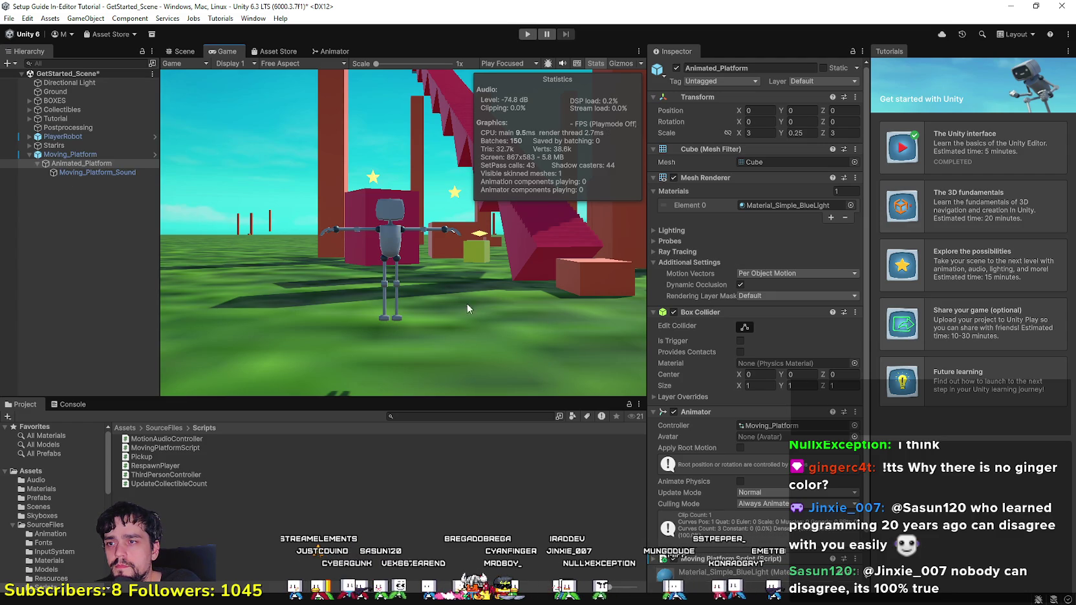
# Step: Flip the Update() check in MovingPlatformScript.cs to Time.time > cooldown and save
pyautogui.doubleClick(192, 444)
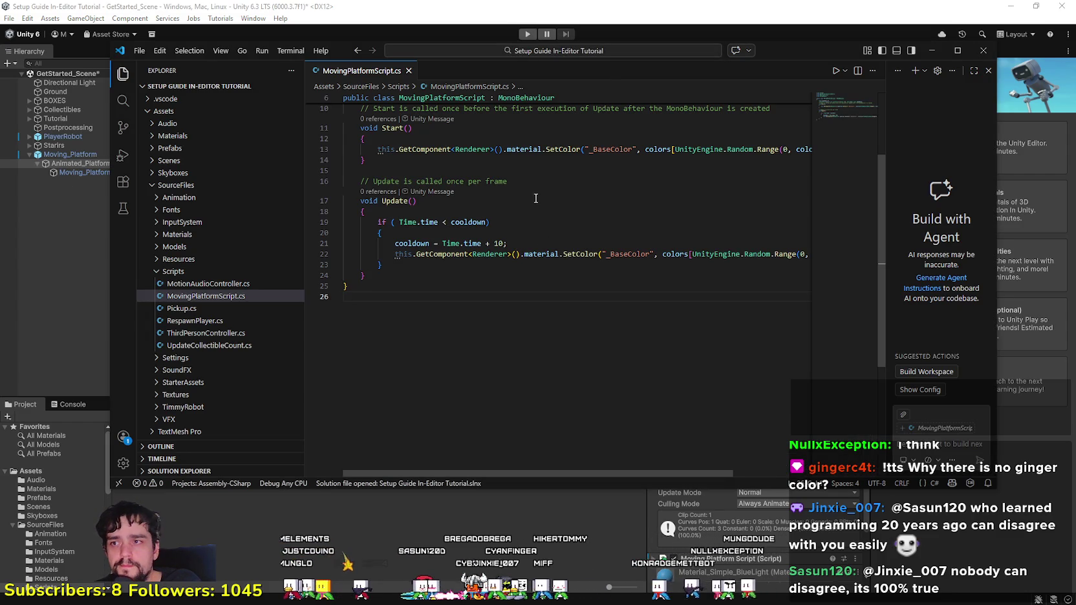
pyautogui.click(530, 210)
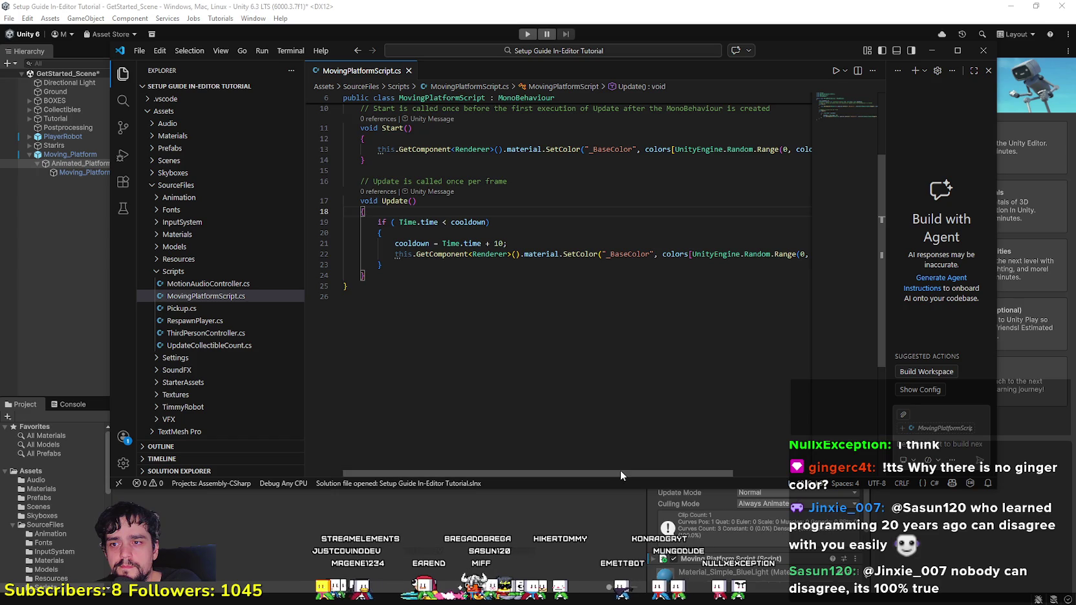
pyautogui.moveTo(621, 470); pyautogui.dragTo(631, 471)
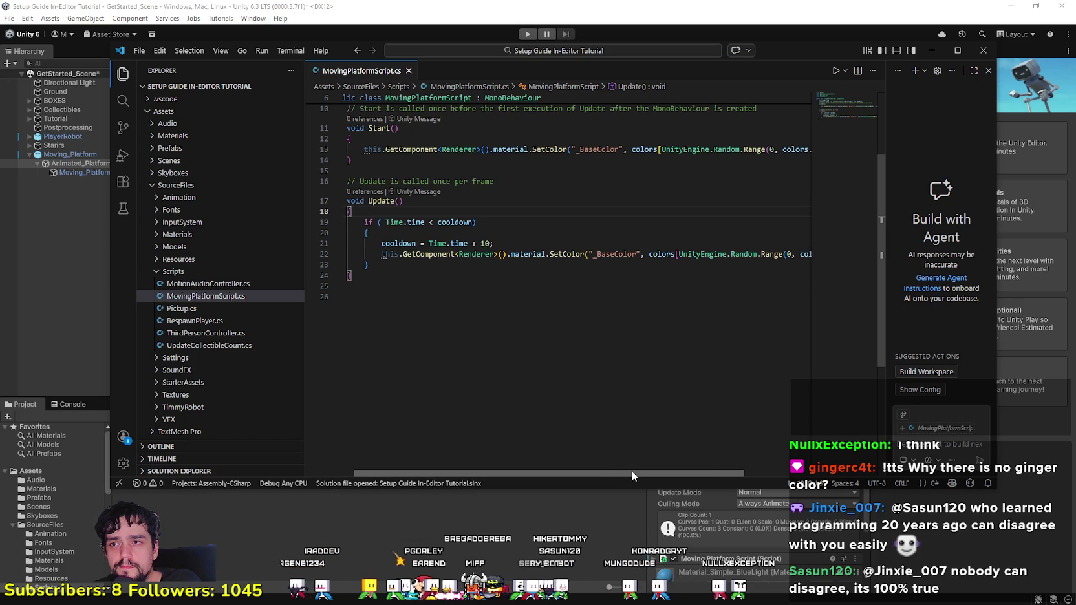
pyautogui.moveTo(631, 471); pyautogui.dragTo(443, 349)
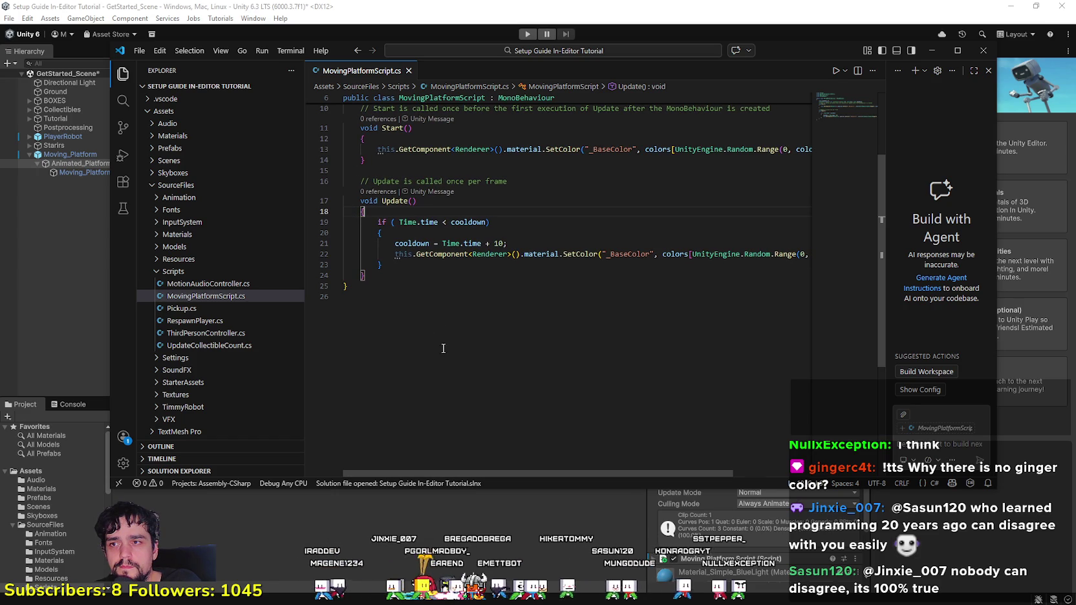
pyautogui.click(442, 229)
pyautogui.write('>')
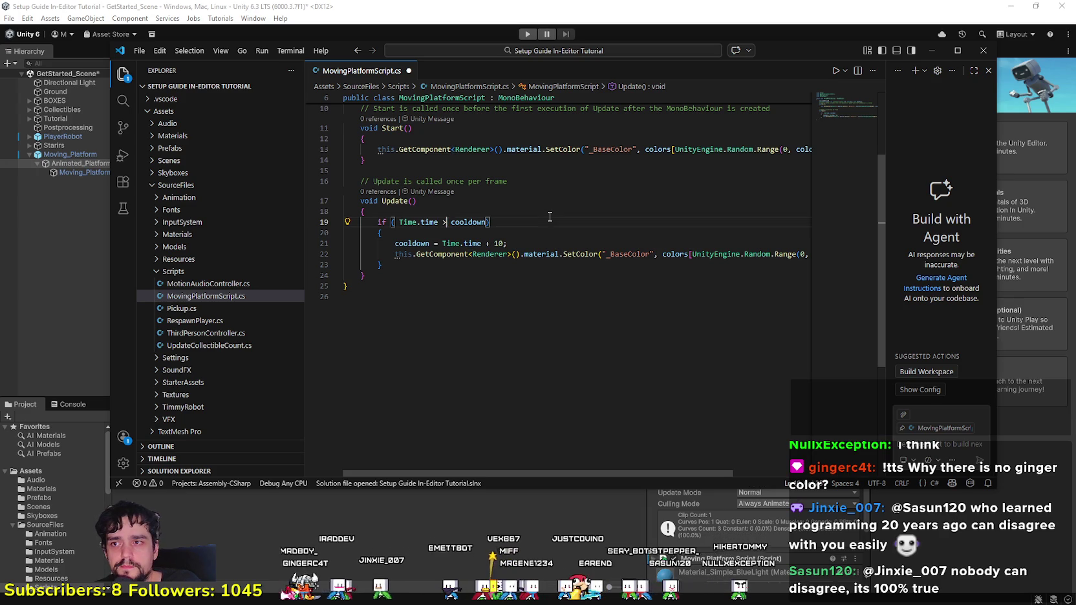
pyautogui.hotkey('ctrl', 's')
pyautogui.hotkey('alt', 'Tab')
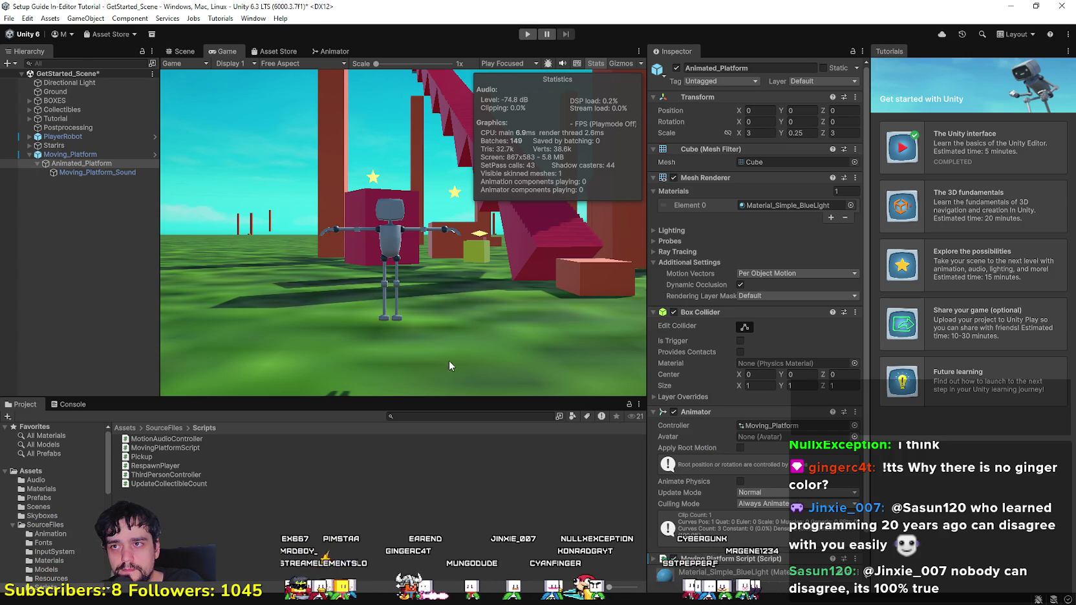
# Step: Enter Play mode and walk the robot toward the red ramp
pyautogui.hotkey('ctrl', 'p')
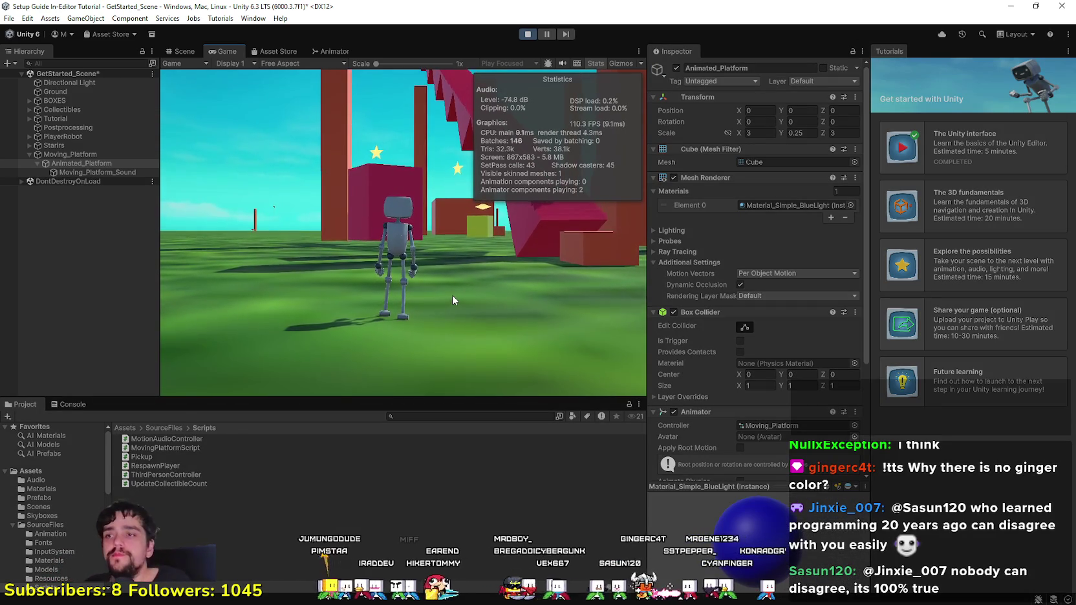
pyautogui.press('w')
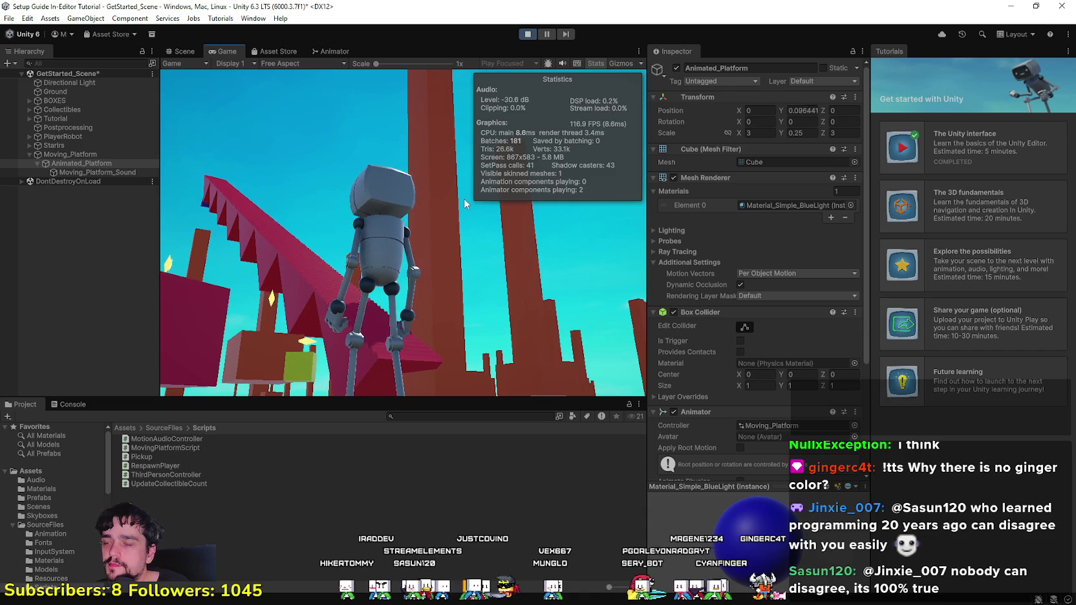
pyautogui.press('w')
pyautogui.press('w')
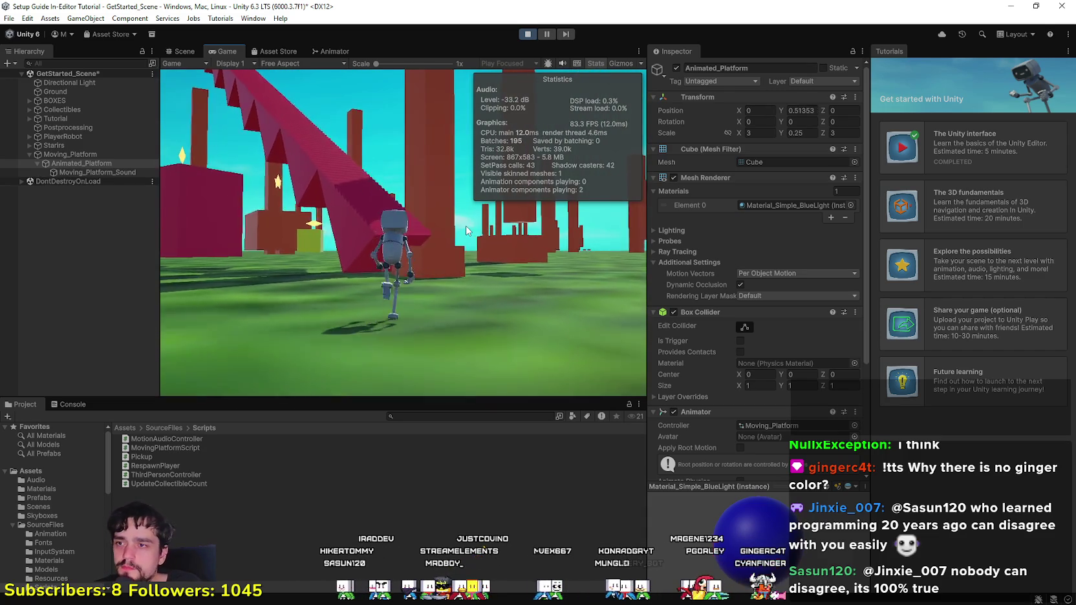
pyautogui.press('w')
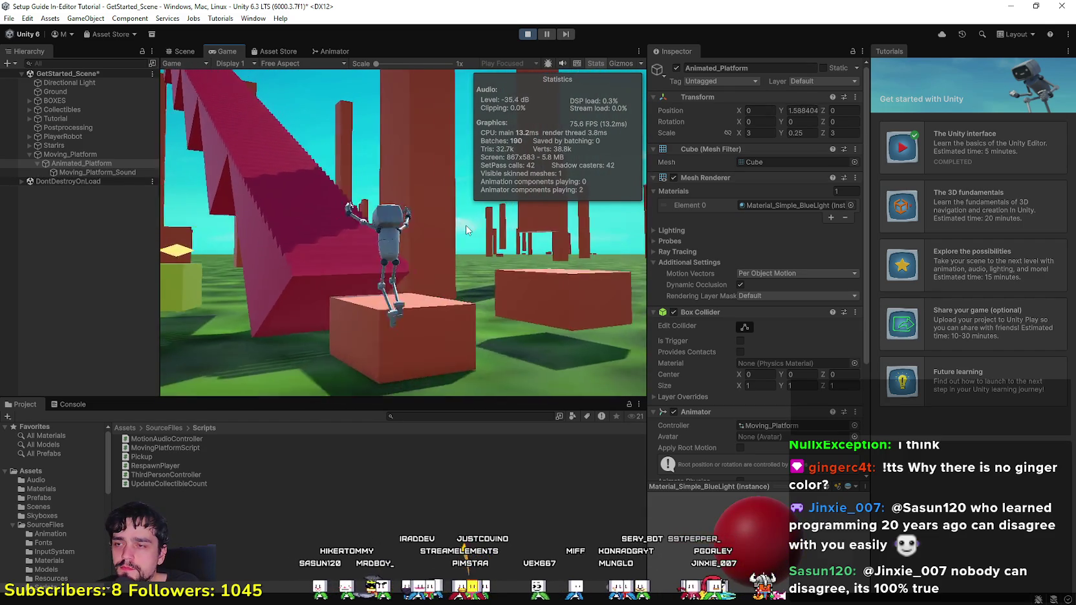
# Step: Climb the robot up the ramp to the top beside the moving platform
pyautogui.press('w')
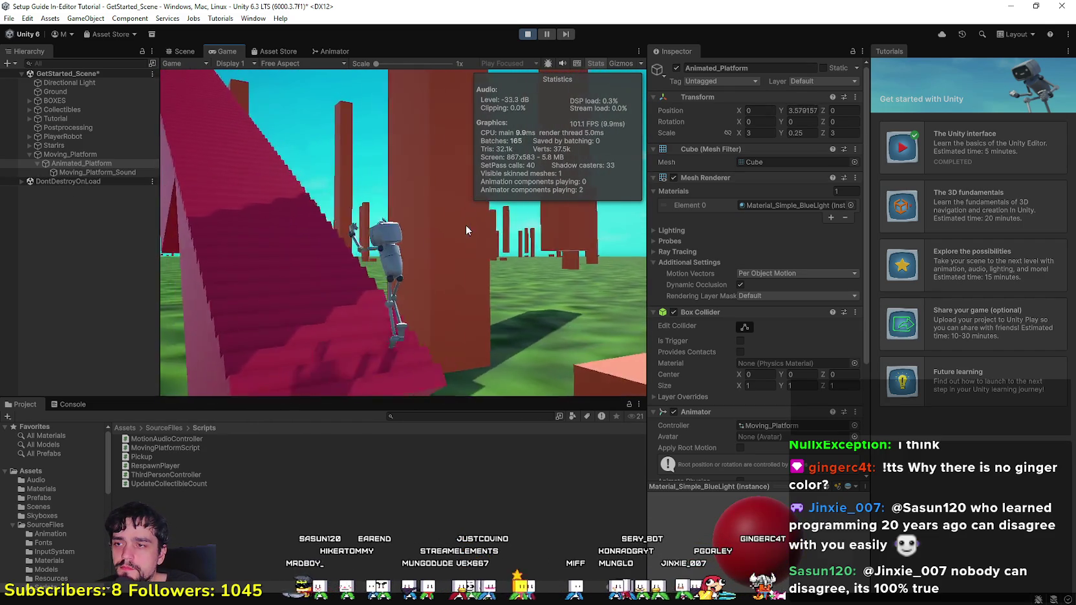
pyautogui.press('w')
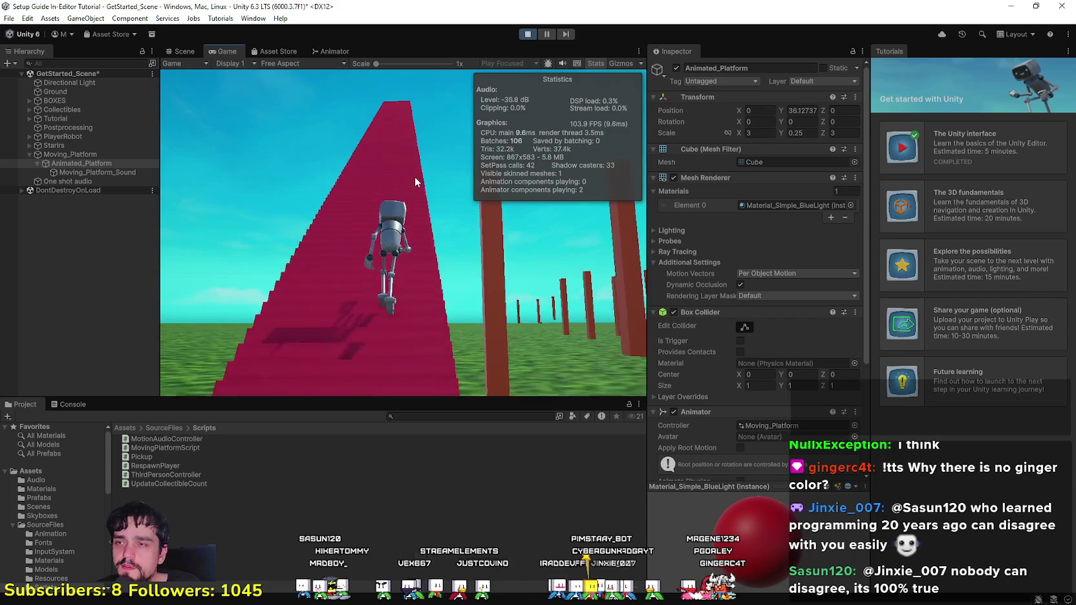
pyautogui.press('w')
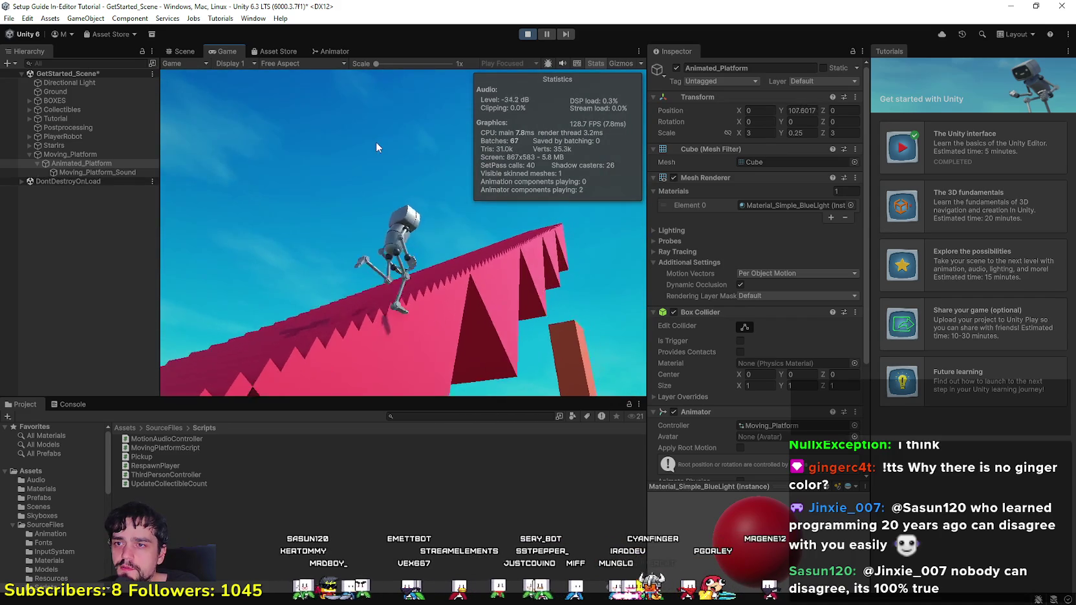
pyautogui.press('w')
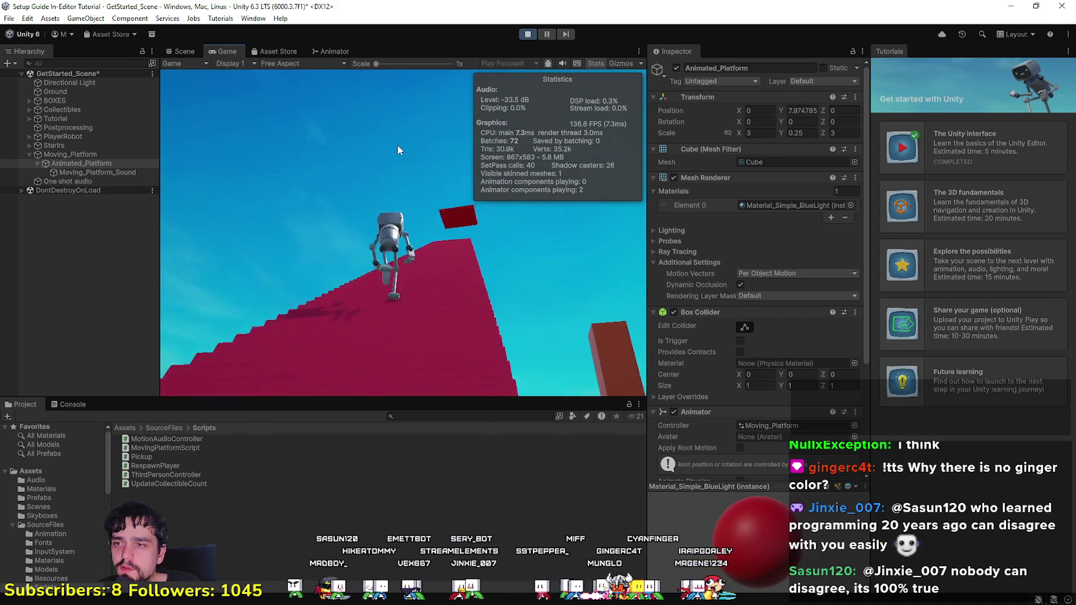
pyautogui.press('w')
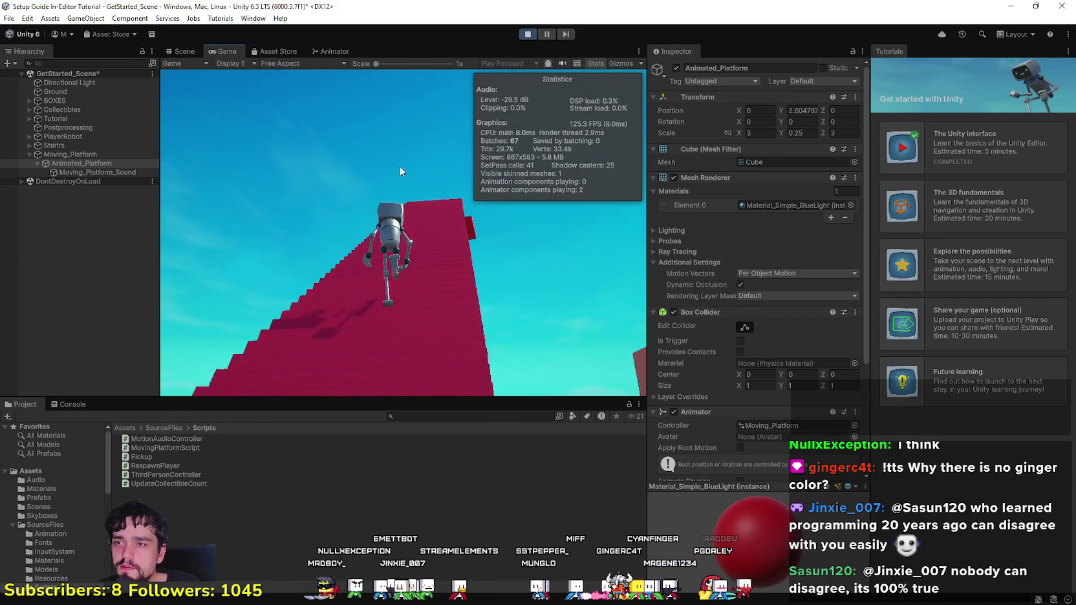
pyautogui.press('w')
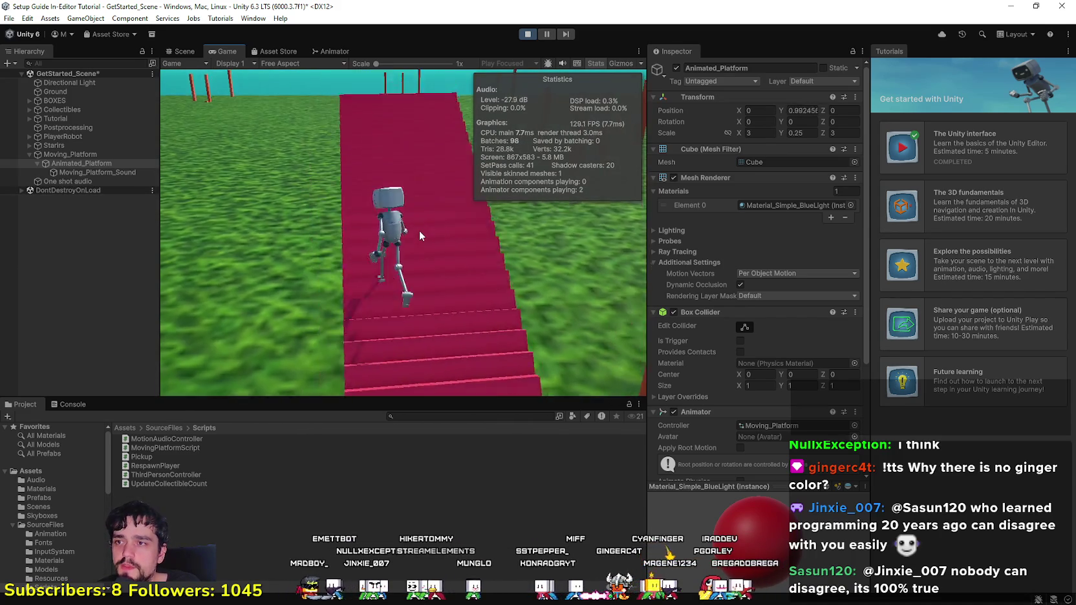
pyautogui.press('w')
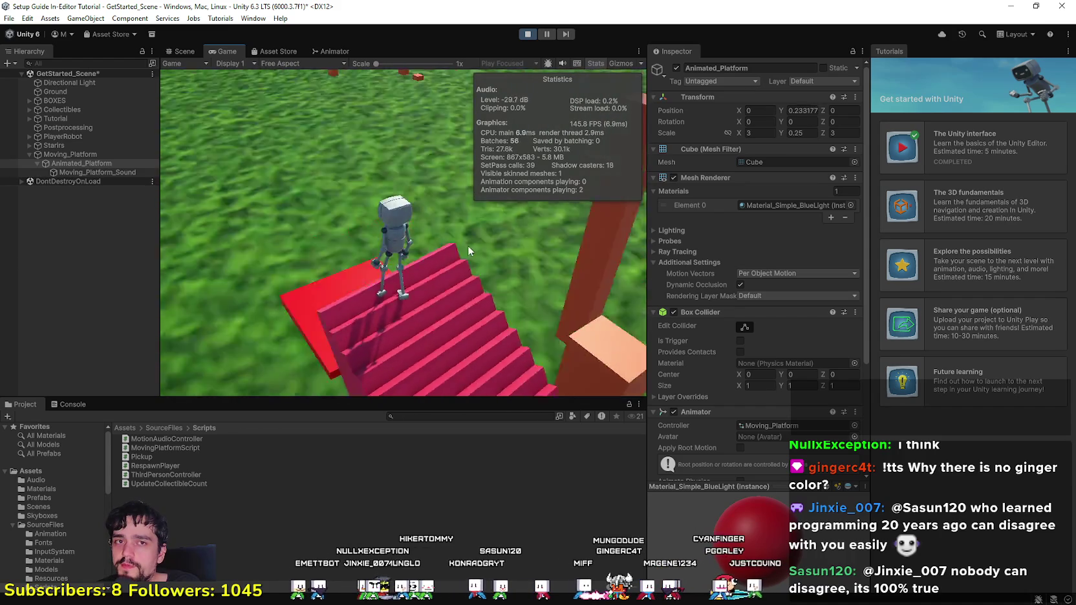
pyautogui.press('w')
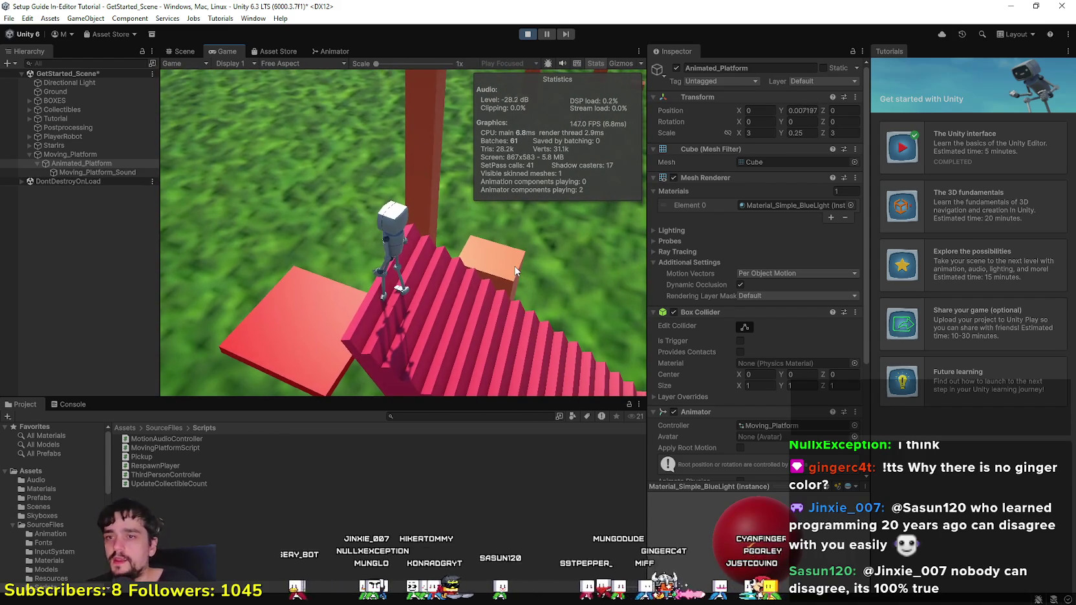
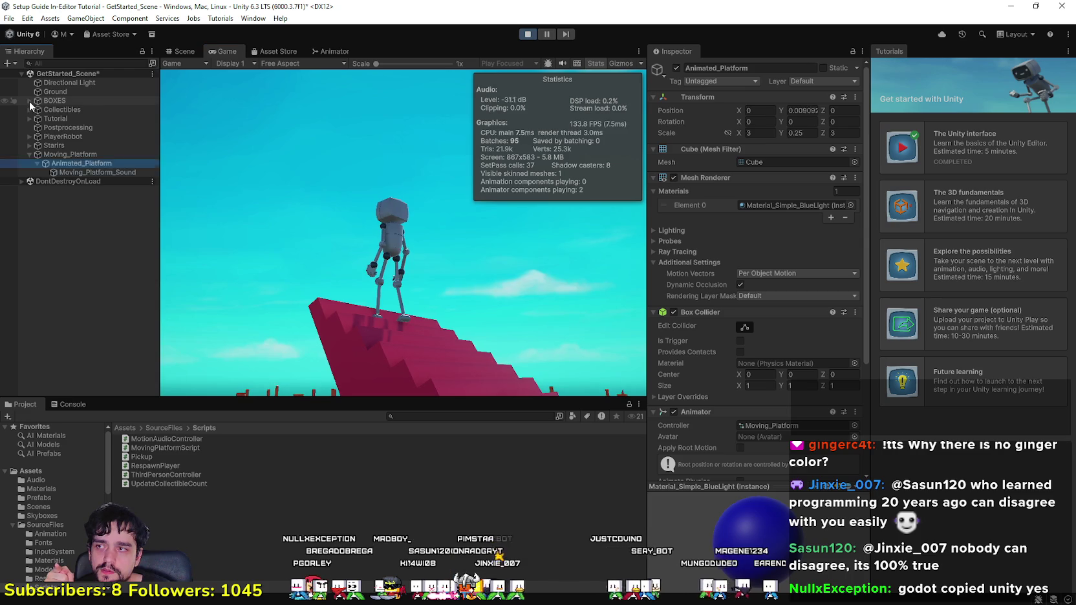
# Step: Expand and collapse the BOXES group, then give the running game input focus
pyautogui.click(28, 101)
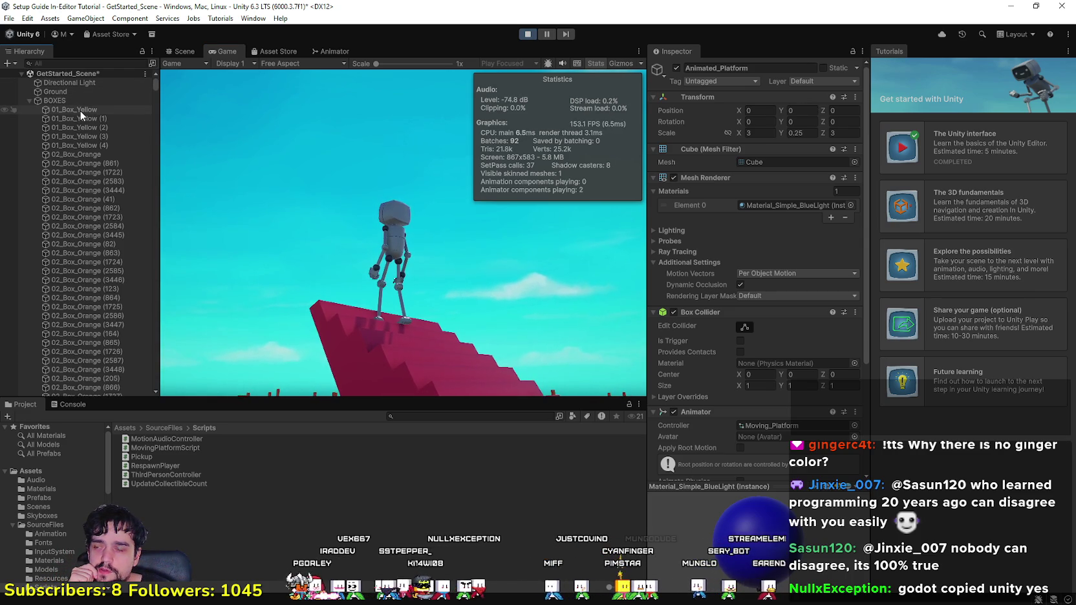
pyautogui.click(28, 102)
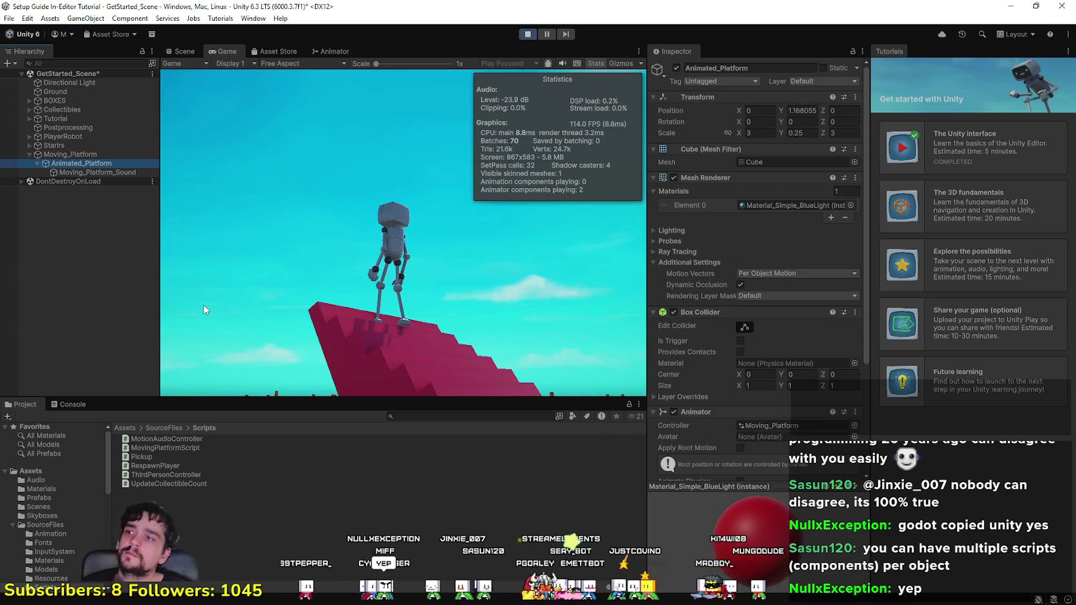
pyautogui.click(336, 271)
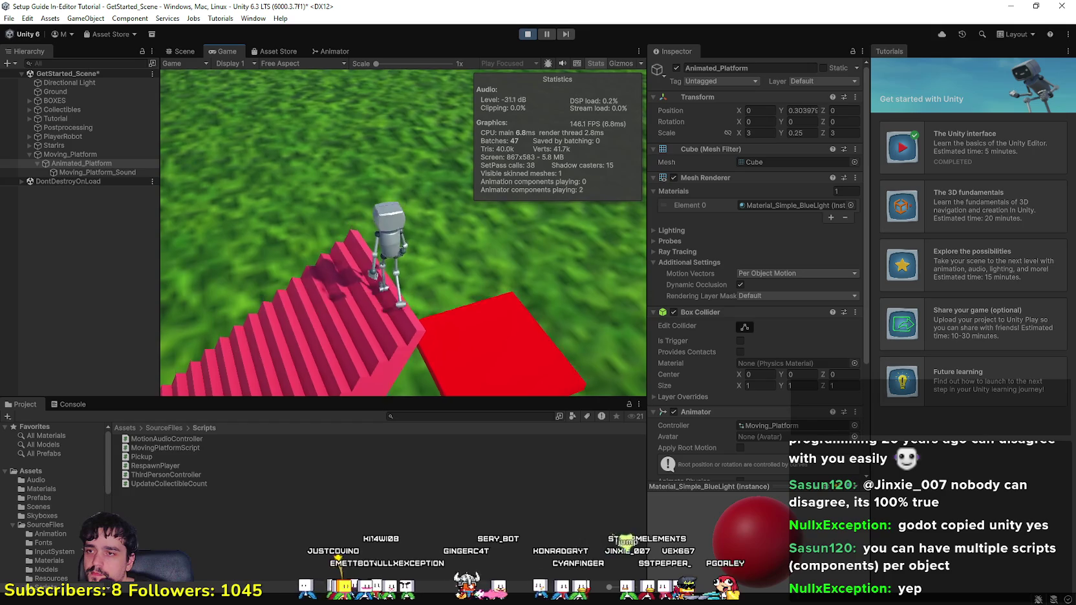
# Step: Walk the robot up the red stairs toward the blue platform
pyautogui.press('space')
pyautogui.press('w')
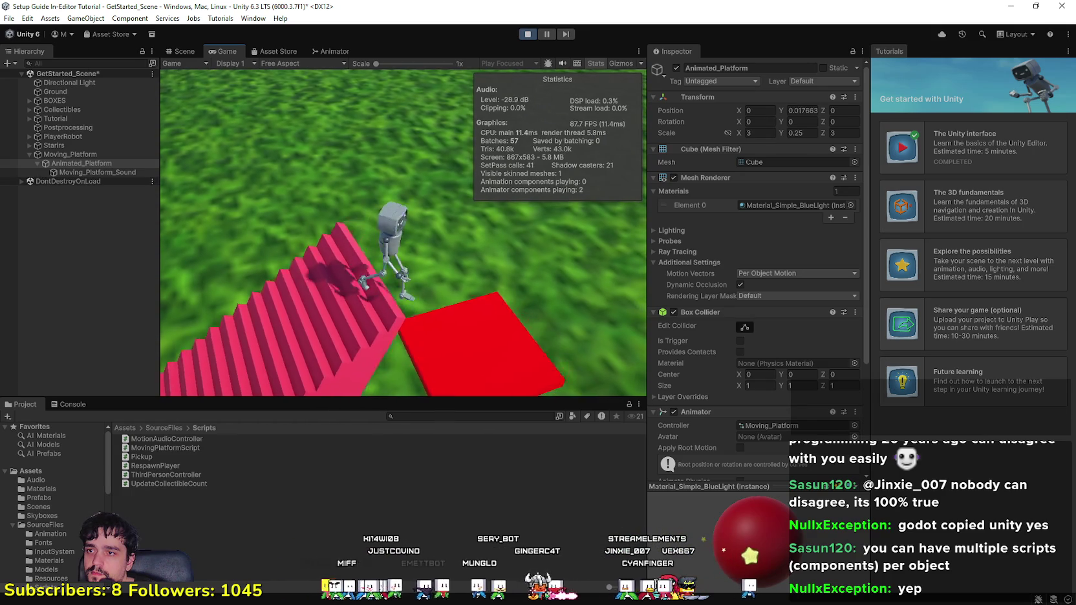
pyautogui.press('w')
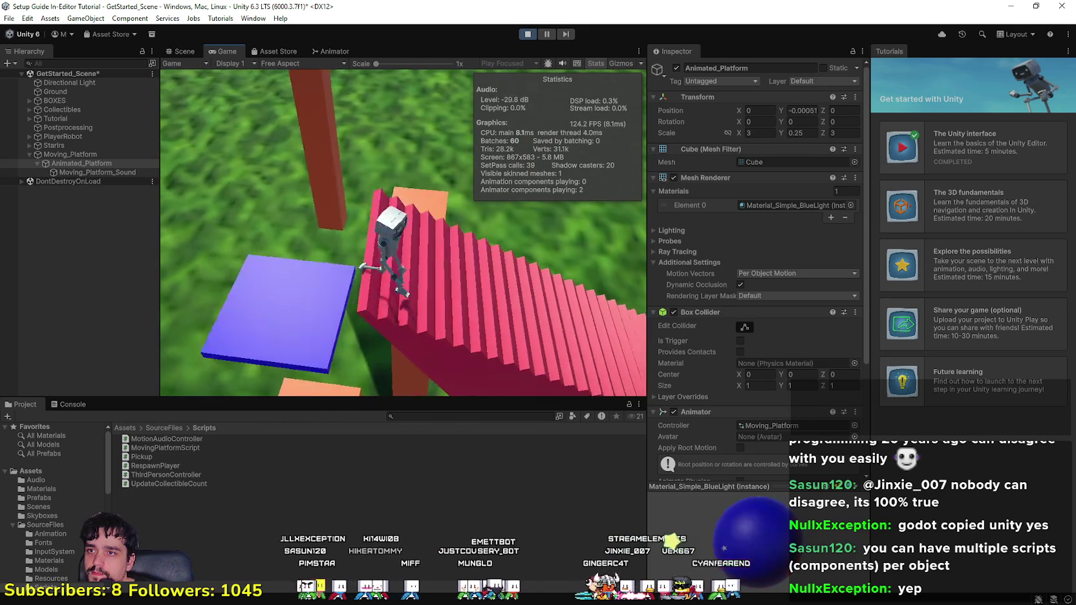
pyautogui.press('w')
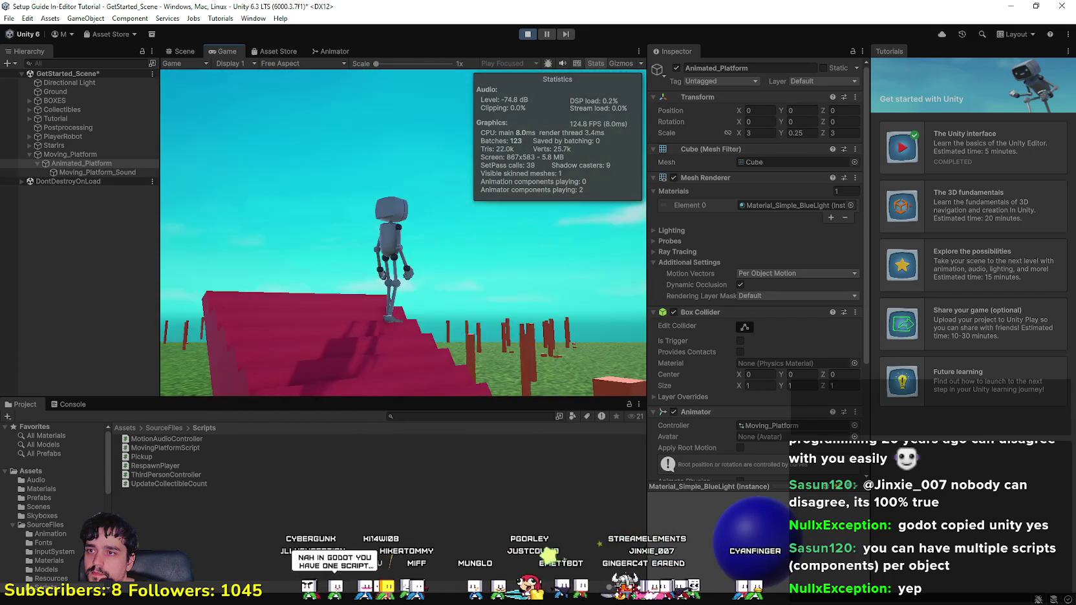
pyautogui.press('w')
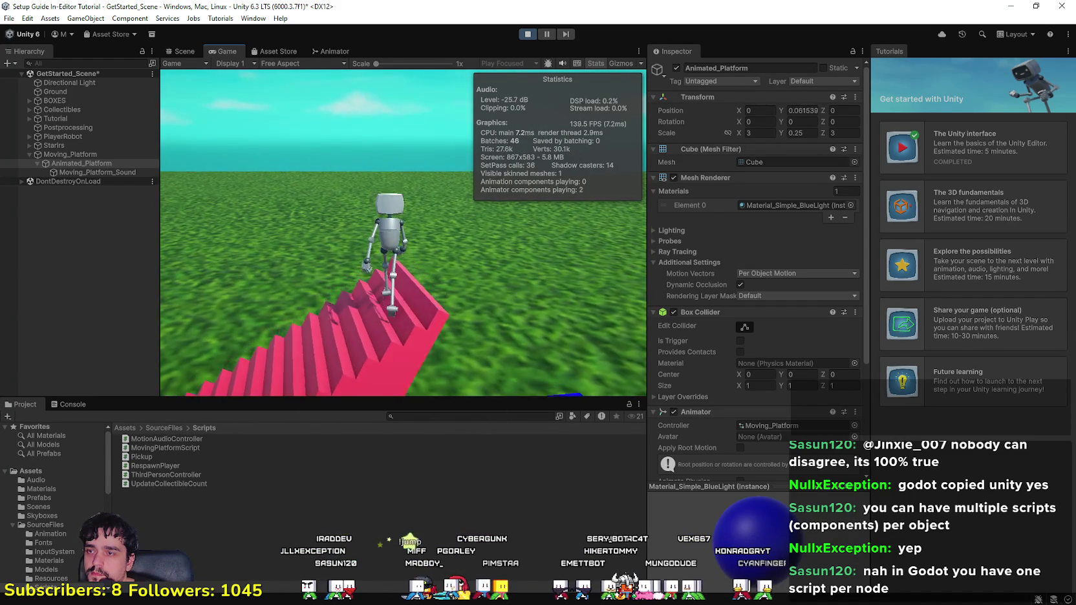
pyautogui.press('w')
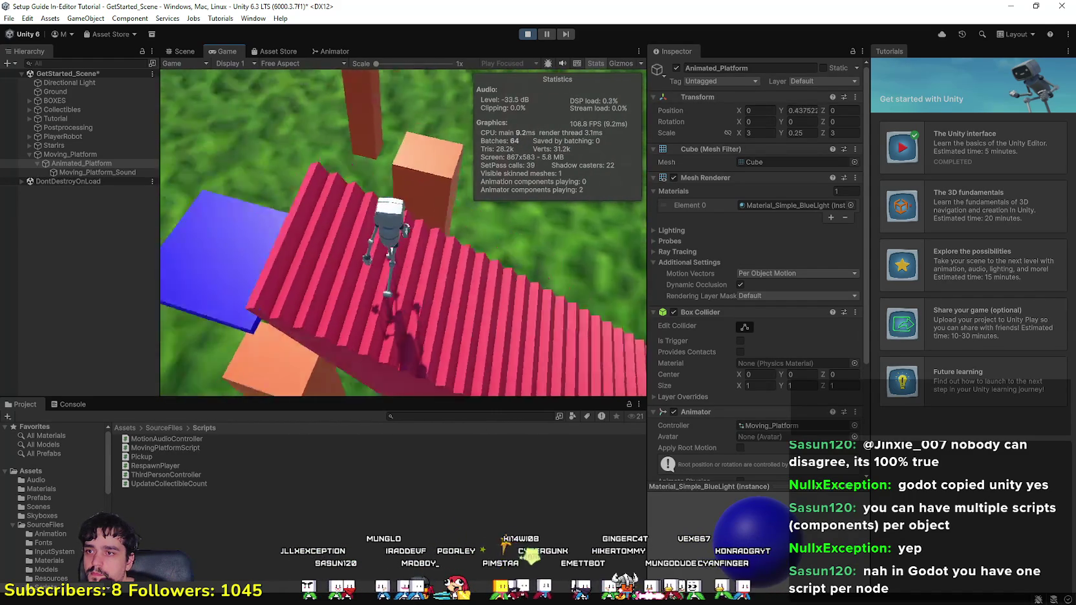
pyautogui.press('w')
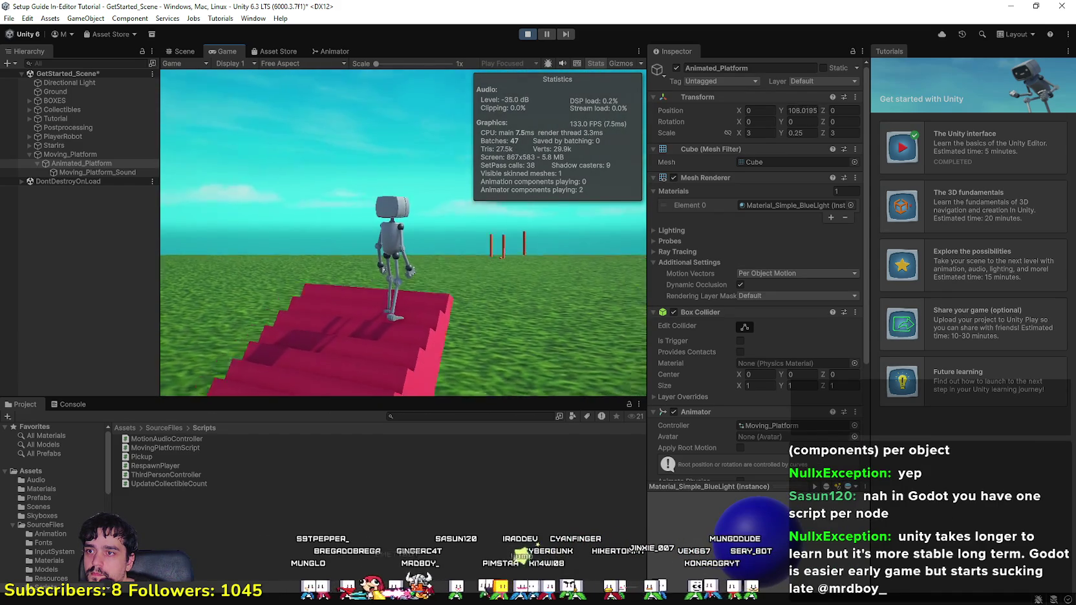
pyautogui.press('w')
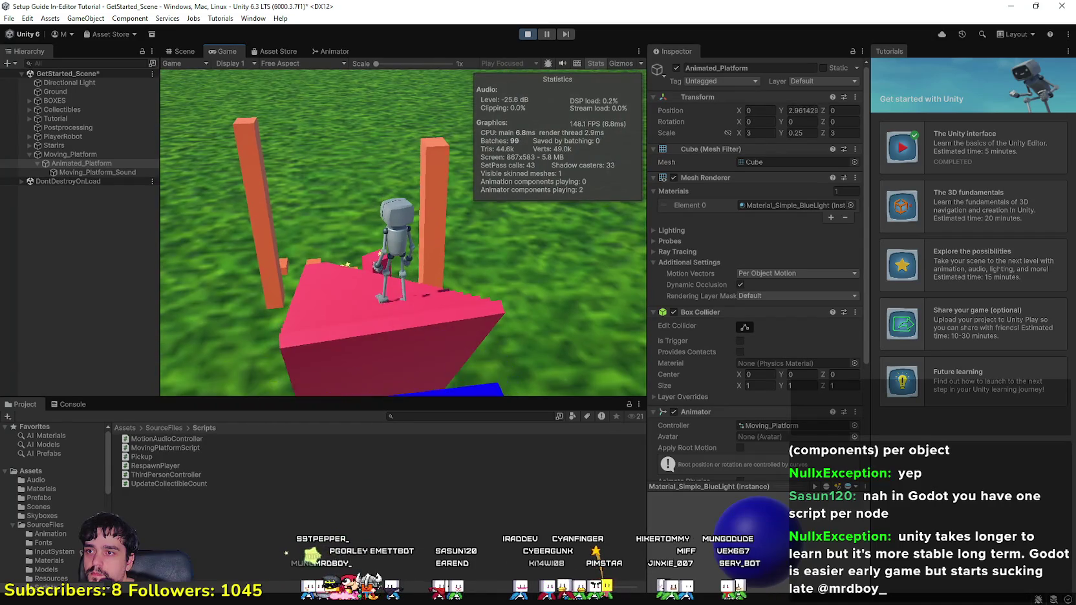
pyautogui.press('w')
pyautogui.press('w')
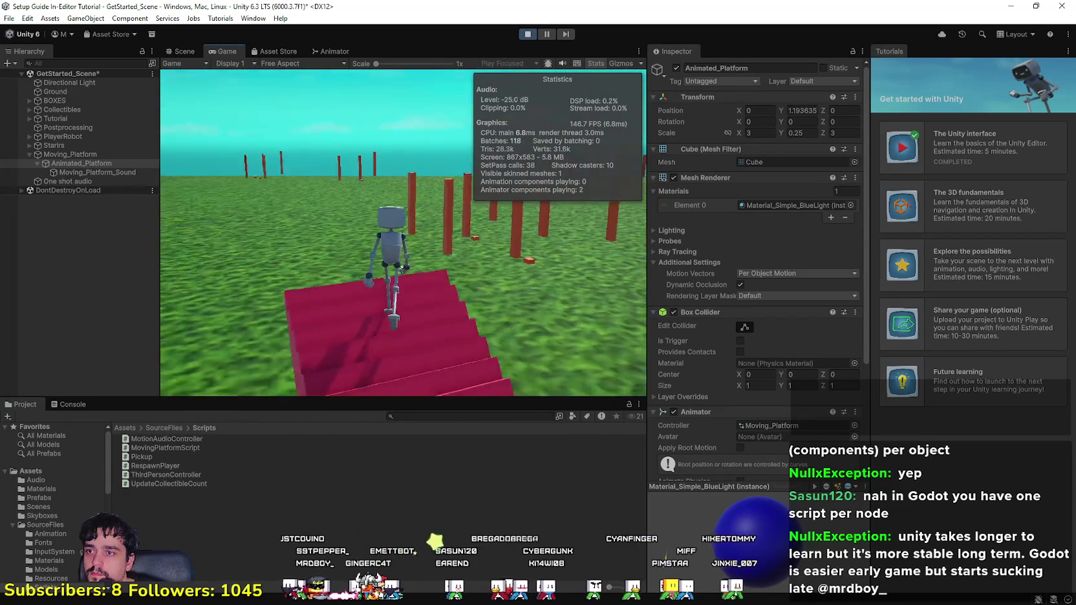
pyautogui.press('w')
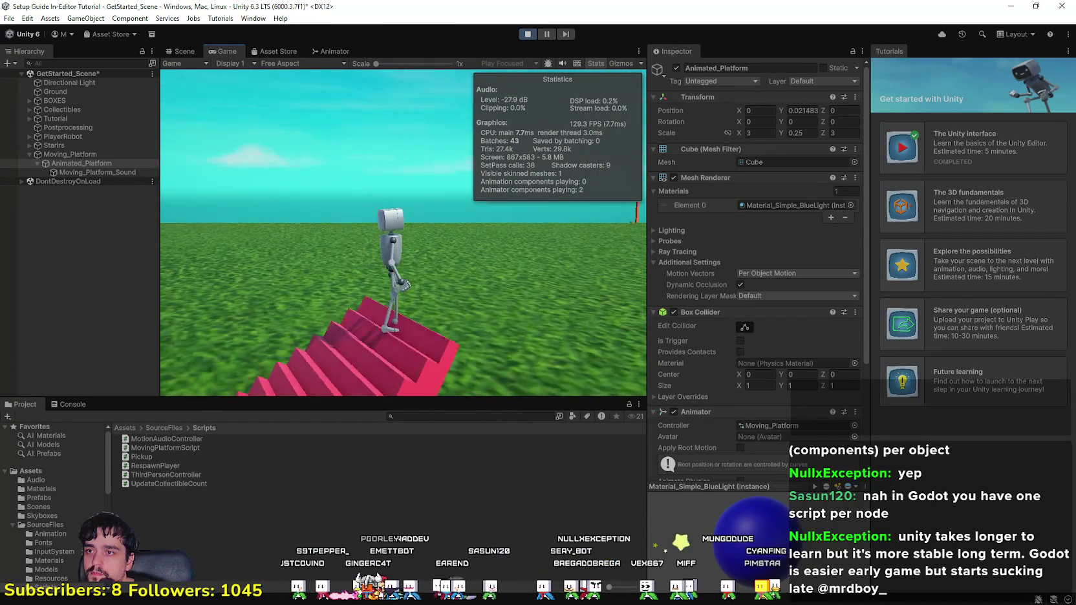
pyautogui.press('w')
pyautogui.press('w')
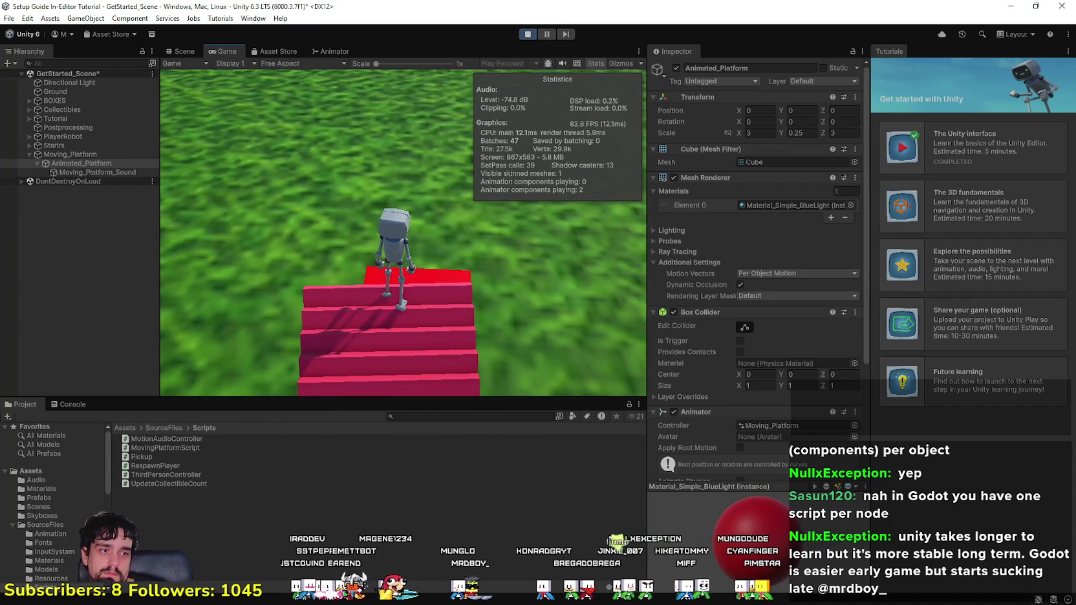
# Step: Turn the robot left onto the pink platform, then switch to MovingPlatformScript.cs in VS Code
pyautogui.press('a')
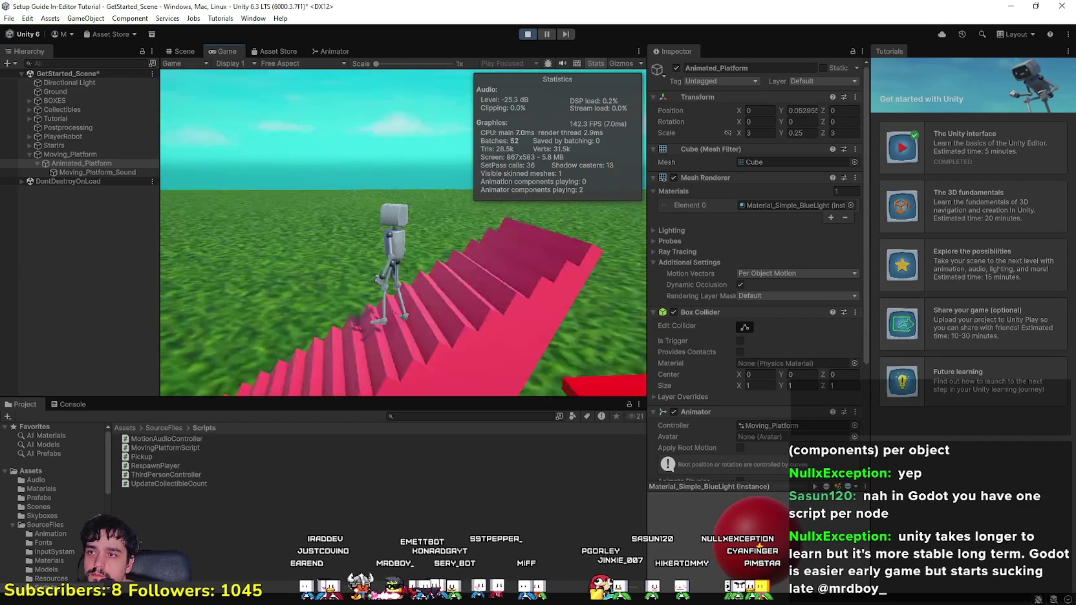
pyautogui.press('w')
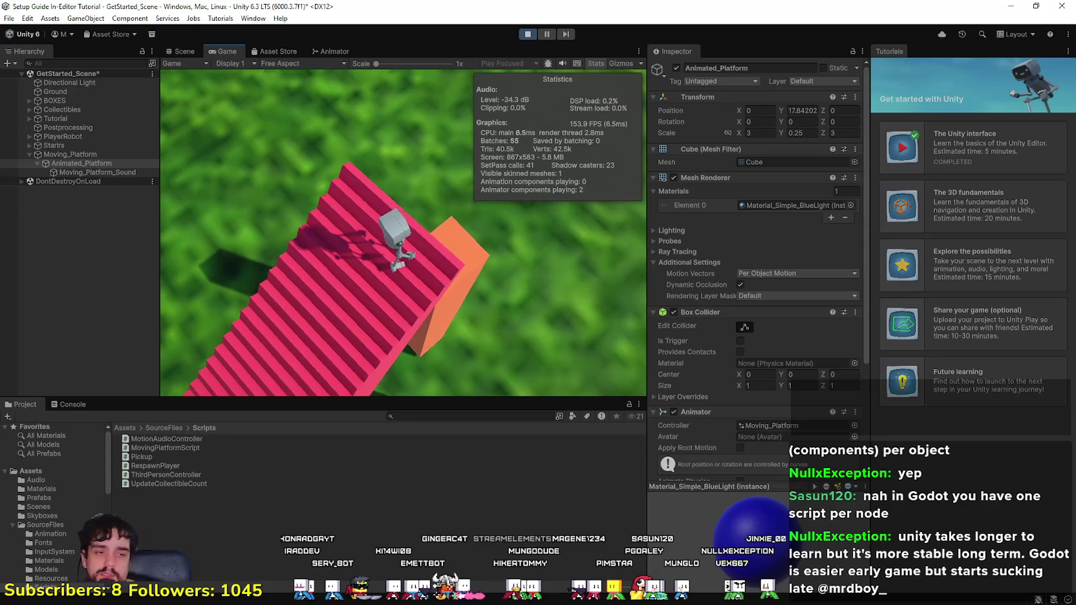
pyautogui.hotkey('alt', 'Tab')
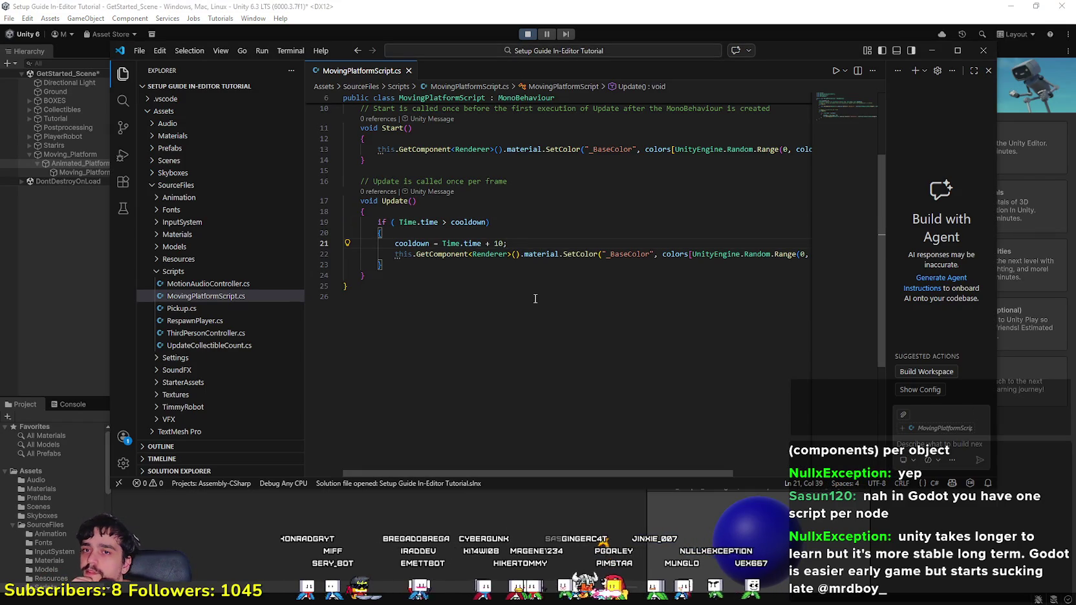
# Step: Move the MovingPlatformScript.cs window down and right so Unity's Game view and Hierarchy show
pyautogui.click(380, 31)
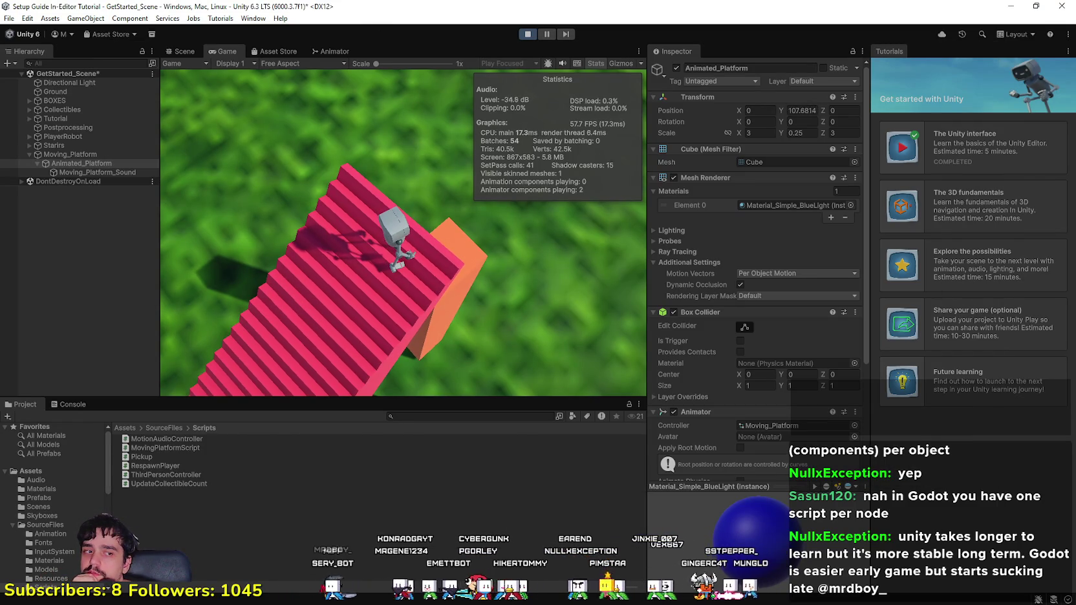
pyautogui.hotkey('alt', 'Tab')
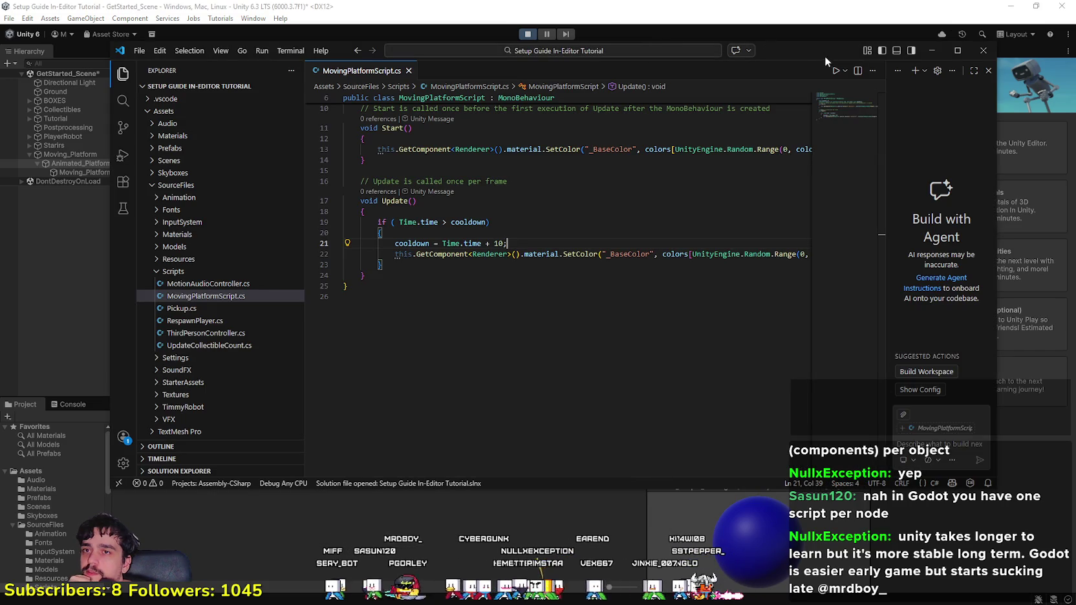
pyautogui.moveTo(349, 50)
pyautogui.mouseDown()
pyautogui.moveTo(327, 202)
pyautogui.moveTo(262, 134)
pyautogui.mouseUp()
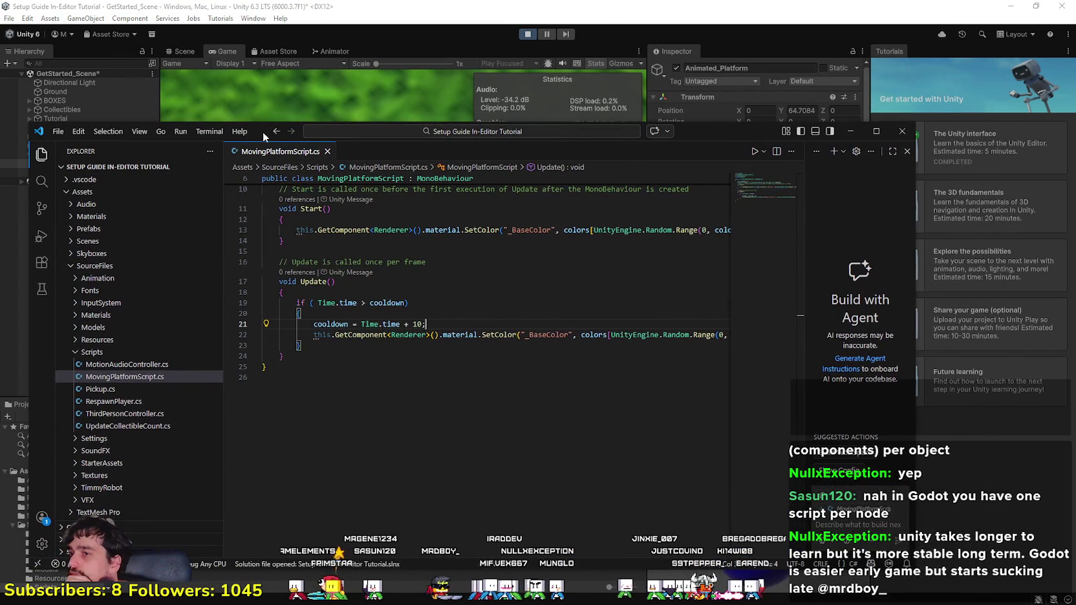
pyautogui.moveTo(265, 132)
pyautogui.mouseDown()
pyautogui.moveTo(340, 157)
pyautogui.moveTo(346, 131)
pyautogui.mouseUp()
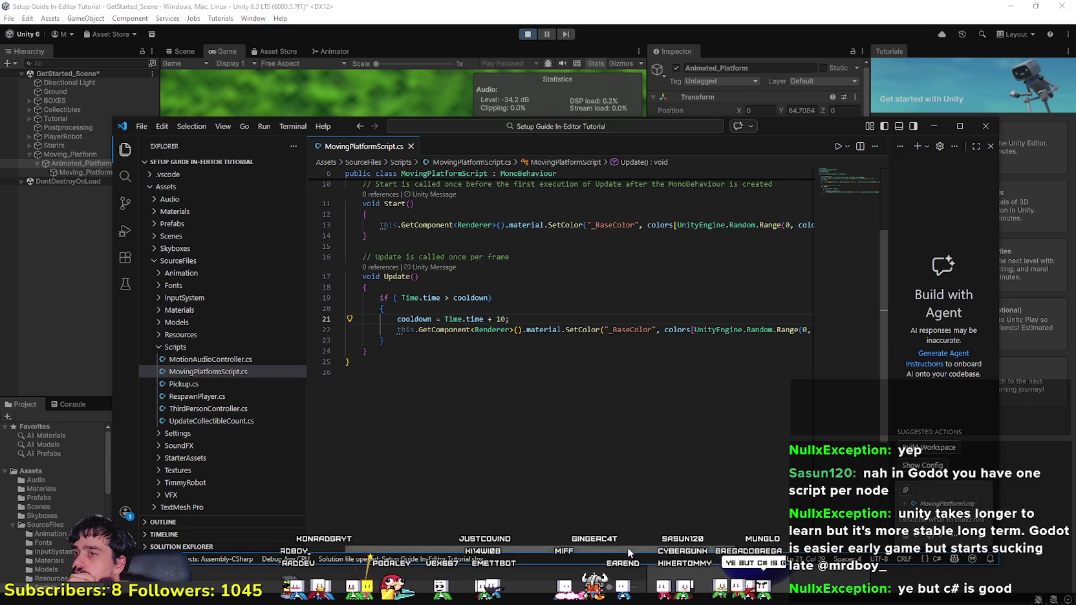
pyautogui.moveTo(627, 547)
pyautogui.mouseDown()
pyautogui.moveTo(706, 557)
pyautogui.moveTo(626, 552)
pyautogui.mouseUp()
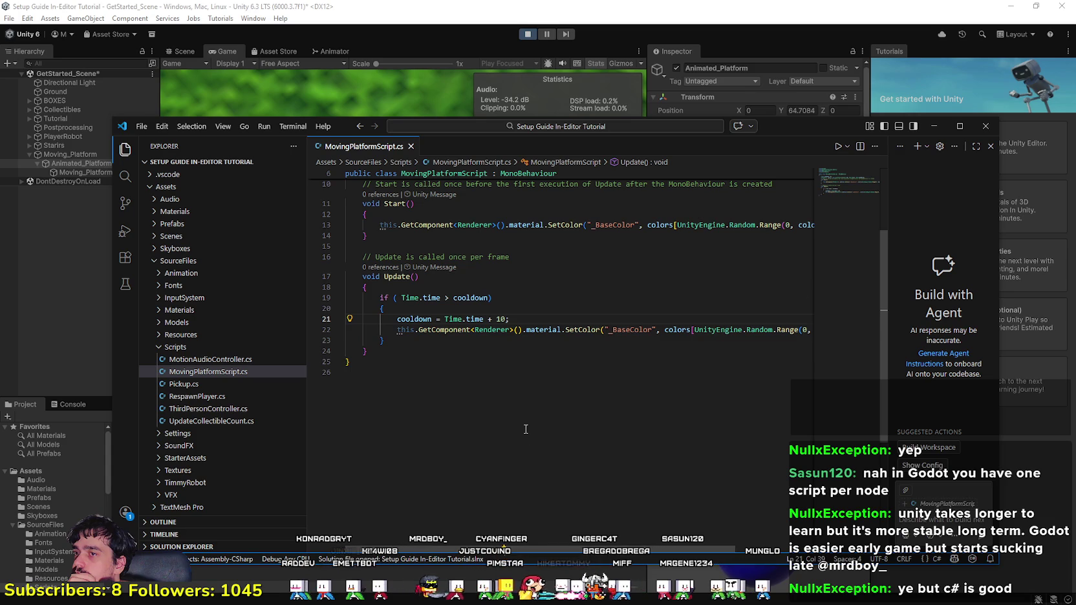
pyautogui.scroll(2, 514, 257)
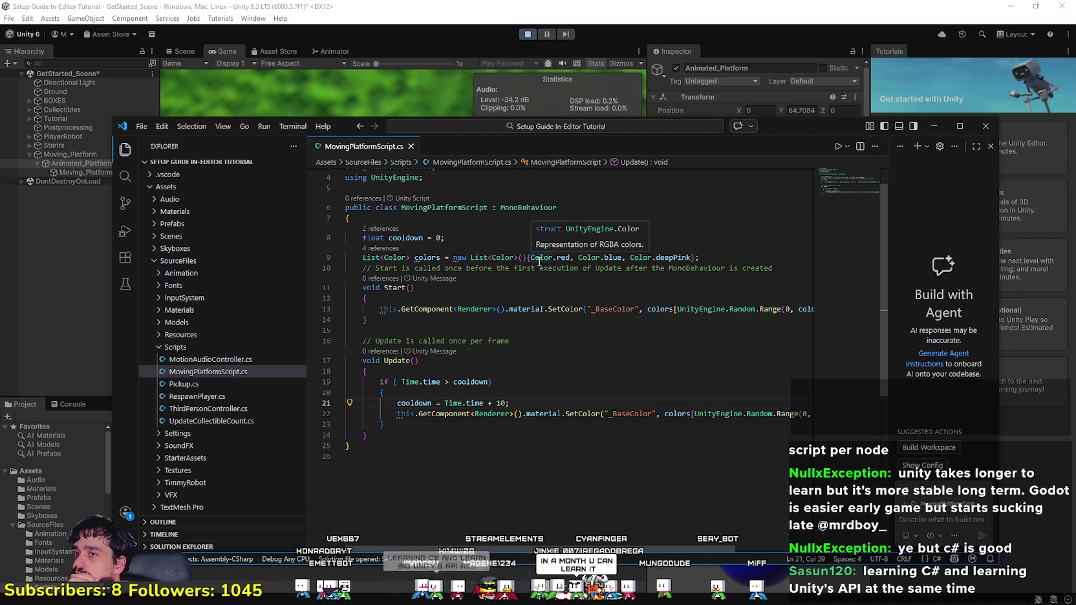
pyautogui.moveTo(526, 258); pyautogui.dragTo(519, 258)
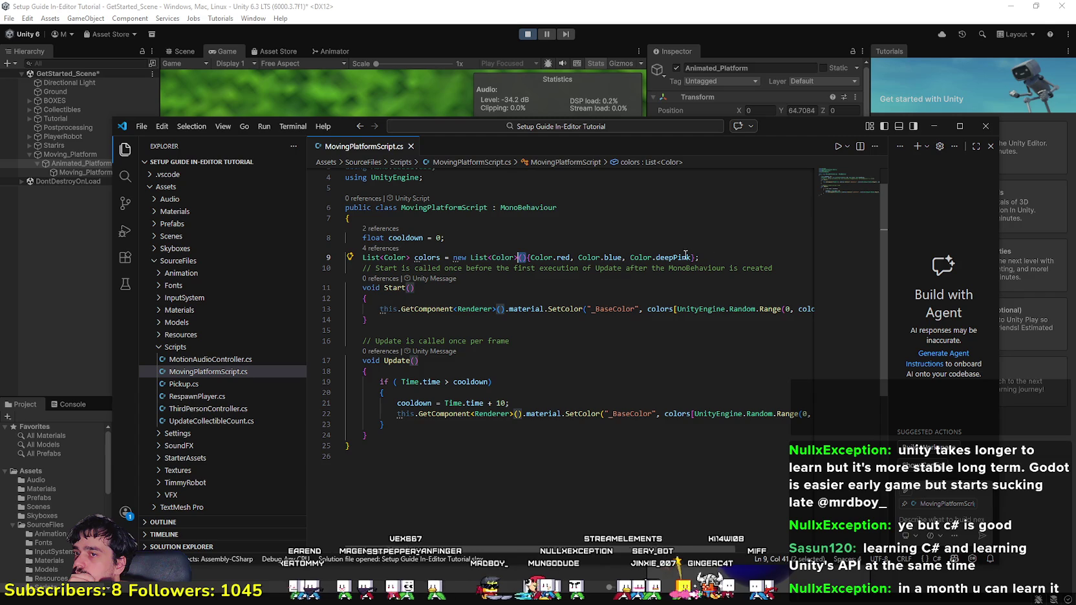
pyautogui.moveTo(689, 258)
pyautogui.mouseDown()
pyautogui.moveTo(349, 257)
pyautogui.moveTo(397, 253)
pyautogui.mouseUp()
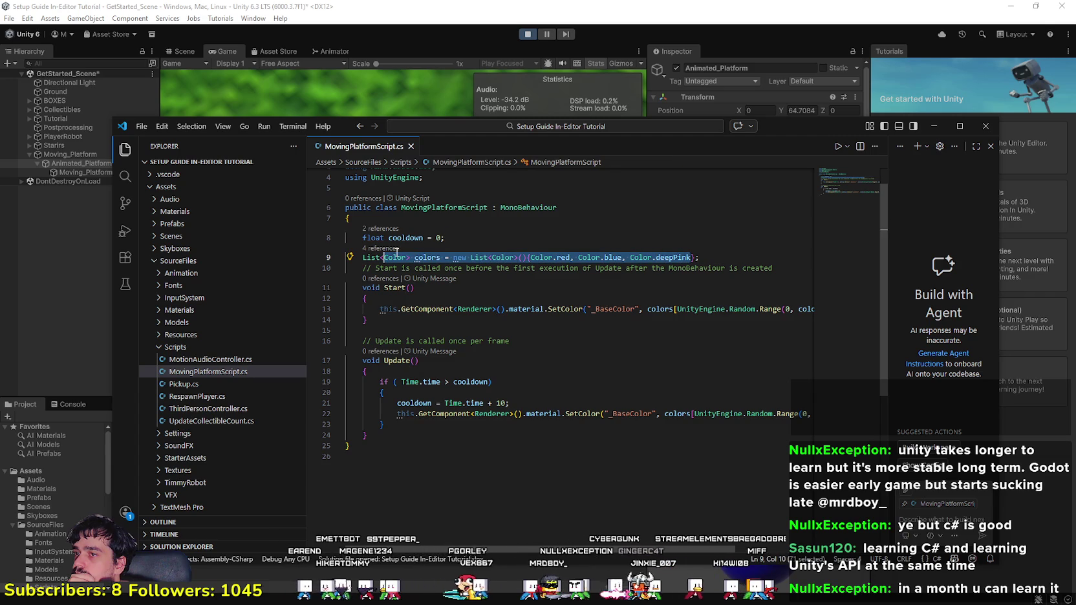
pyautogui.doubleClick(395, 256)
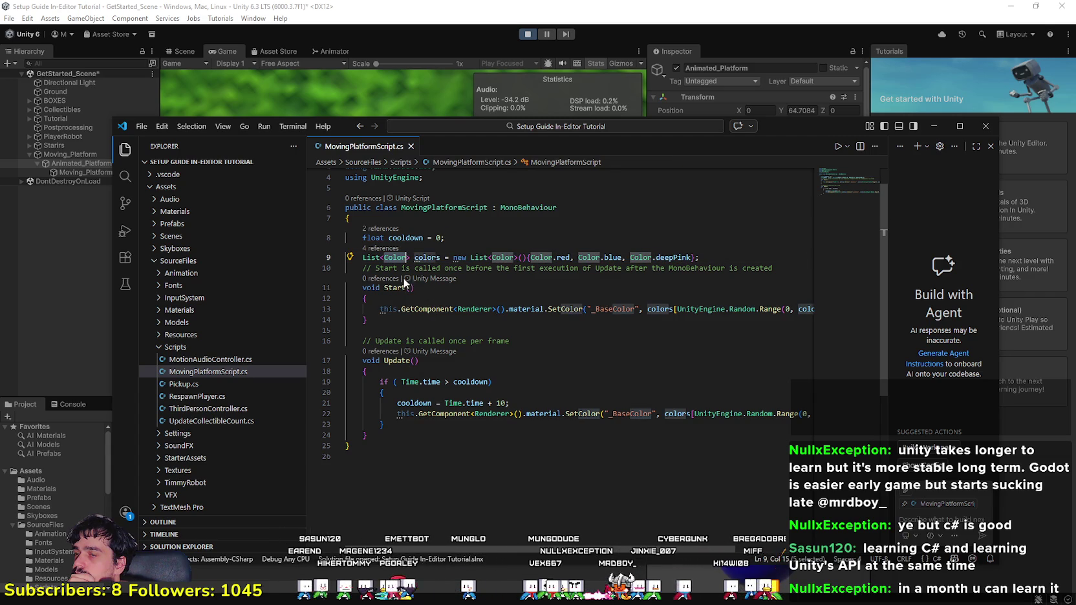
pyautogui.click(368, 259)
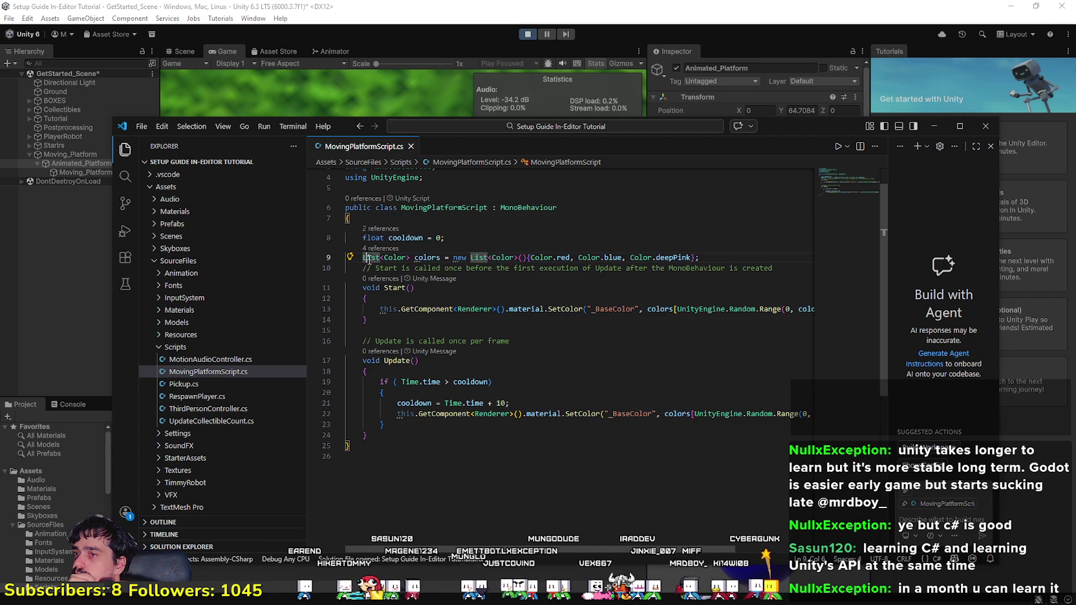
pyautogui.doubleClick(378, 258)
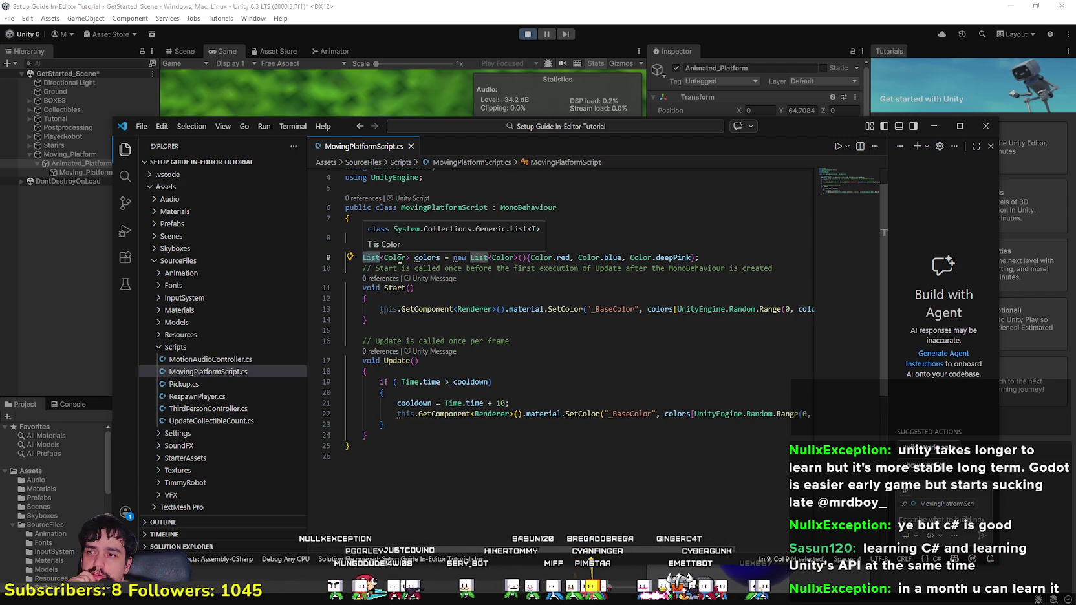
pyautogui.click(377, 258)
pyautogui.doubleClick(370, 259)
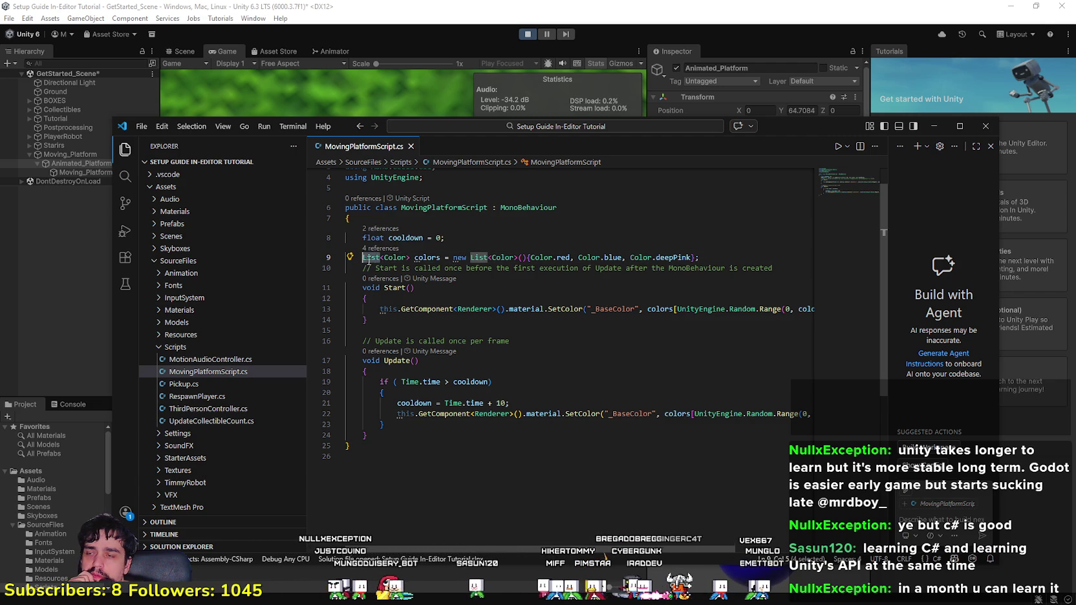
pyautogui.moveTo(373, 261)
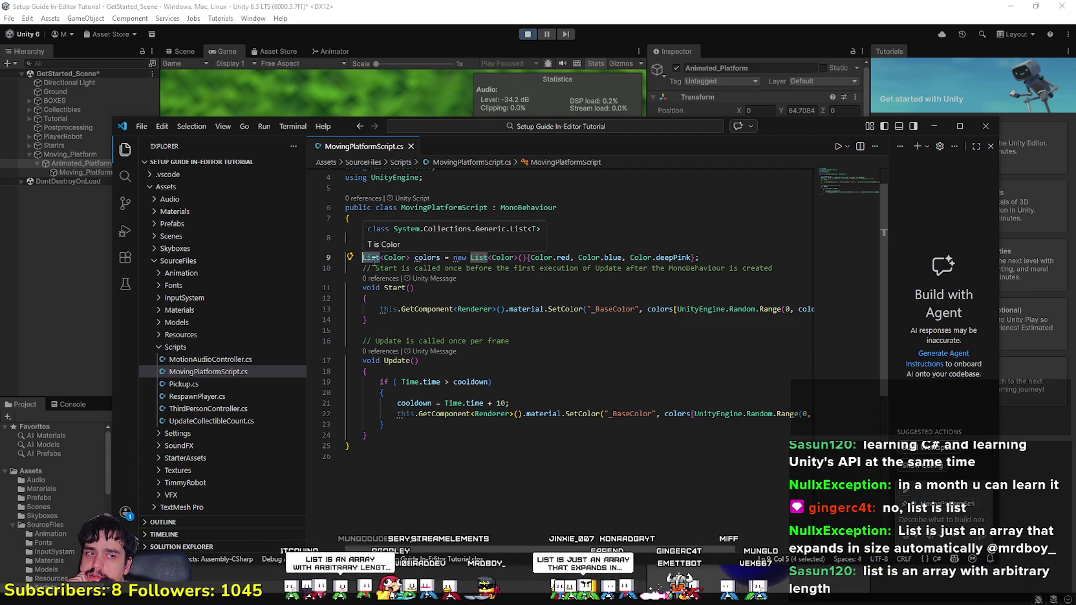
pyautogui.click(373, 261)
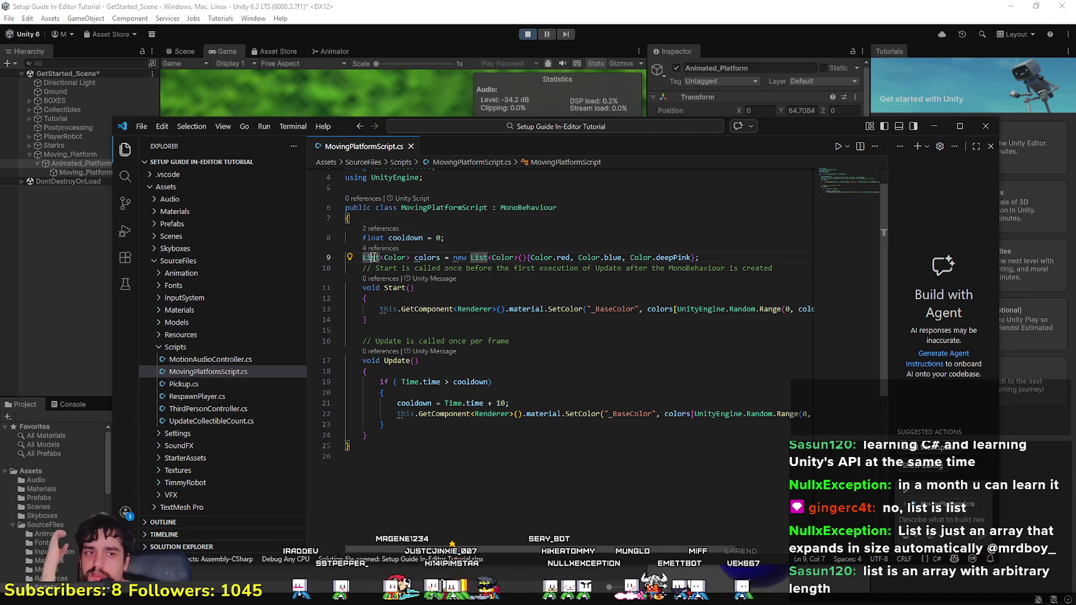
pyautogui.moveTo(370, 259)
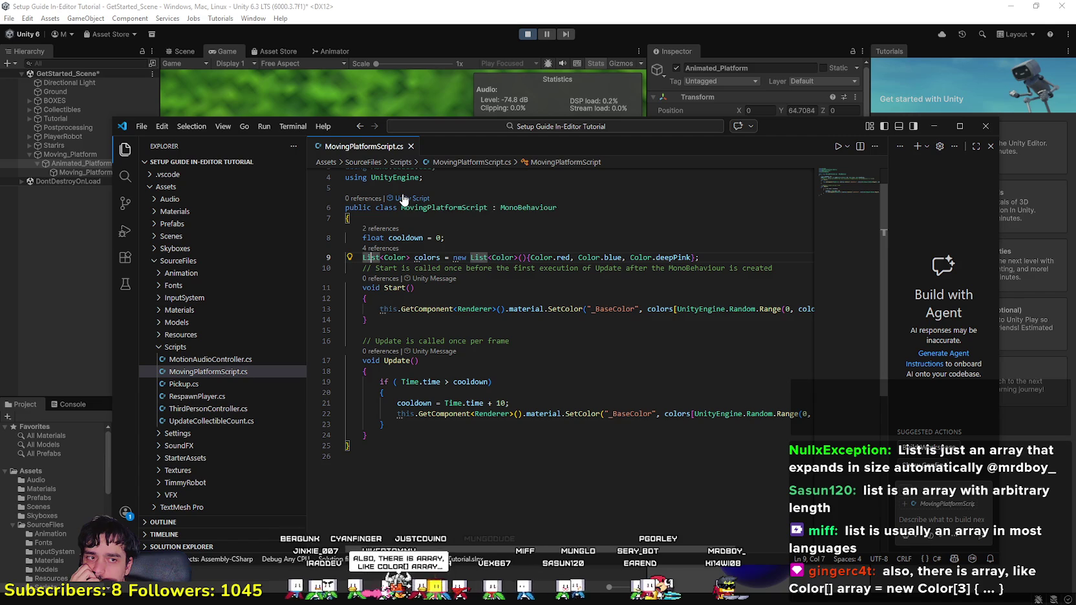
pyautogui.click(701, 257)
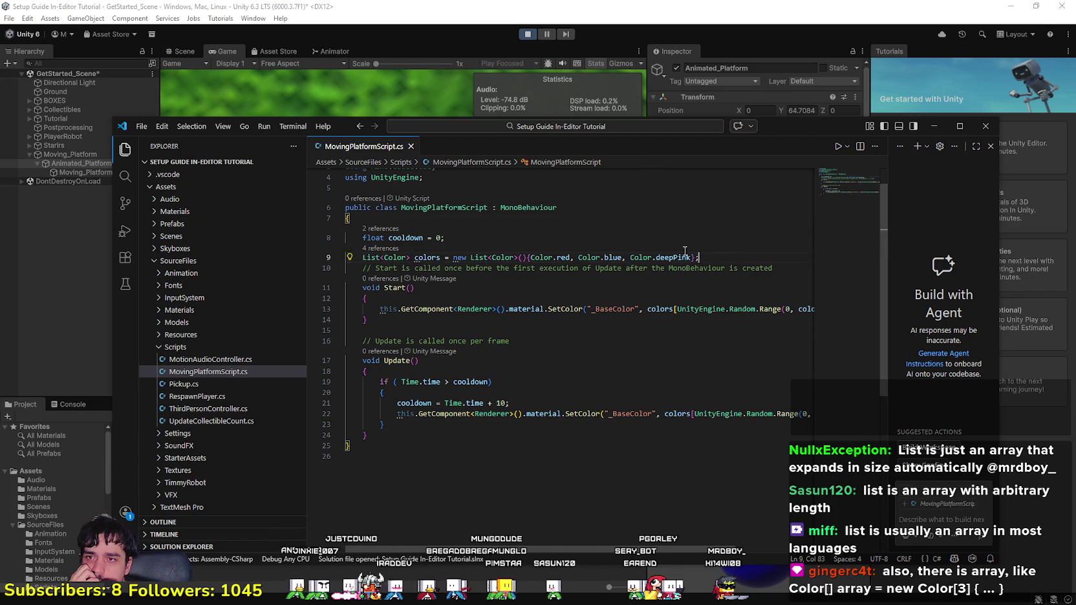
# Step: Select the colors list declaration and peek at, then close, the Color type's locations
pyautogui.moveTo(698, 257); pyautogui.dragTo(335, 260)
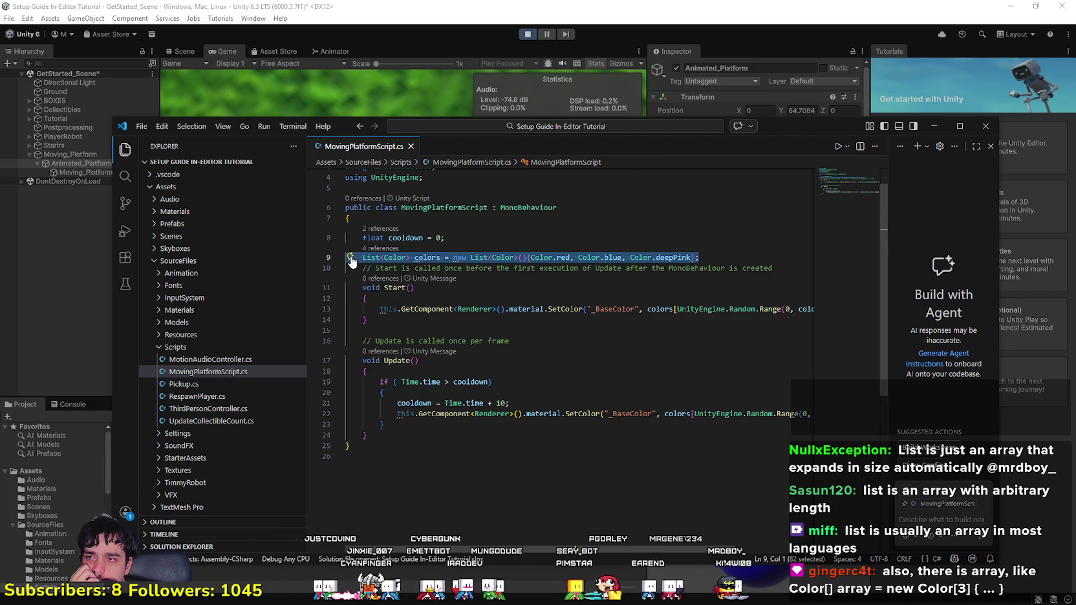
pyautogui.click(375, 257)
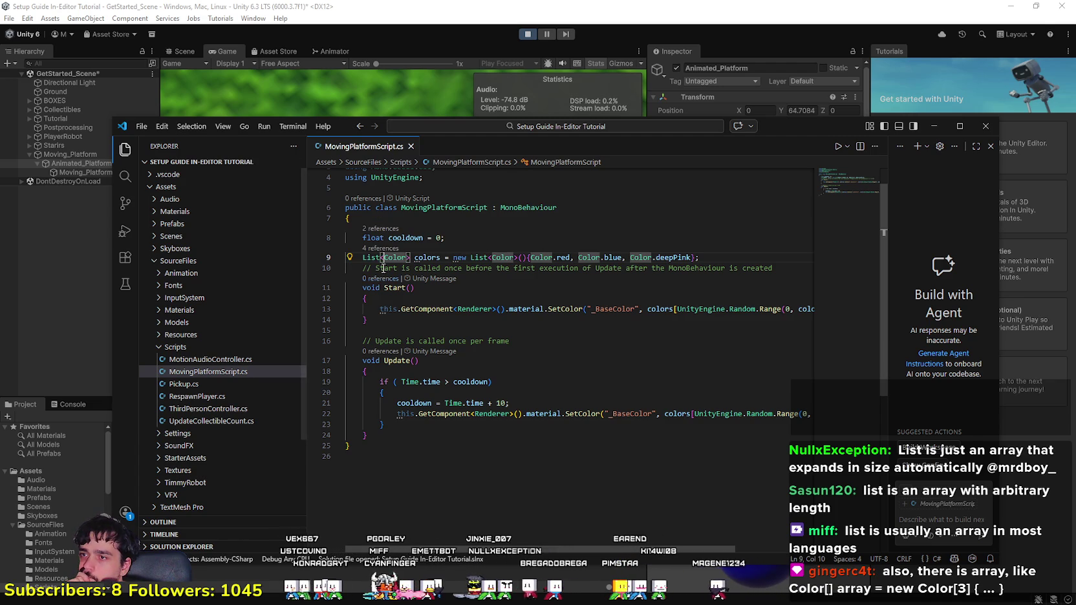
pyautogui.keyDown('ctrl'); pyautogui.click(394, 287); pyautogui.keyUp('ctrl')
pyautogui.click(503, 253)
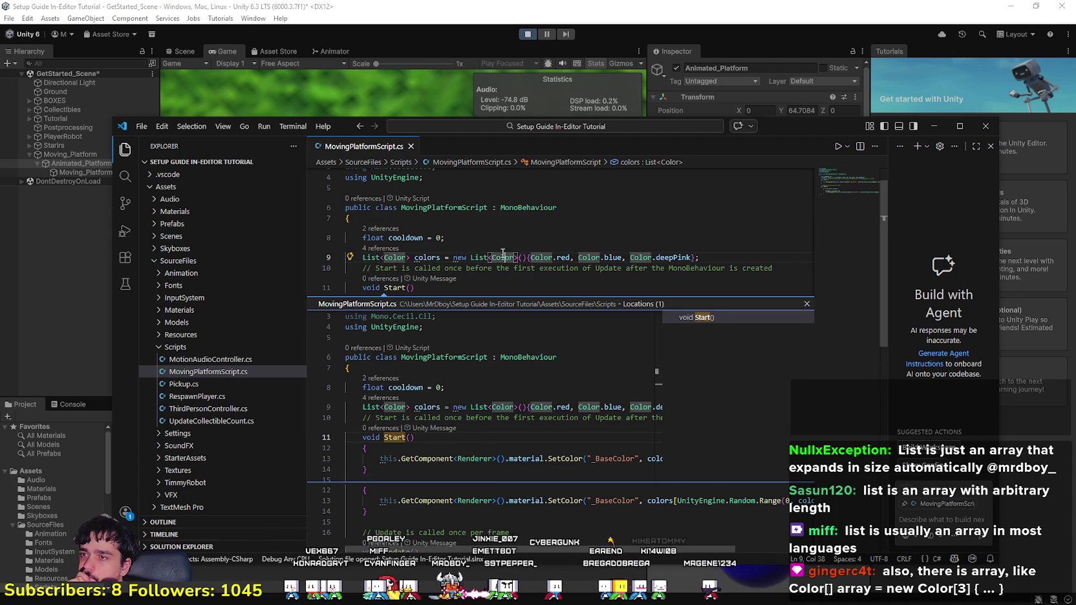
pyautogui.scroll(-2, 533, 434)
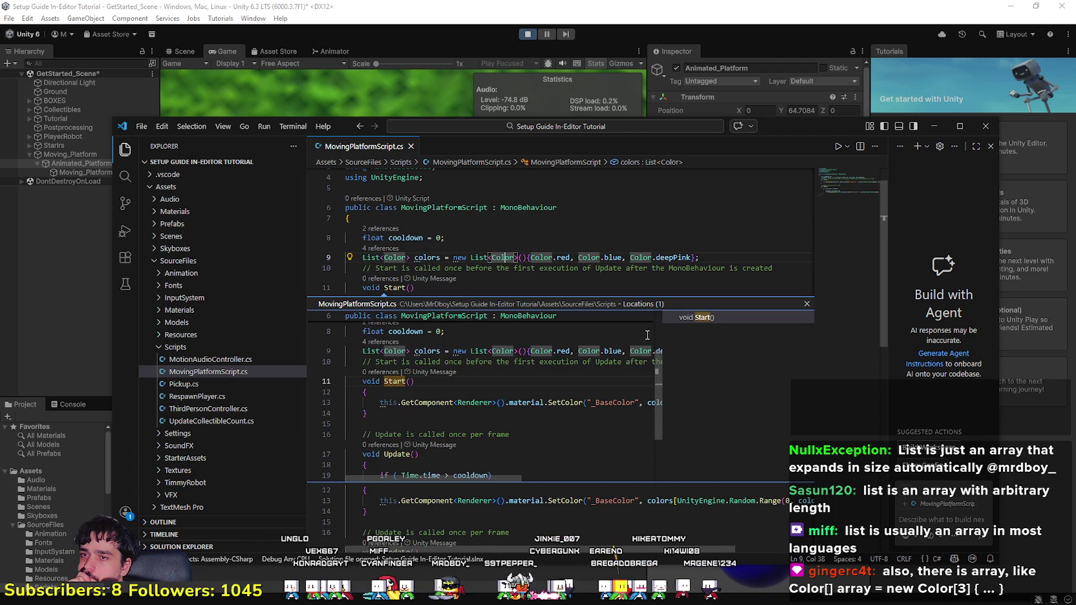
pyautogui.click(746, 367)
pyautogui.click(806, 304)
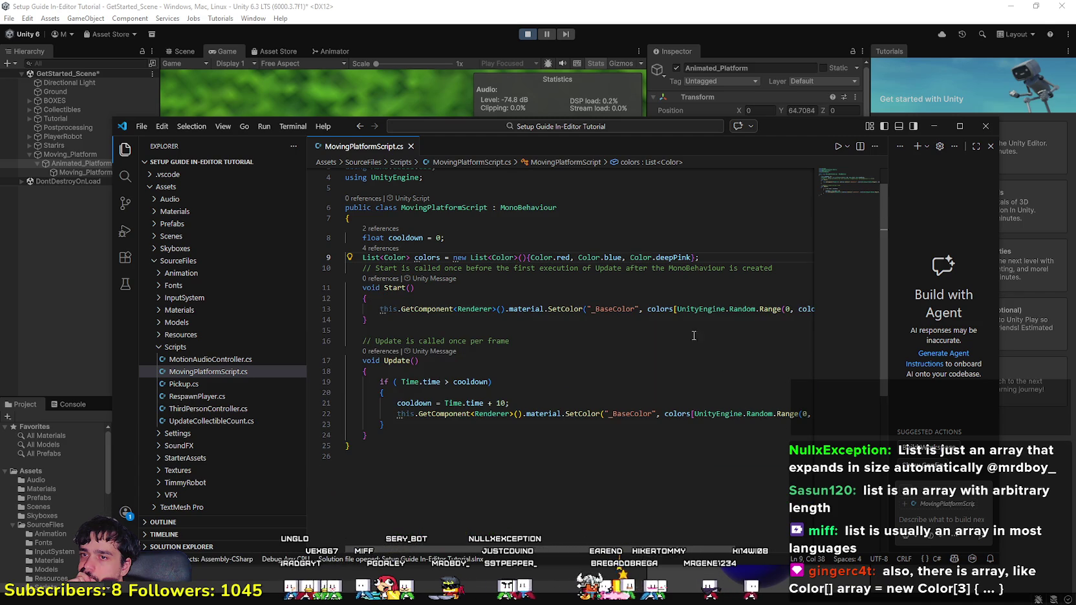
pyautogui.click(424, 298)
# Step: Select parts of the line 9 list initializer, then return to the running Unity game
pyautogui.moveTo(722, 259); pyautogui.dragTo(317, 259)
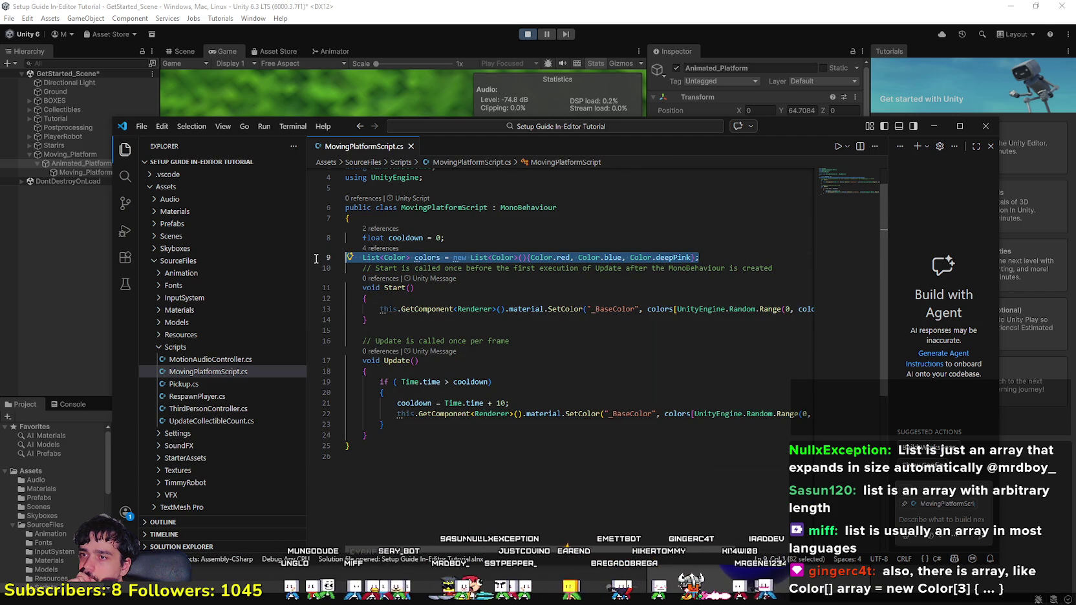
pyautogui.click(534, 294)
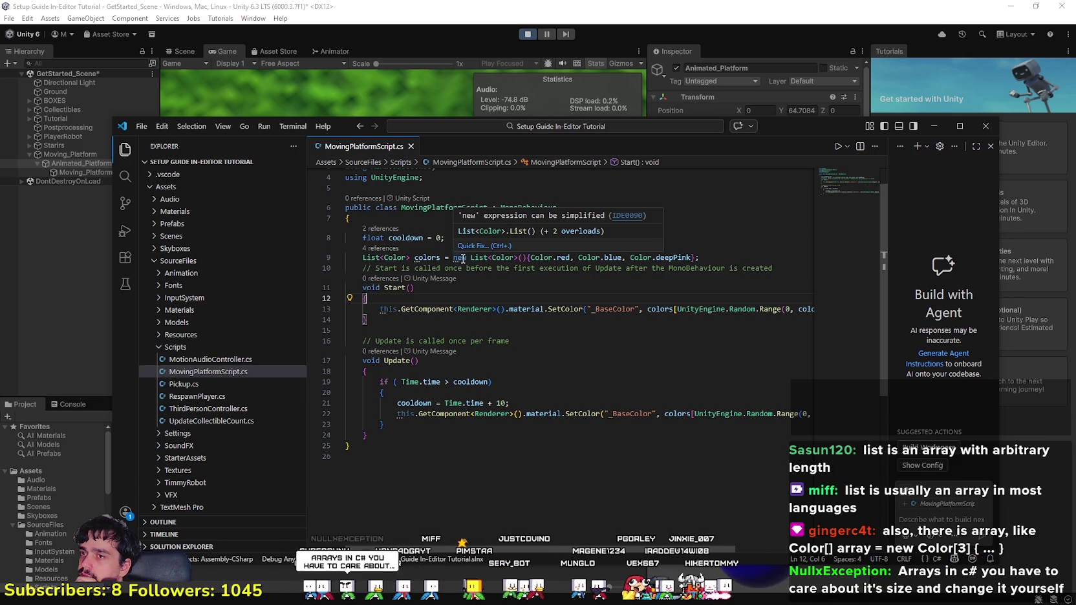
pyautogui.moveTo(455, 257); pyautogui.dragTo(767, 257)
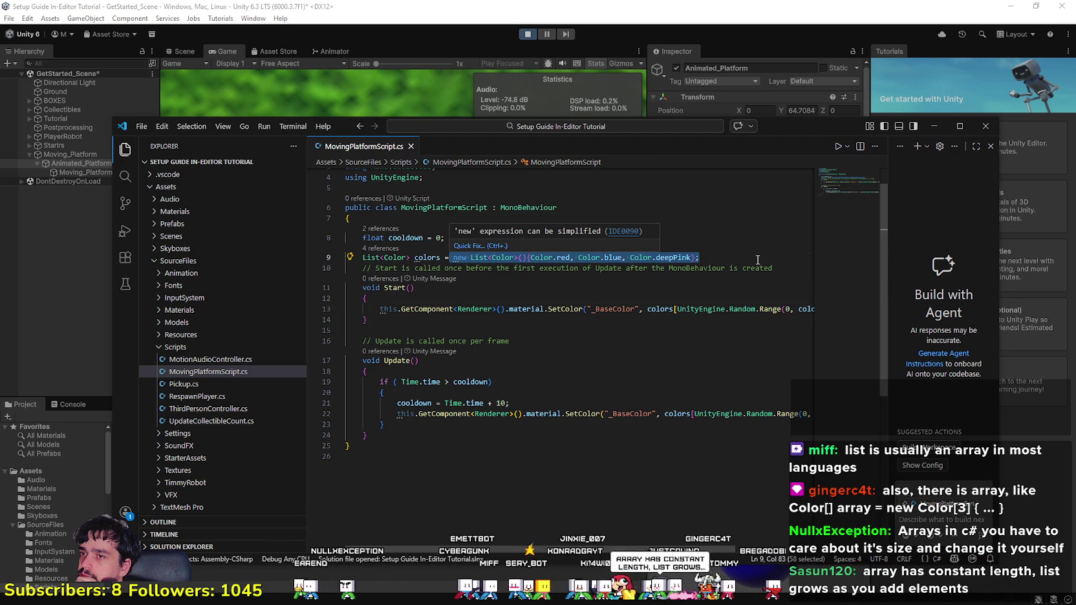
pyautogui.click(692, 288)
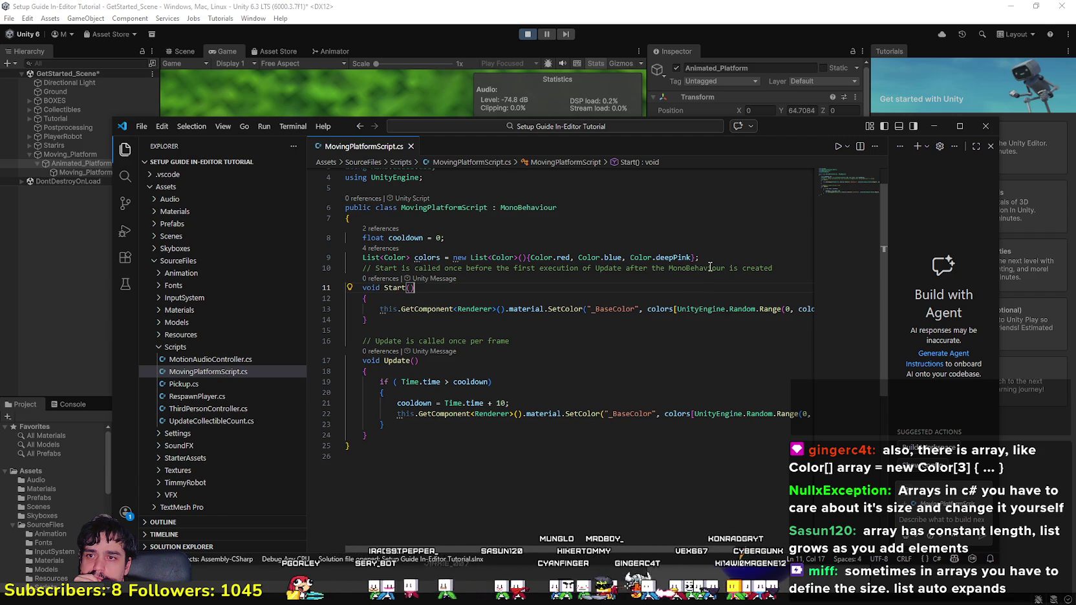
pyautogui.moveTo(699, 258); pyautogui.dragTo(445, 258)
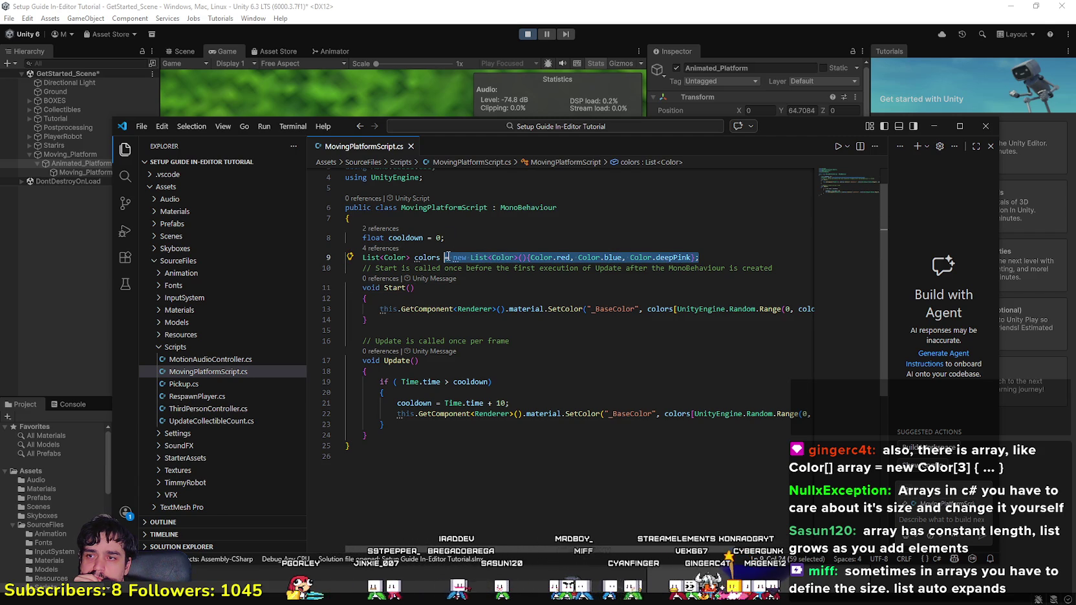
pyautogui.click(447, 257)
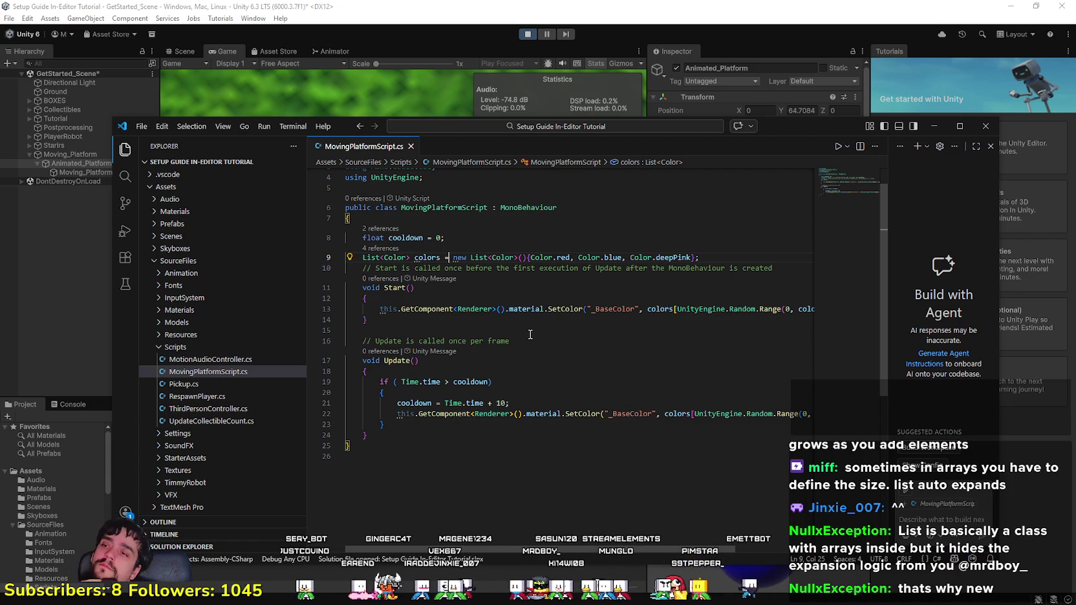
pyautogui.click(502, 10)
pyautogui.click(431, 311)
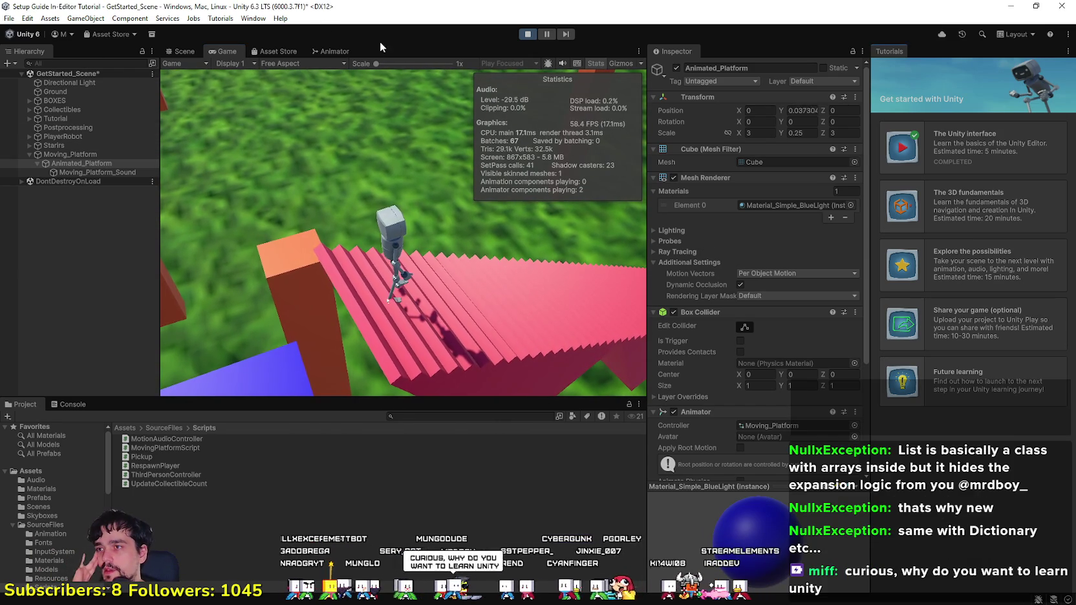
pyautogui.scroll(-5, 805, 404)
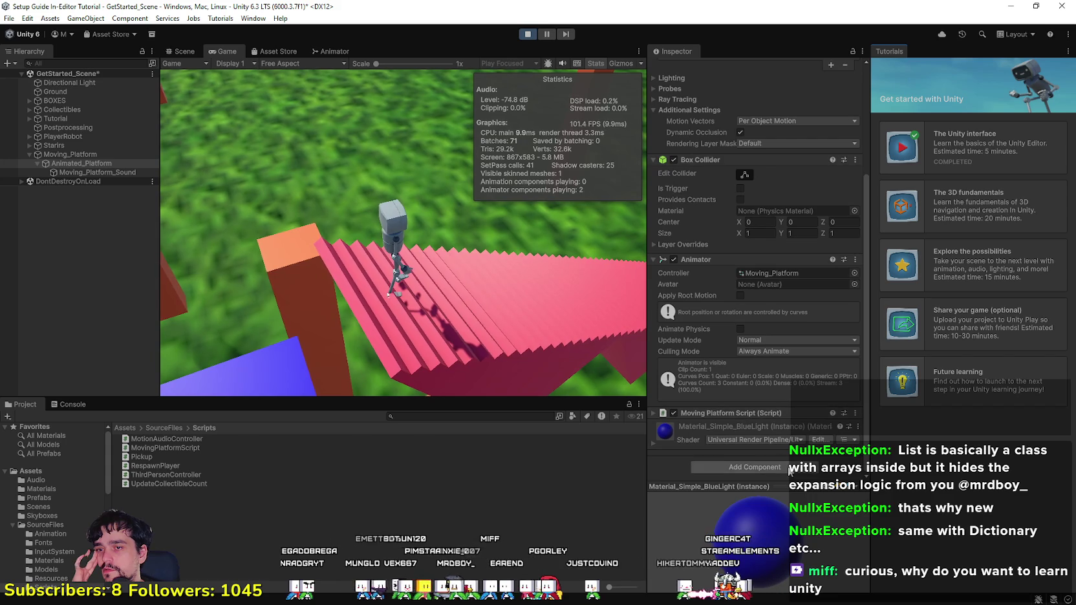
pyautogui.scroll(5, 775, 439)
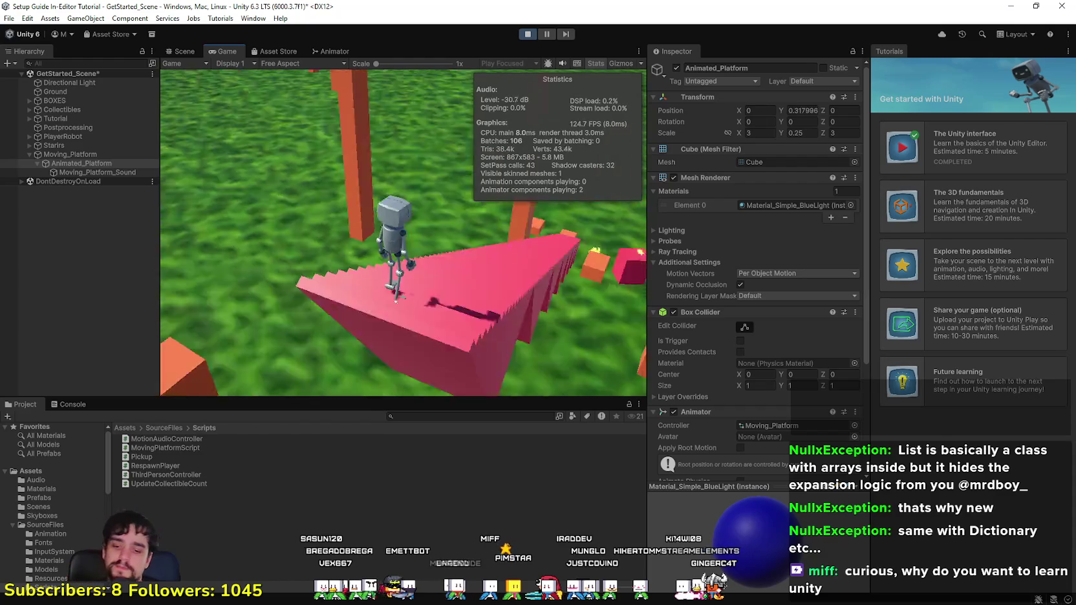
pyautogui.hotkey('alt', 'Tab')
pyautogui.click(790, 29)
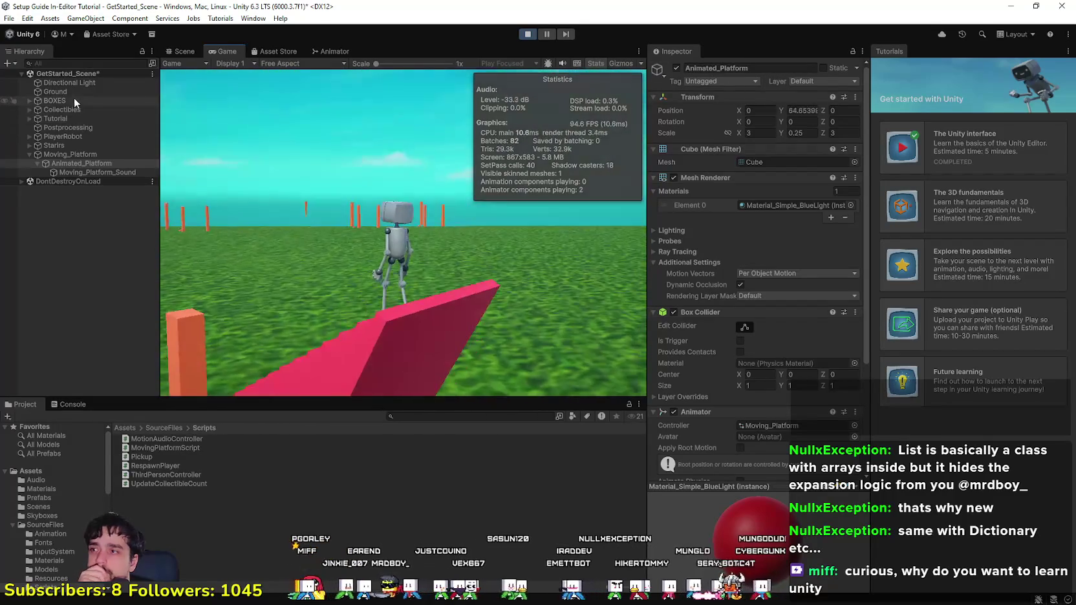
pyautogui.click(71, 82)
pyautogui.click(86, 127)
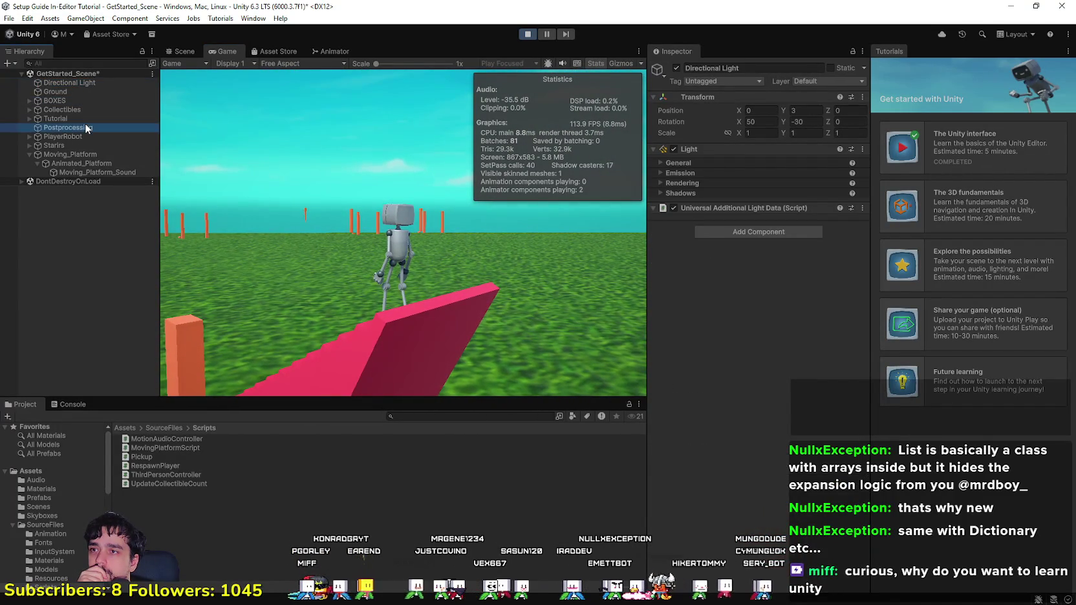
pyautogui.click(61, 145)
pyautogui.click(81, 163)
pyautogui.click(82, 171)
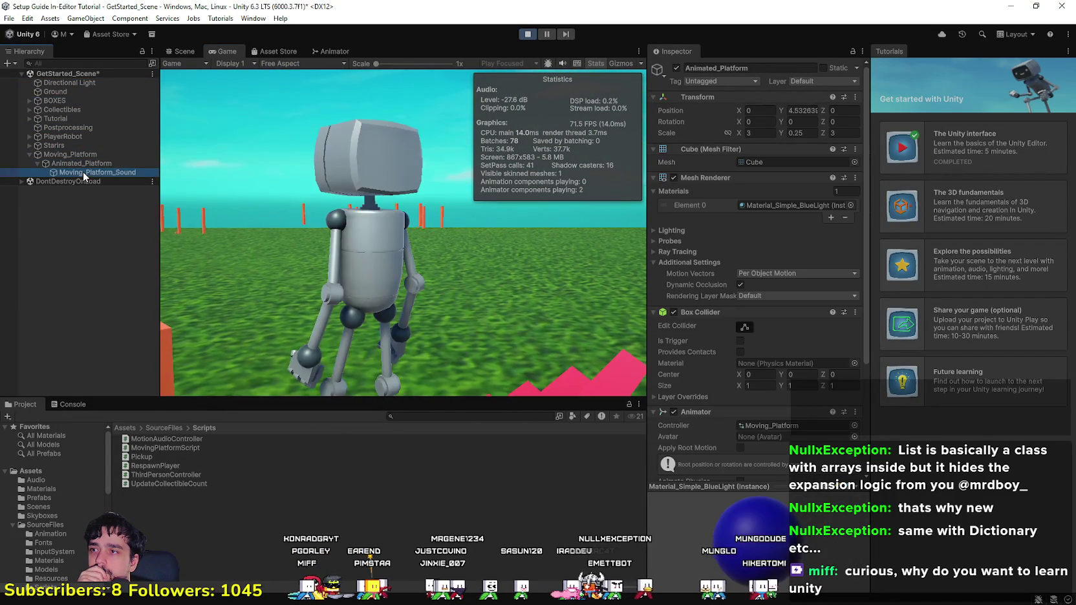
pyautogui.click(86, 109)
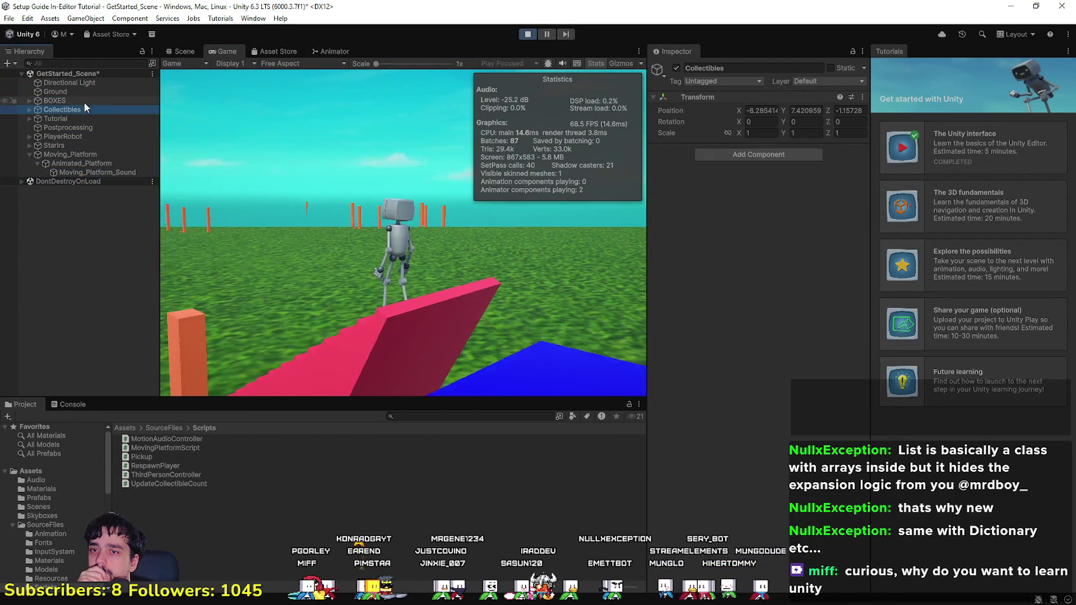
pyautogui.click(80, 163)
pyautogui.click(81, 172)
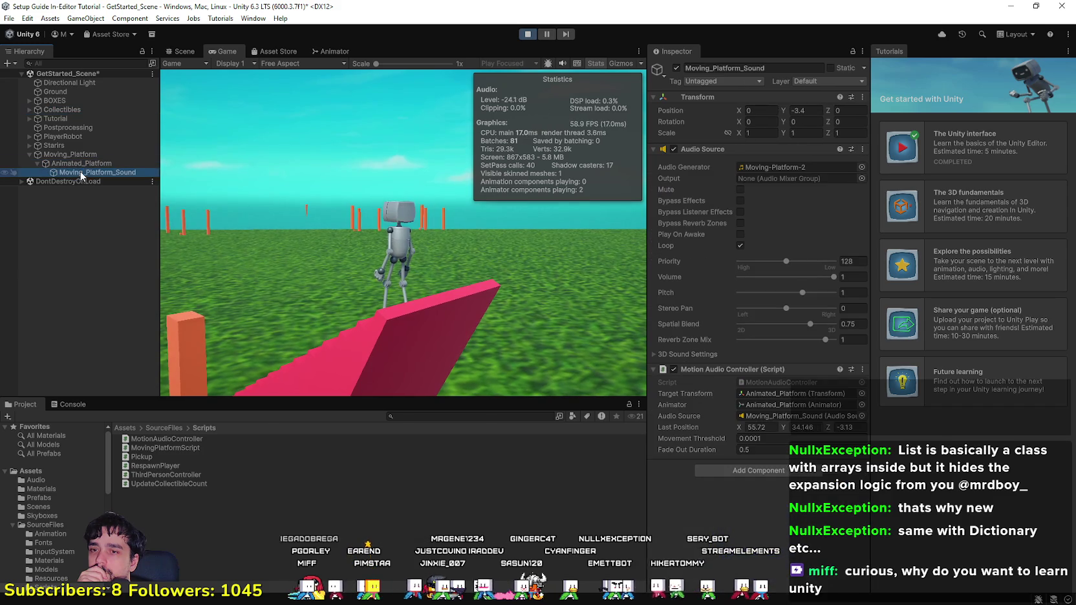
pyautogui.click(83, 128)
pyautogui.click(83, 115)
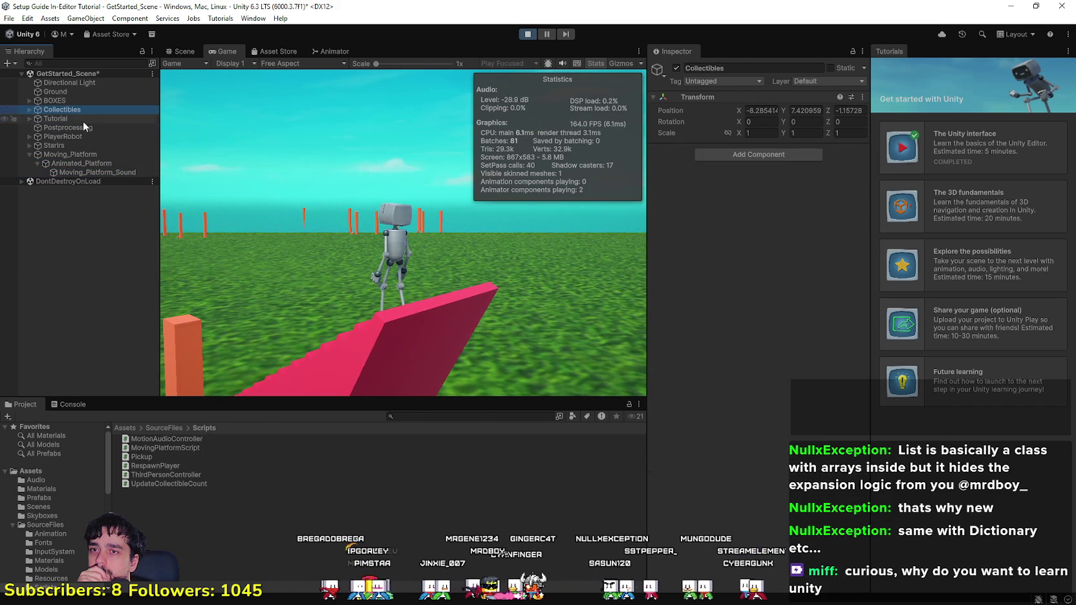
pyautogui.click(83, 128)
pyautogui.click(85, 143)
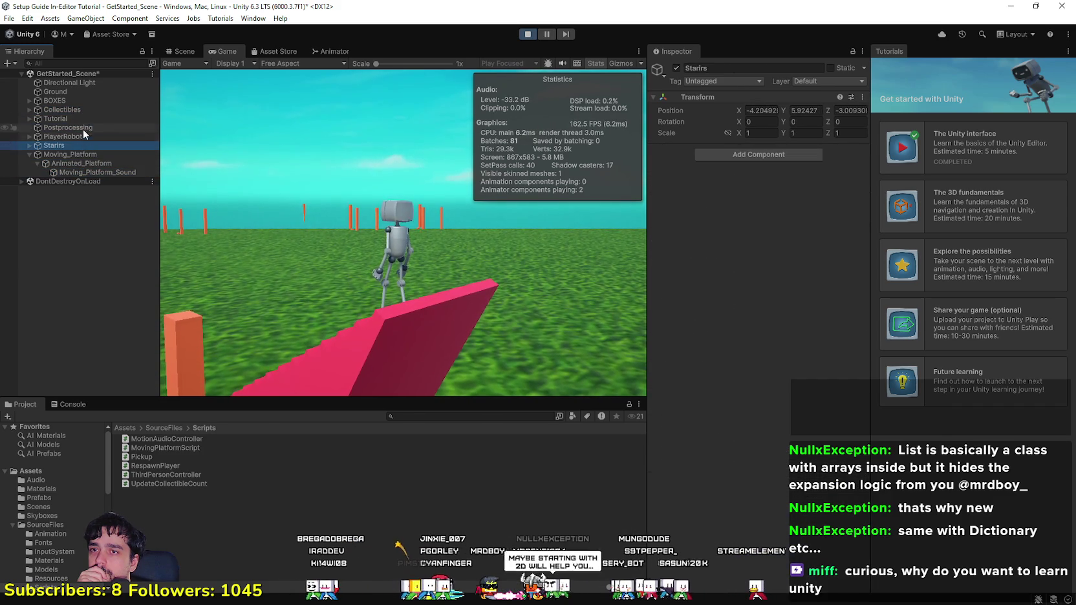
pyautogui.click(84, 118)
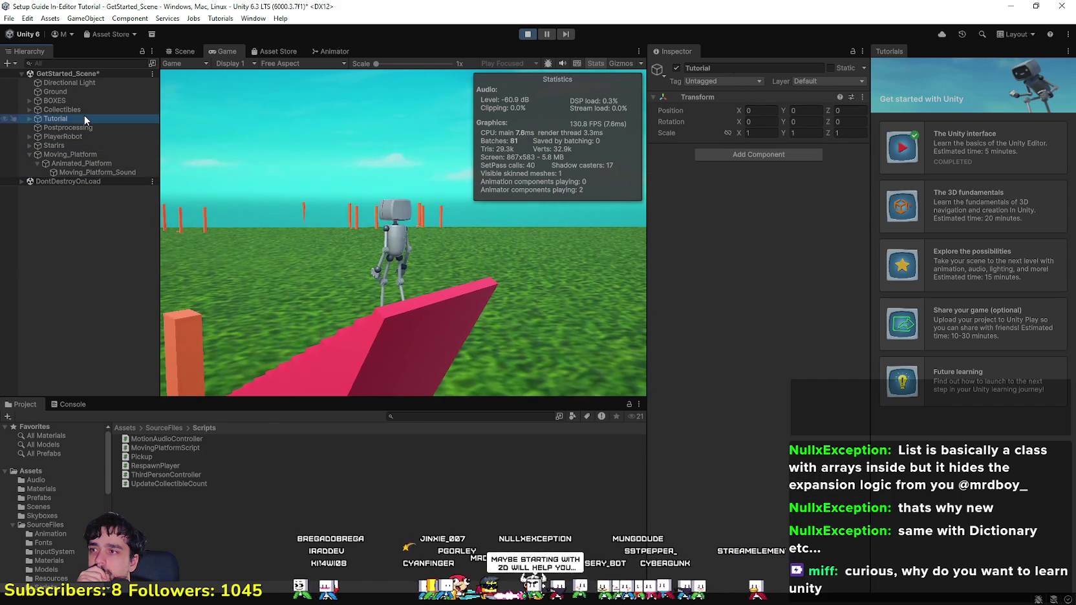
pyautogui.click(31, 124)
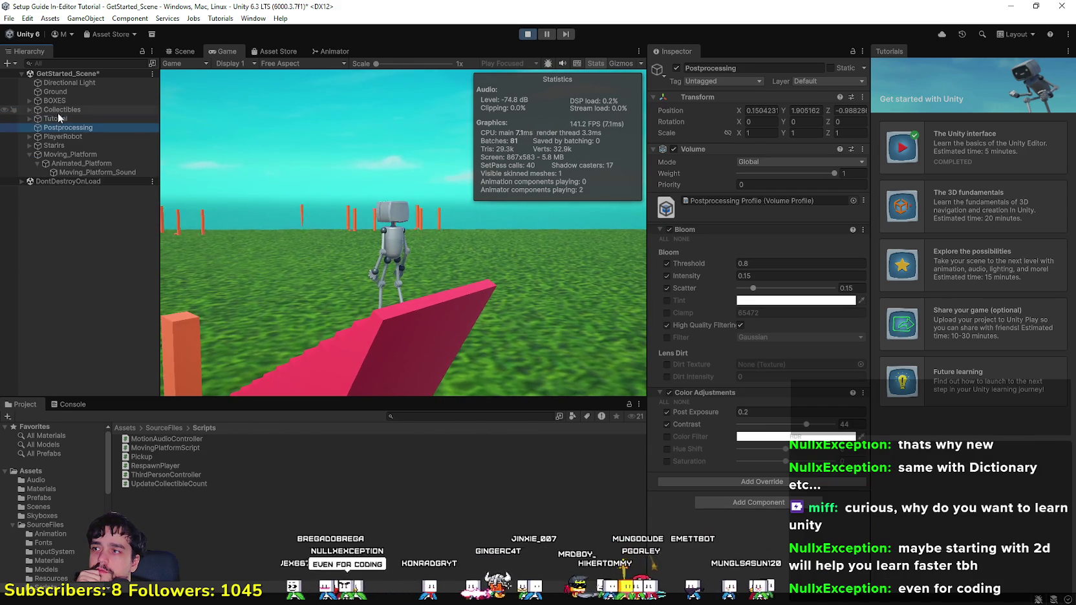
pyautogui.click(58, 117)
pyautogui.click(70, 154)
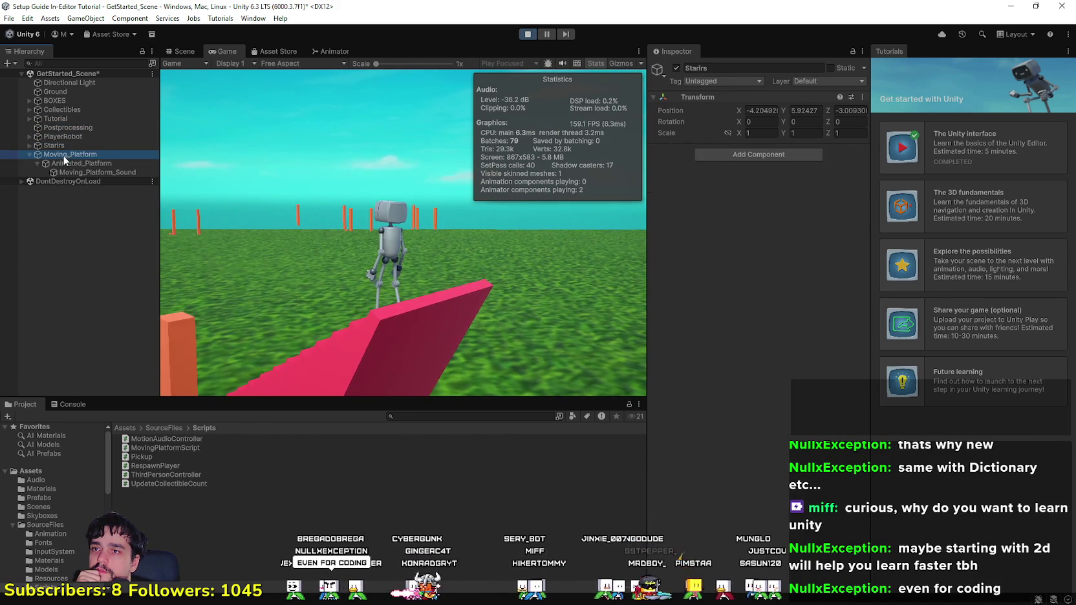
pyautogui.click(78, 163)
# Step: Jump the robot across the blue and pink blocks to the star on the green block
pyautogui.click(342, 312)
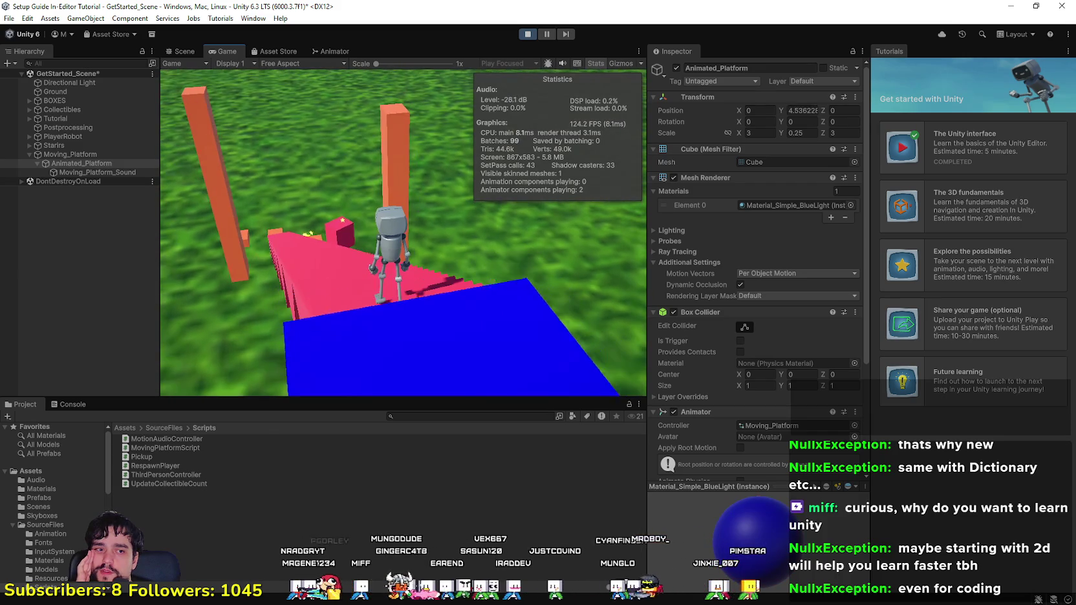
pyautogui.press('space')
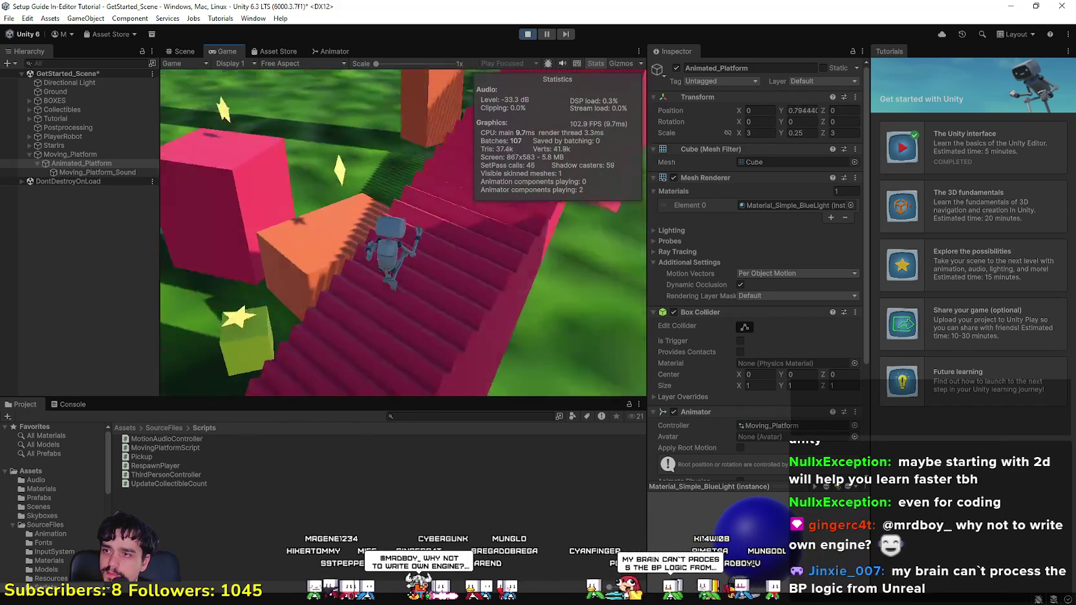
pyautogui.press('space')
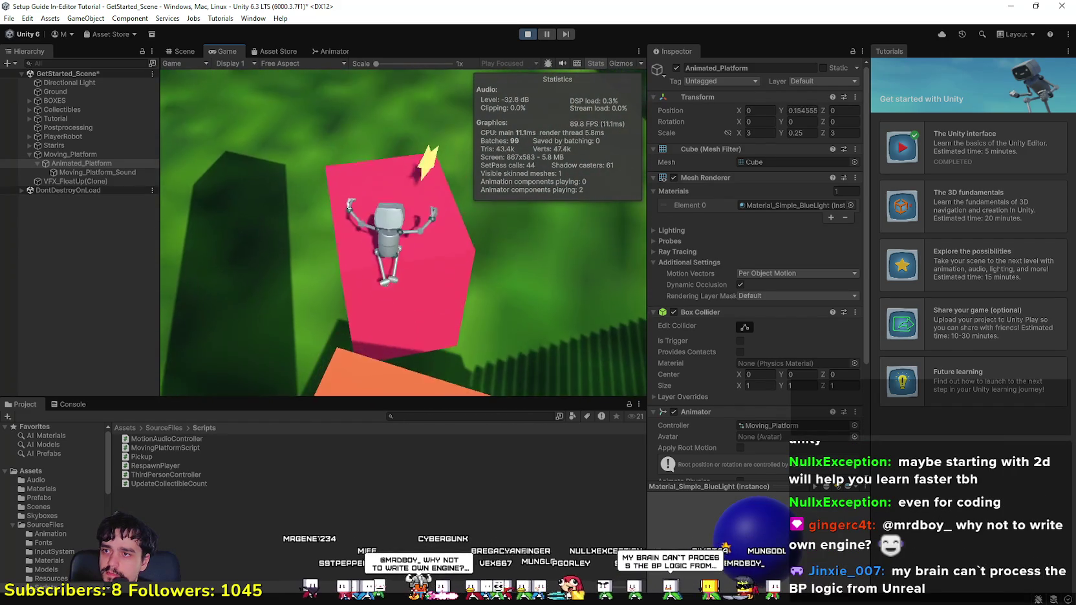
pyautogui.press('space')
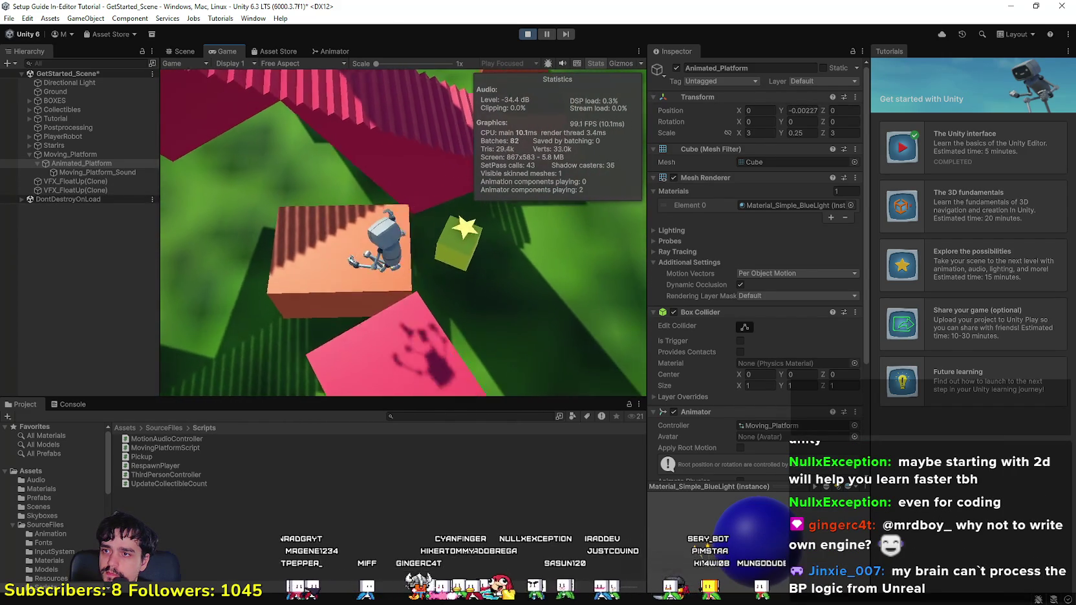
pyautogui.press('w')
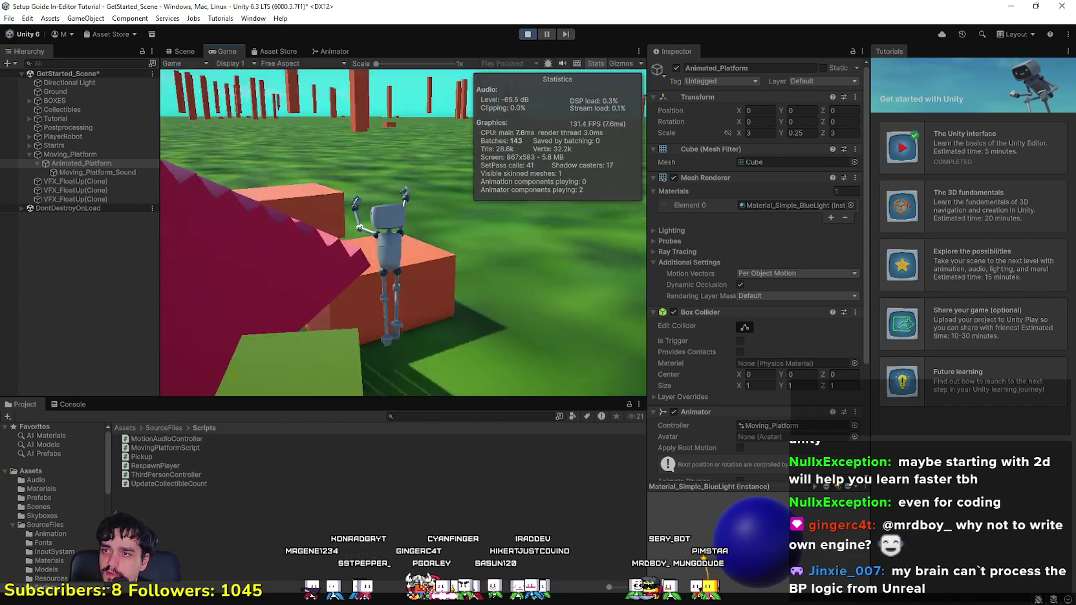
# Step: Climb the robot up the pink staircase and down onto the grass
pyautogui.press('w')
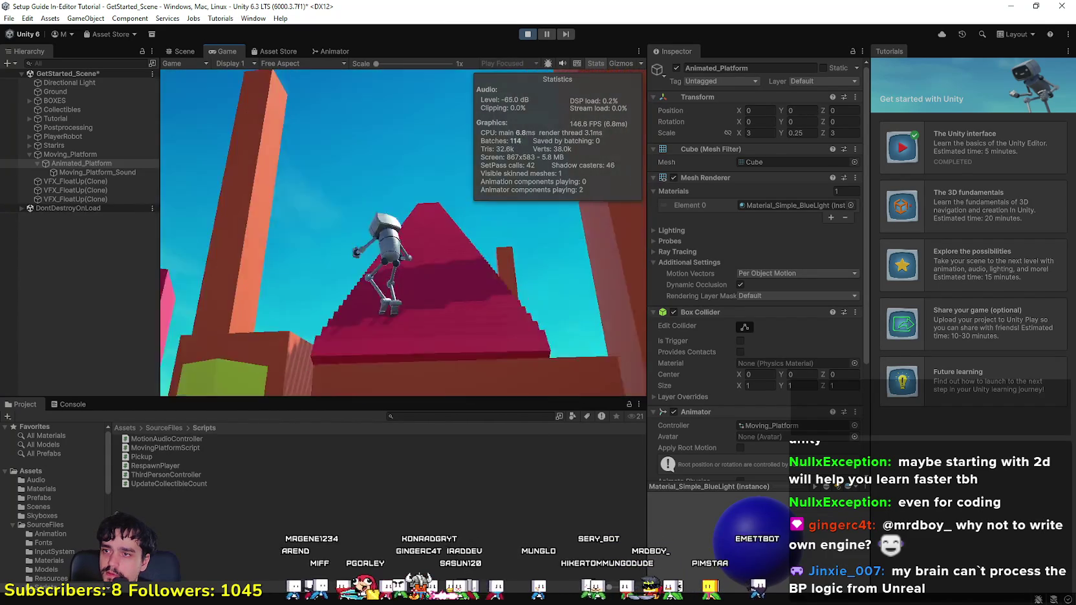
pyautogui.press('w')
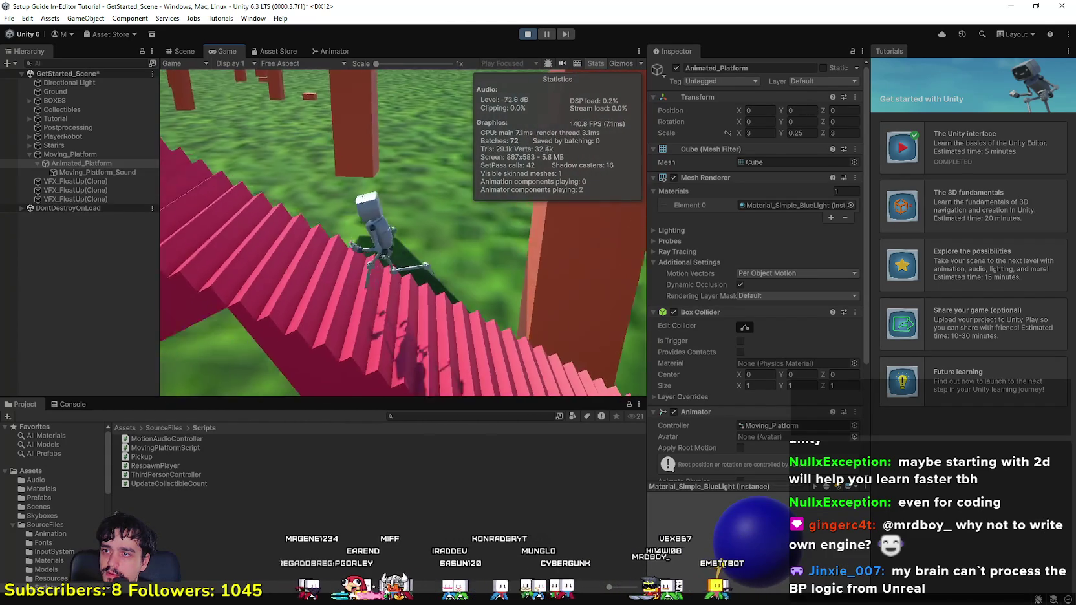
pyautogui.press('w')
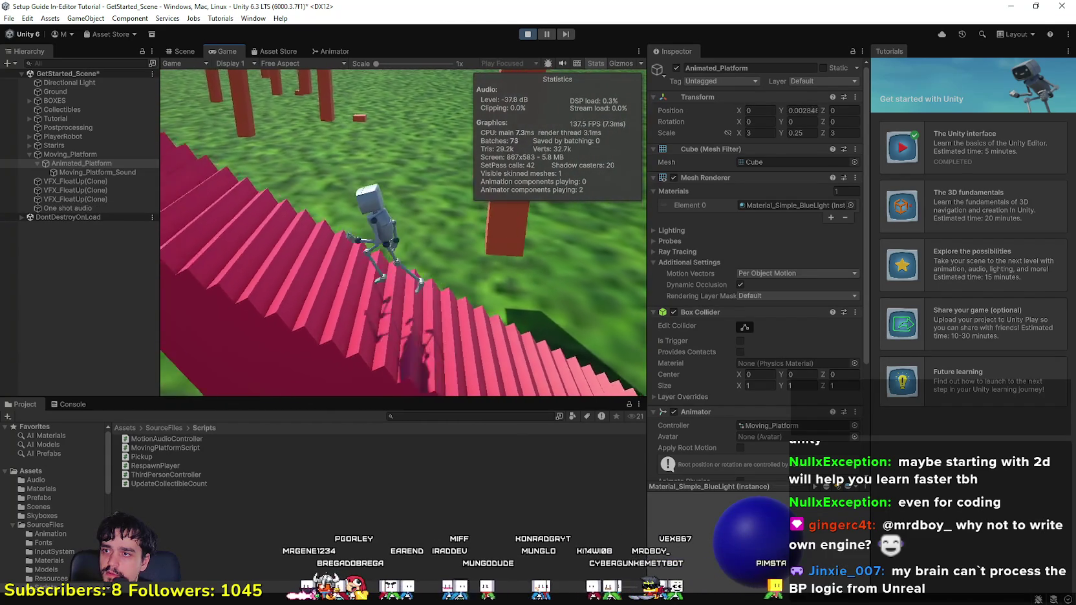
pyautogui.press('w')
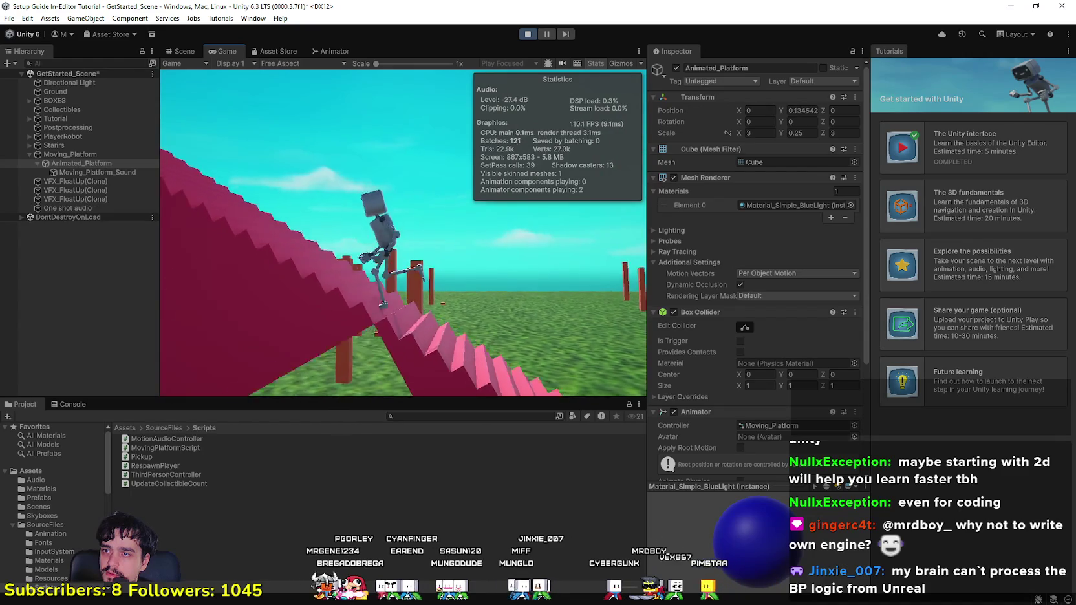
pyautogui.press('w')
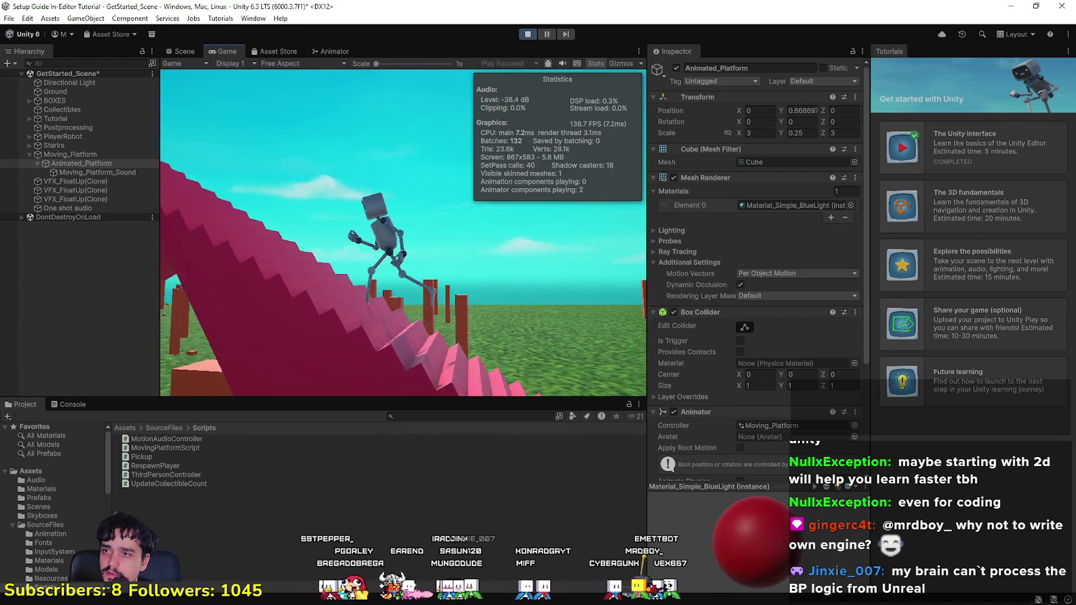
pyautogui.press('w')
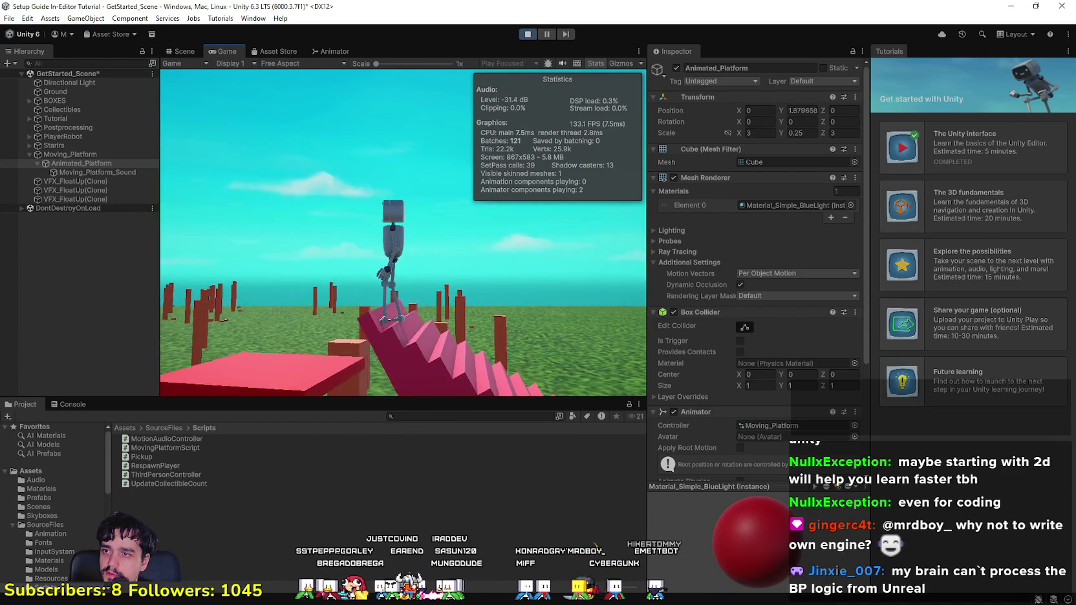
pyautogui.press('w')
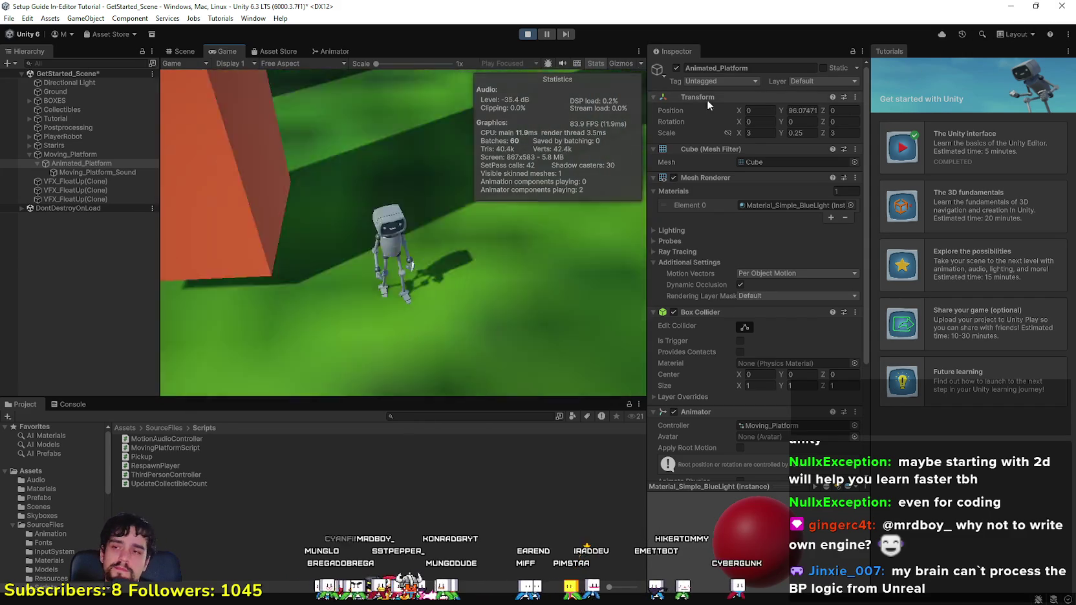
# Step: Stop Play mode, save GetStarted_Scene with File > Save, and close the code editor
pyautogui.click(9, 18)
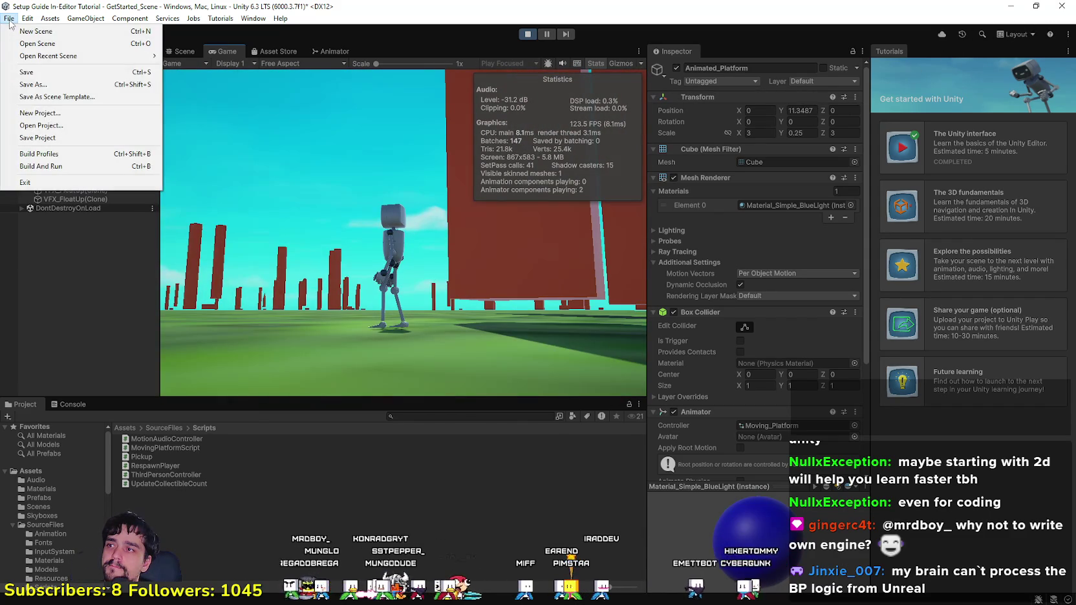
pyautogui.click(29, 74)
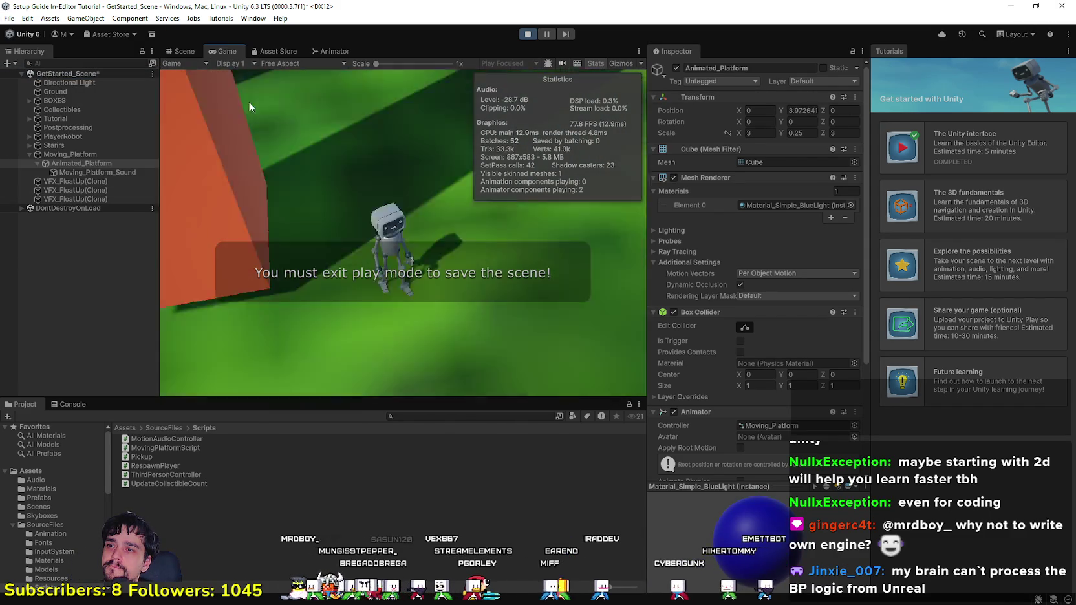
pyautogui.click(528, 34)
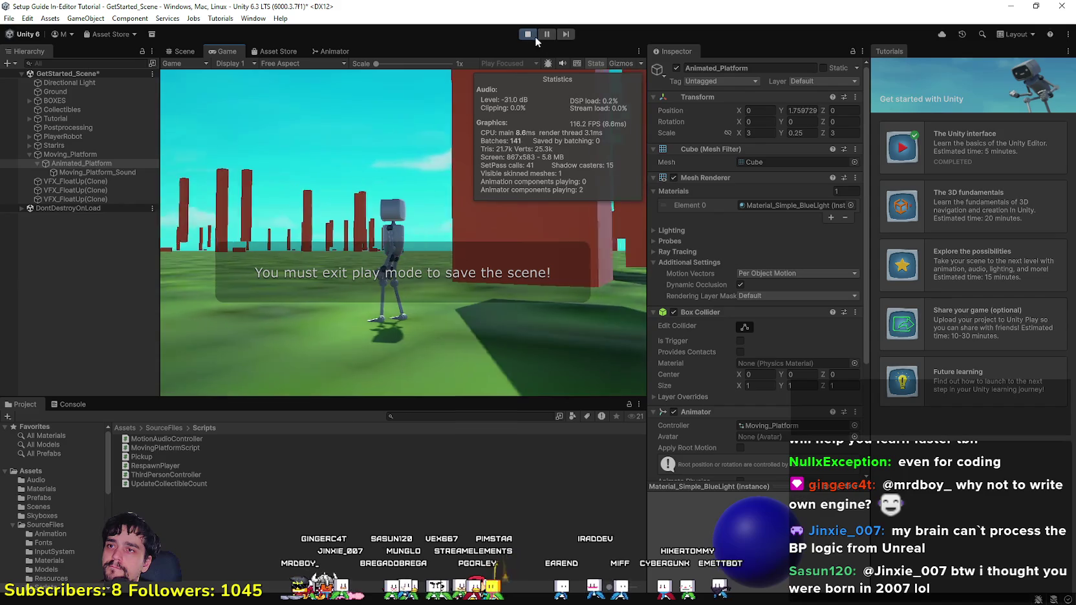
pyautogui.click(9, 16)
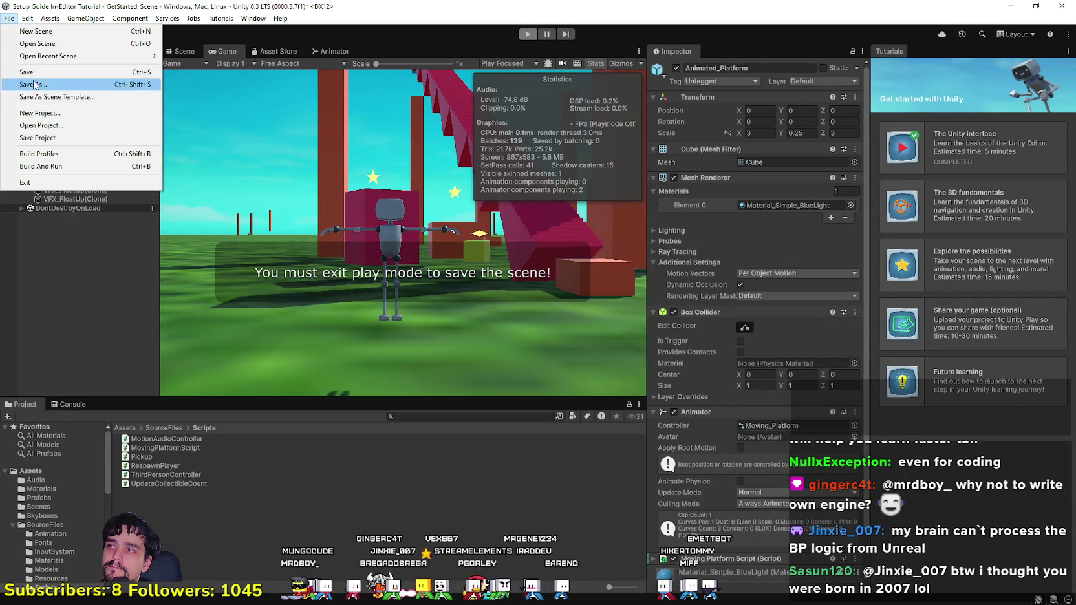
pyautogui.click(78, 73)
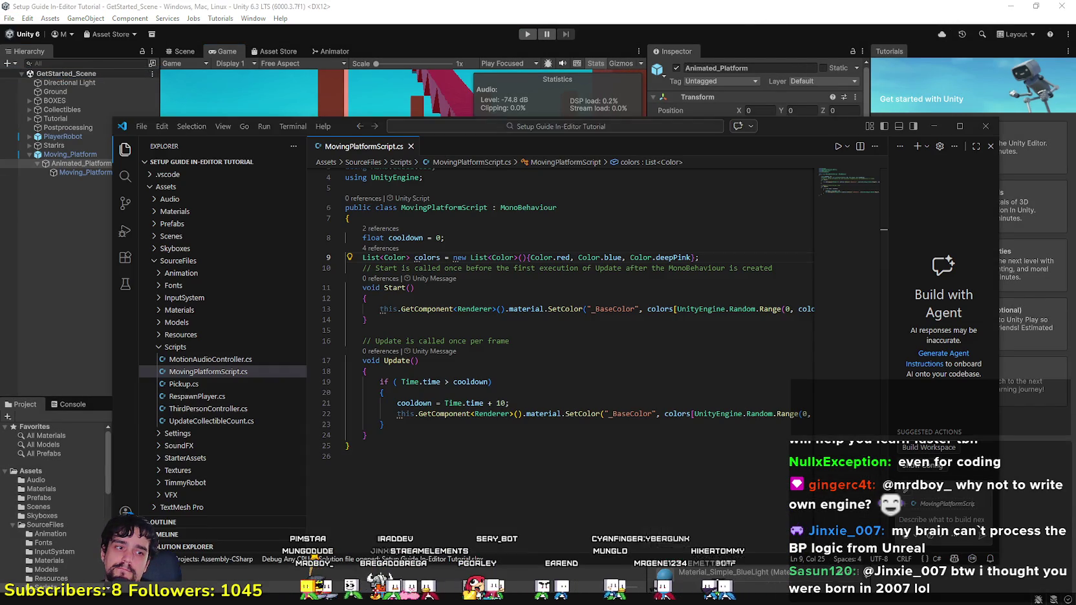
pyautogui.click(989, 126)
# Step: Close Unity, discard the untitled Notepad note without saving, and close Unity Hub
pyautogui.click(1053, 6)
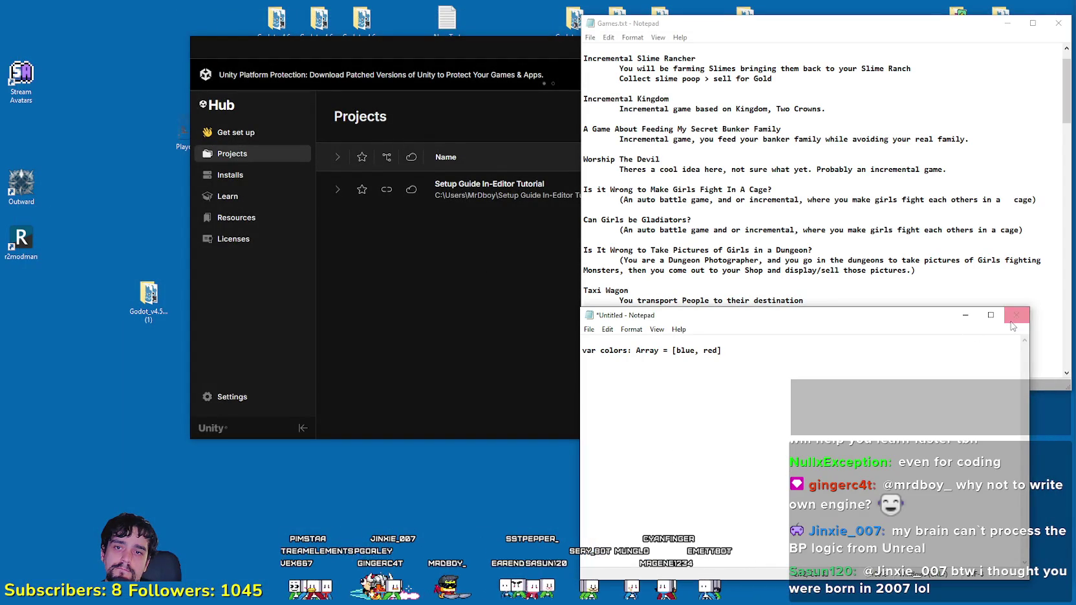
pyautogui.click(1017, 315)
pyautogui.click(554, 309)
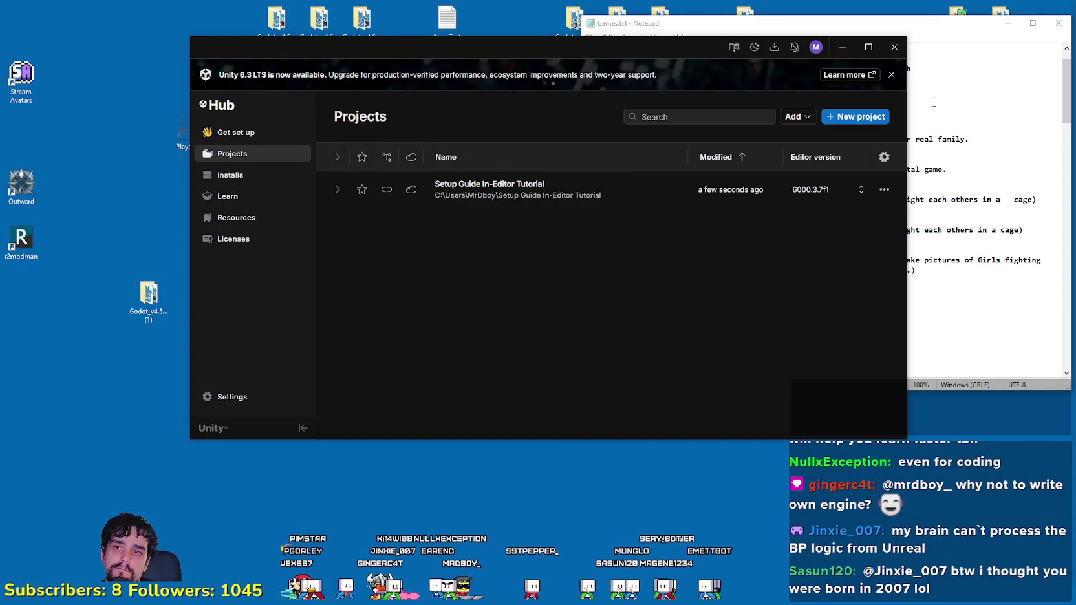
pyautogui.click(903, 41)
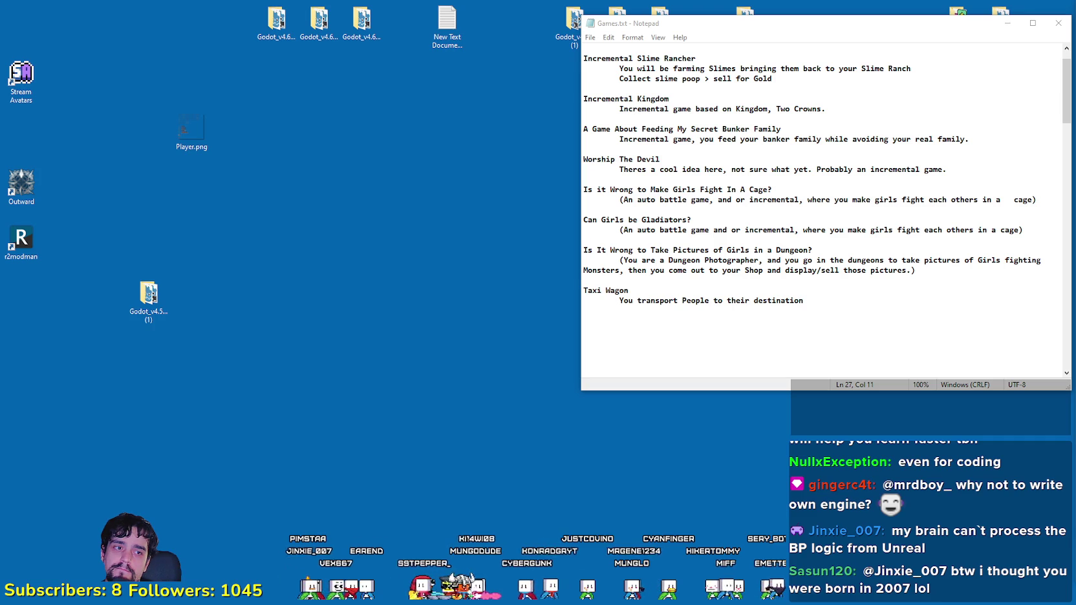
# Step: Refresh the desktop, show the desktop, and refresh it again
pyautogui.rightClick(204, 382)
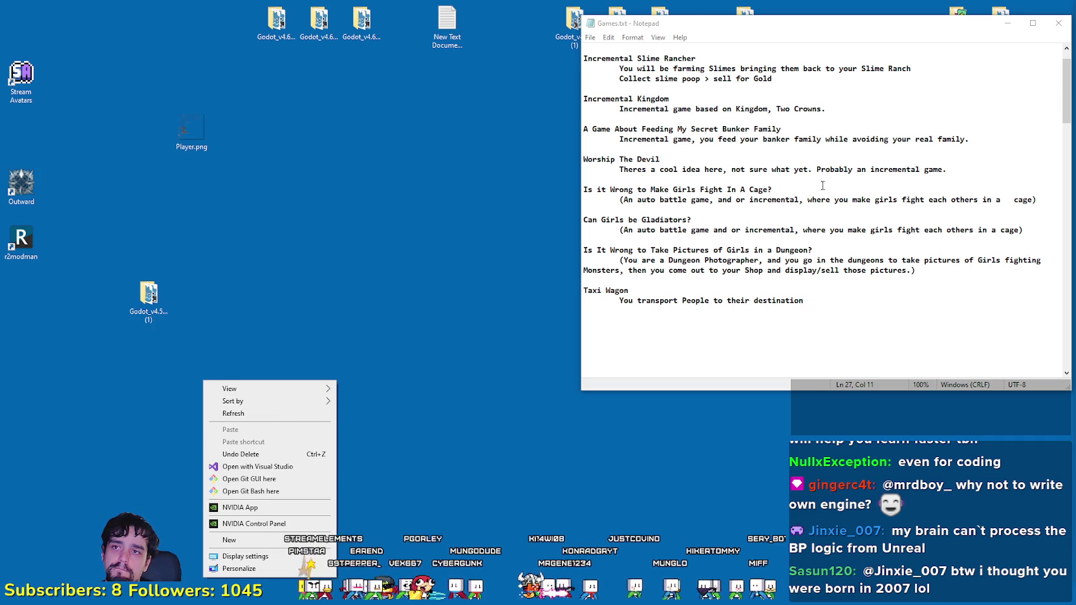
pyautogui.rightClick(218, 228)
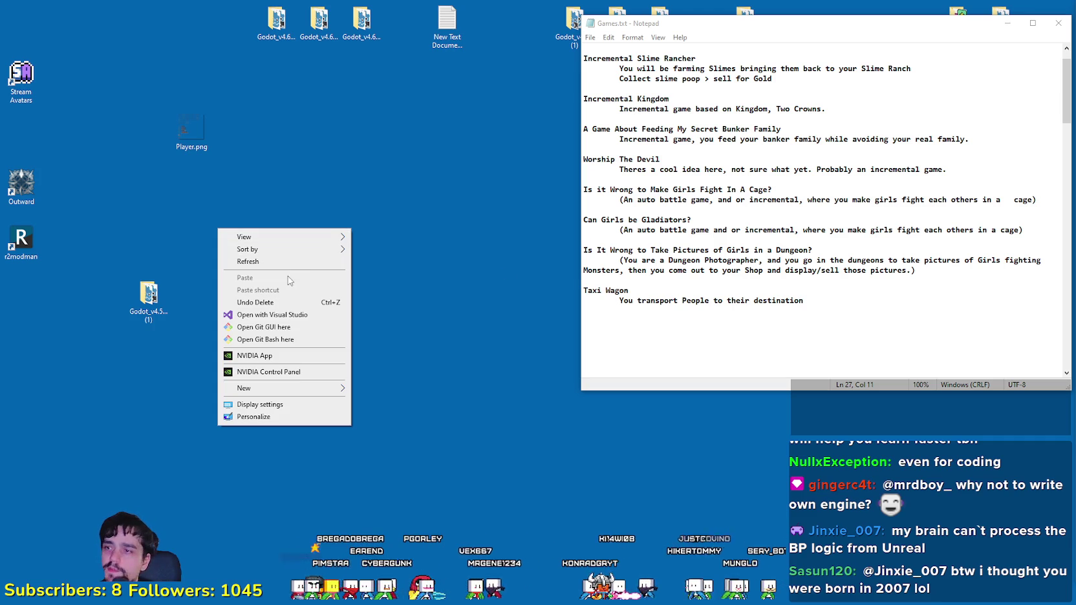
pyautogui.click(287, 261)
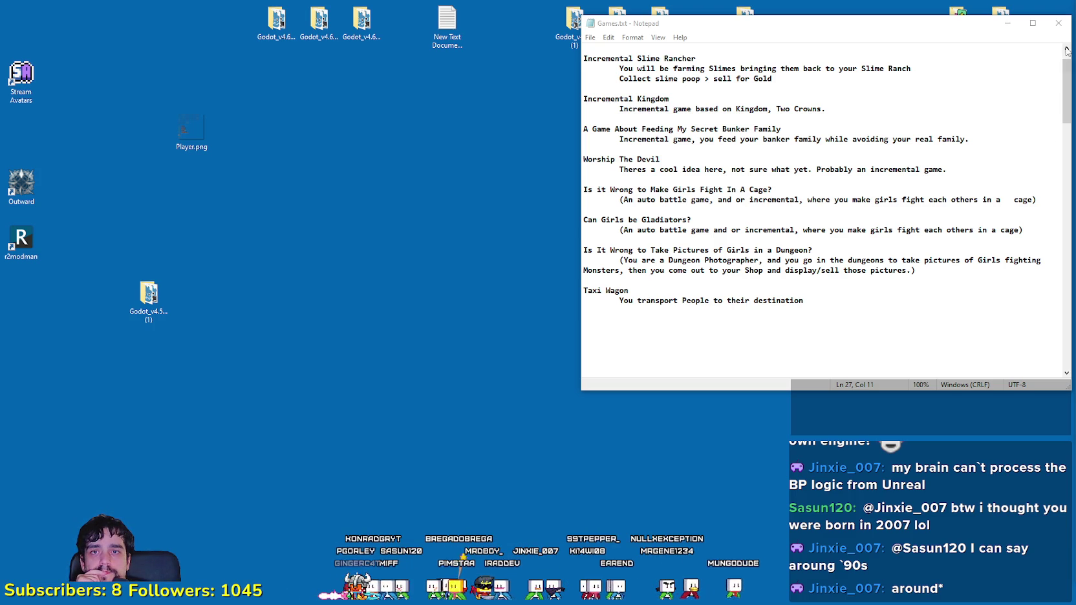
pyautogui.press('super+d')
pyautogui.rightClick(728, 283)
pyautogui.click(754, 316)
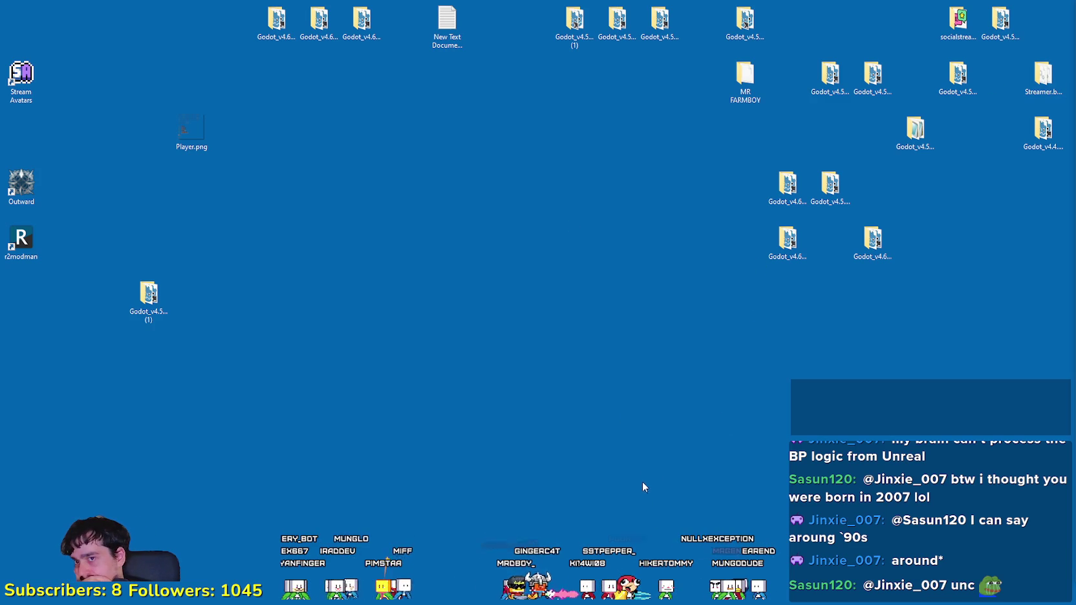
# Step: Select and then deselect the Godot_v4.6-stable_win64.exe desktop icon
pyautogui.click(872, 243)
pyautogui.click(849, 365)
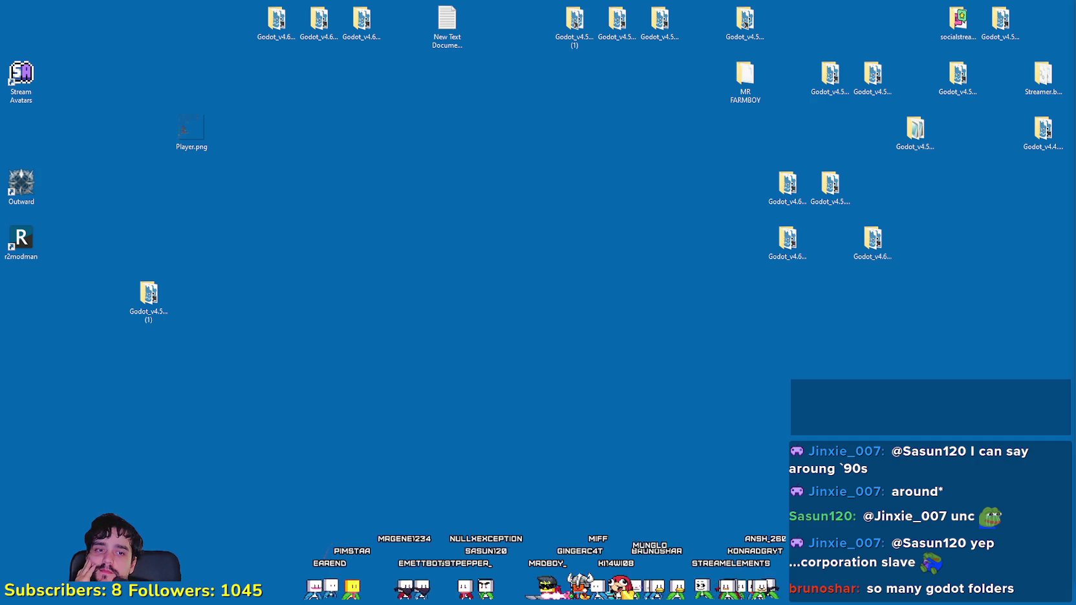
# Step: Show the Godot download archive in the browser, enlarged to list more releases
pyautogui.hotkey('alt', 'Tab')
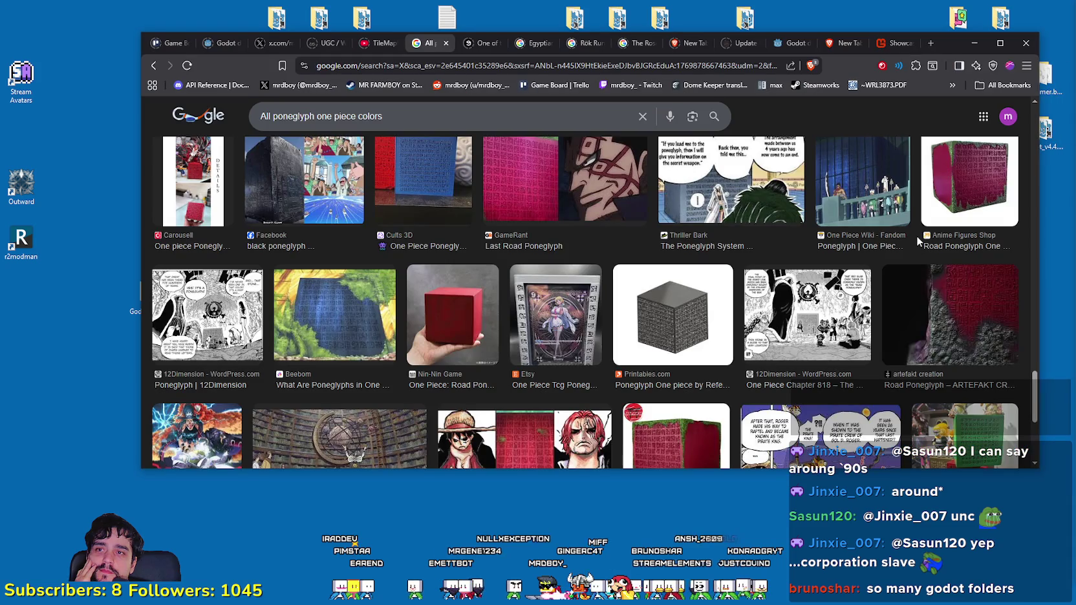
pyautogui.click(787, 40)
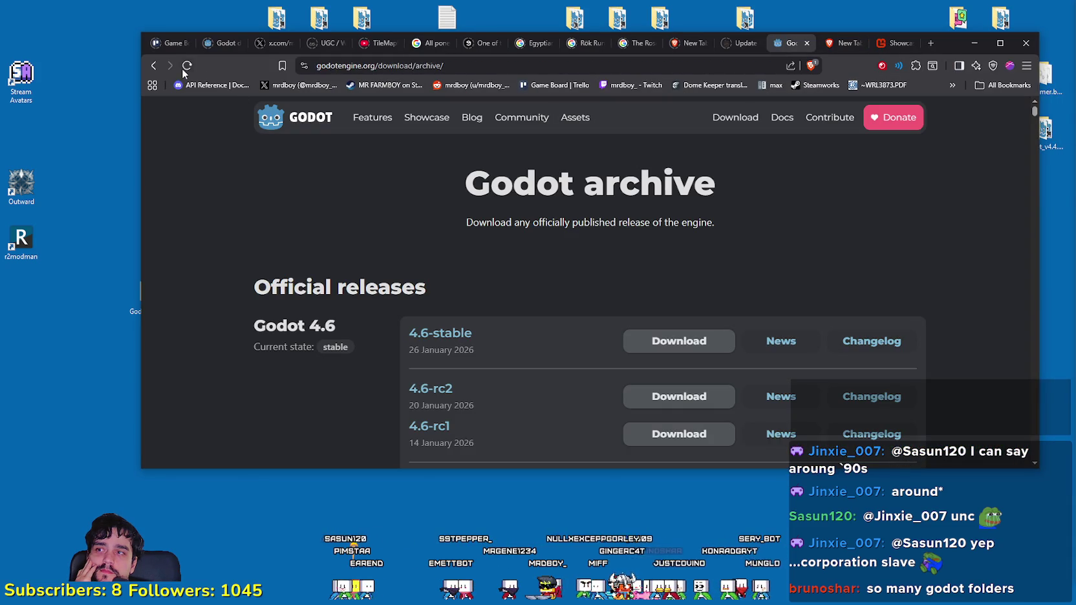
pyautogui.scroll(-2, 543, 382)
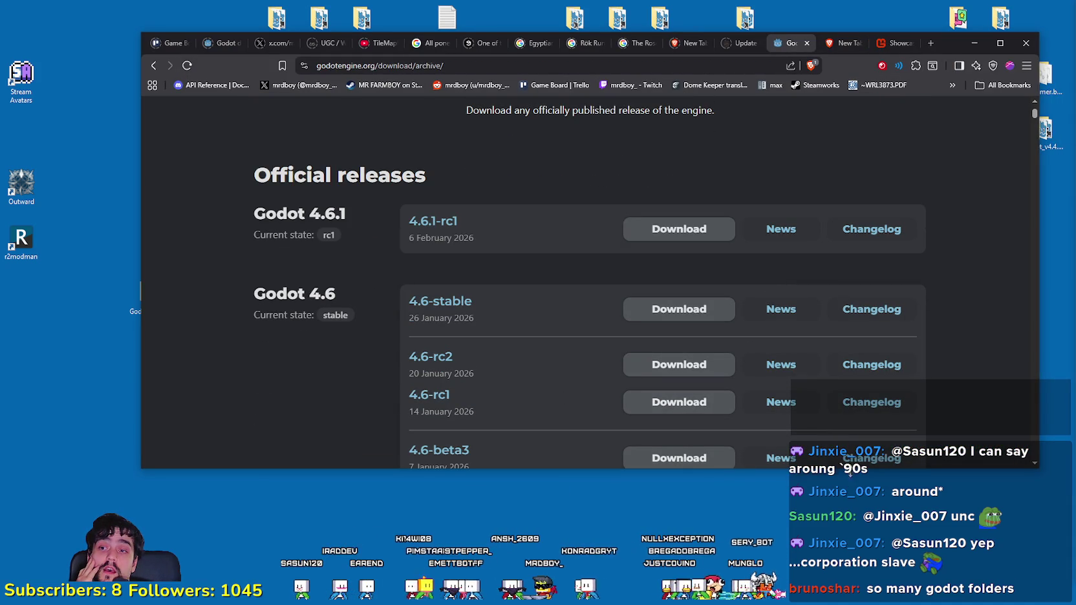
pyautogui.moveTo(858, 468); pyautogui.dragTo(859, 603)
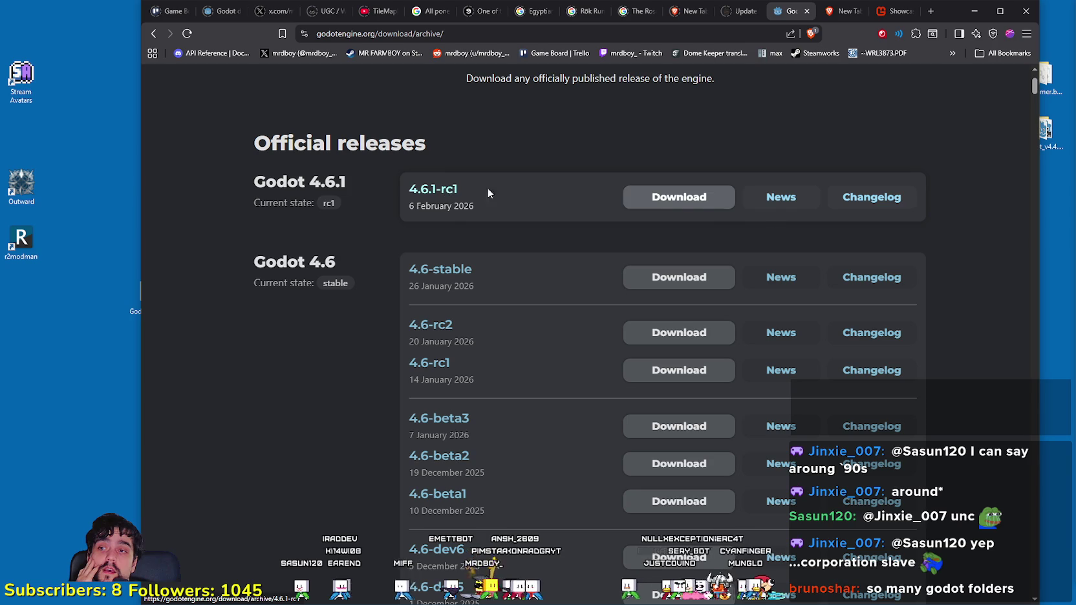
# Step: Open the 4.6.1-rc1 release news article from the download archive
pyautogui.click(785, 199)
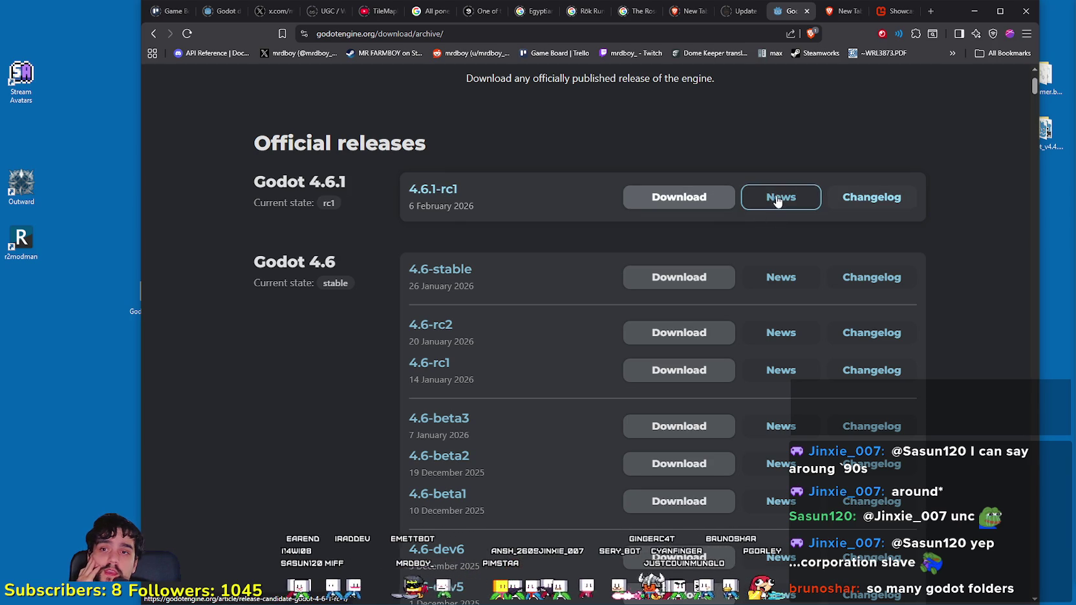
pyautogui.click(866, 202)
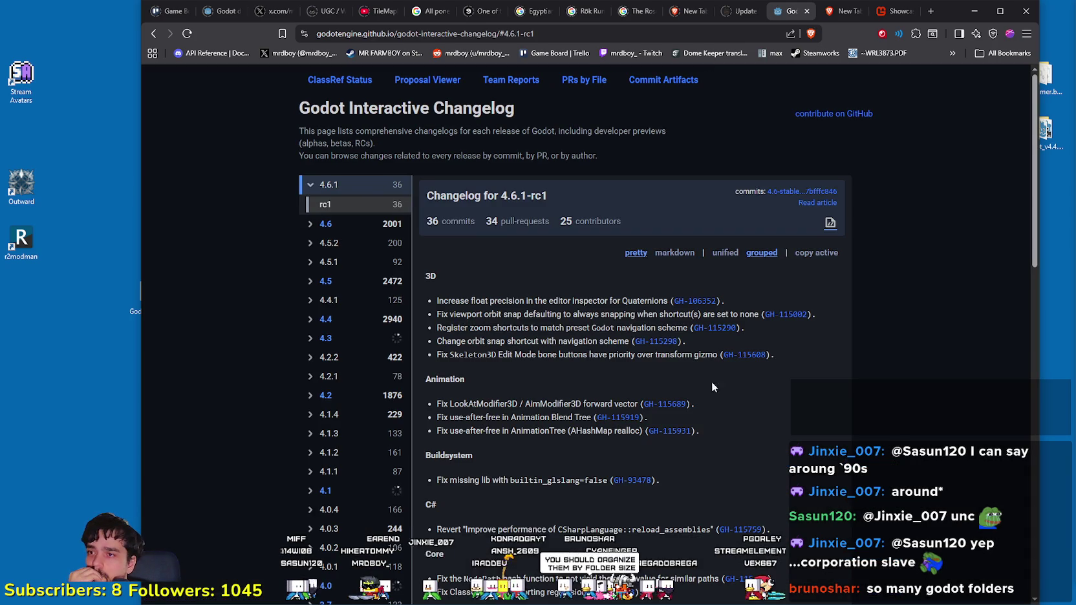
pyautogui.click(153, 33)
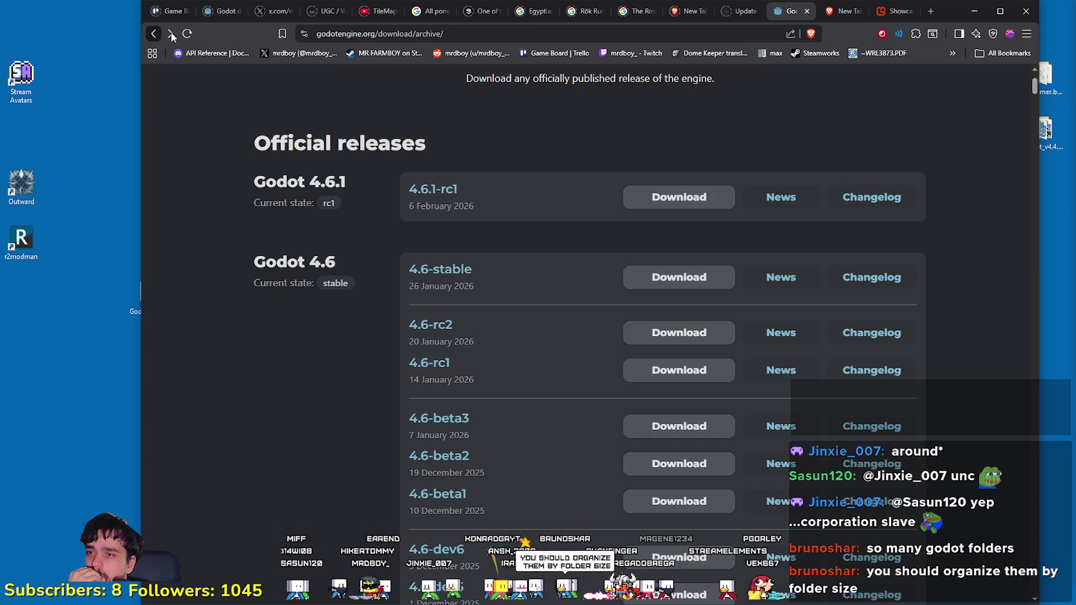
pyautogui.click(780, 197)
pyautogui.scroll(-2, 870, 378)
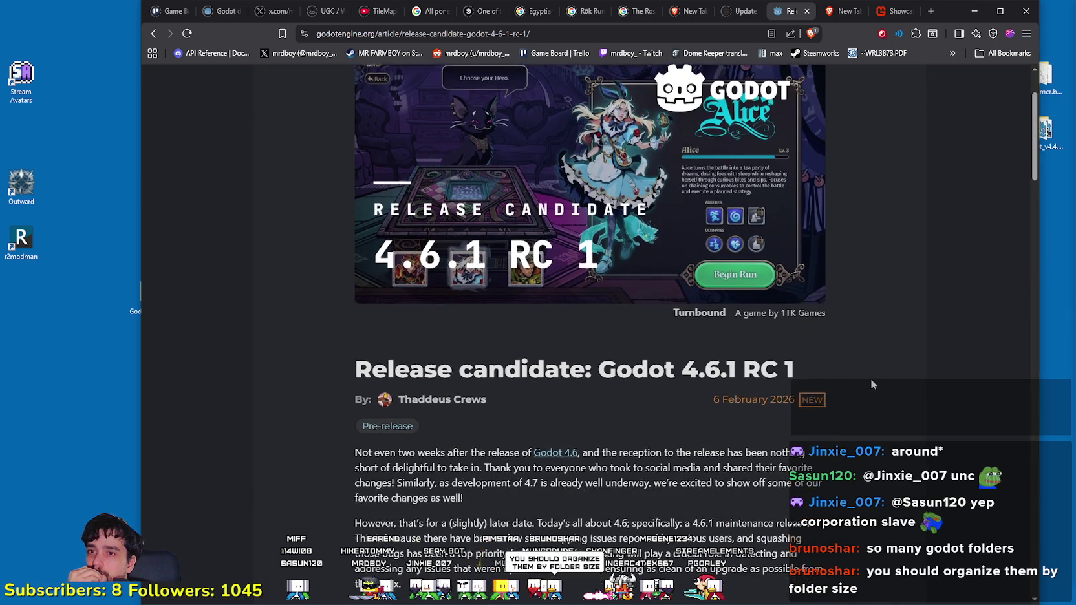
pyautogui.scroll(-3, 827, 320)
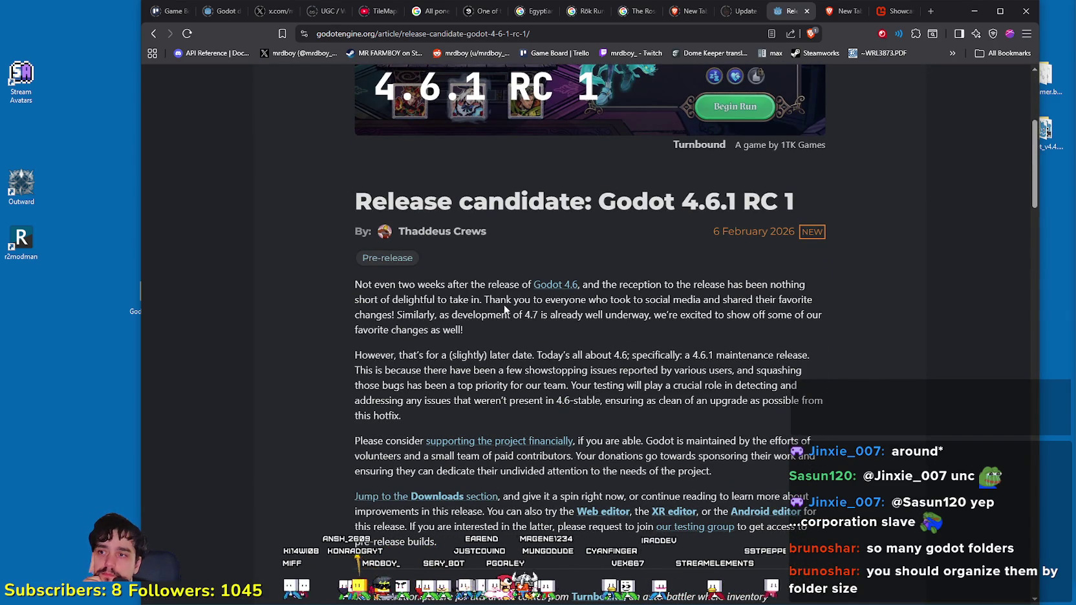
pyautogui.moveTo(349, 283); pyautogui.dragTo(581, 334)
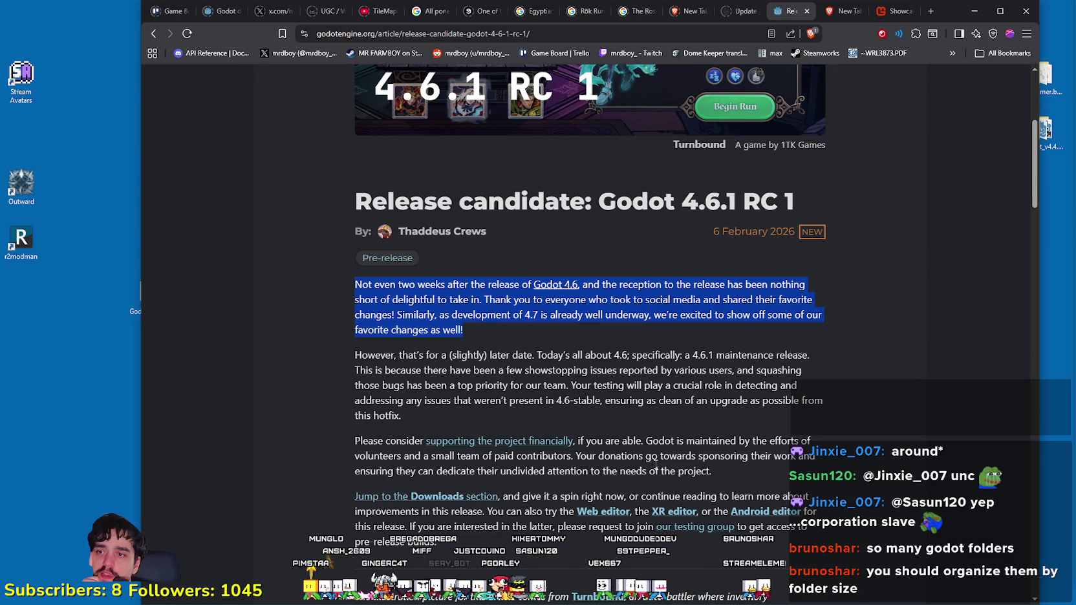
pyautogui.click(395, 349)
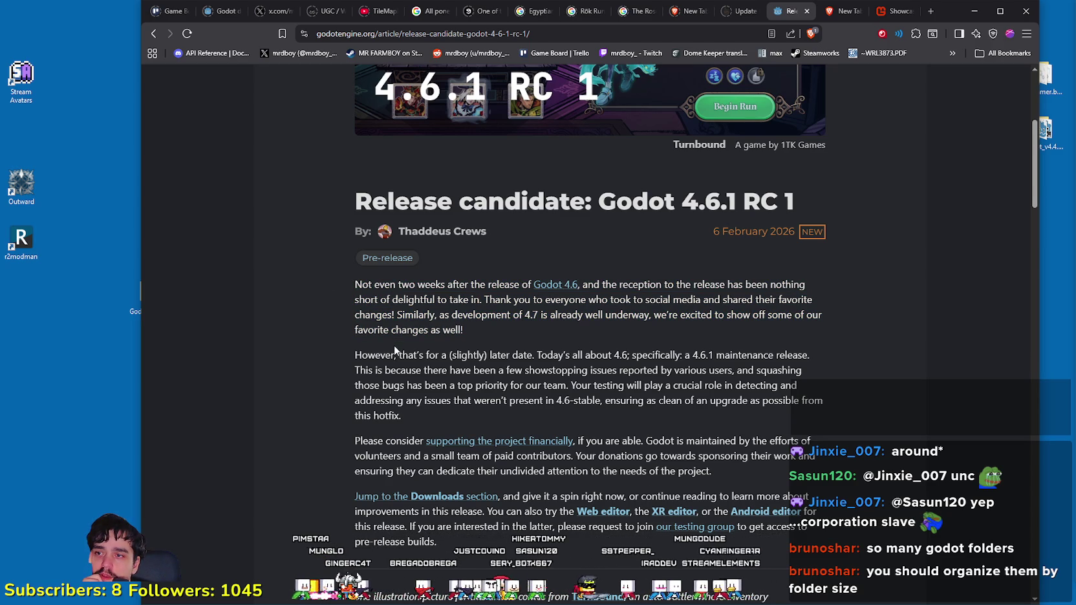
pyautogui.moveTo(383, 354)
pyautogui.mouseDown()
pyautogui.moveTo(754, 357)
pyautogui.moveTo(855, 380)
pyautogui.moveTo(855, 407)
pyautogui.moveTo(840, 419)
pyautogui.mouseUp()
pyautogui.scroll(-2, 439, 417)
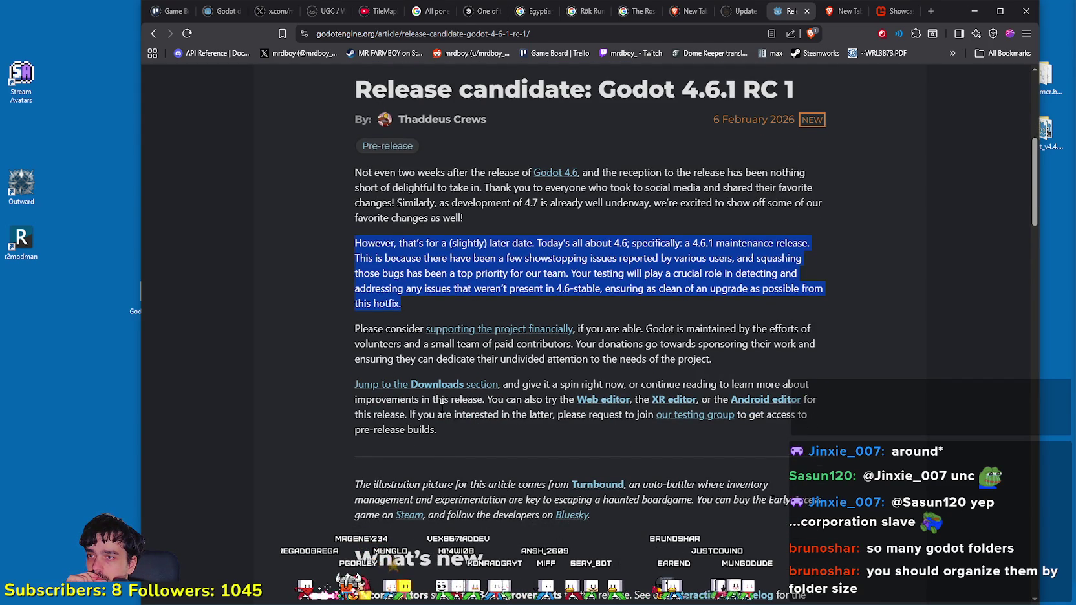
pyautogui.scroll(-2, 442, 407)
pyautogui.moveTo(344, 213); pyautogui.dragTo(513, 319)
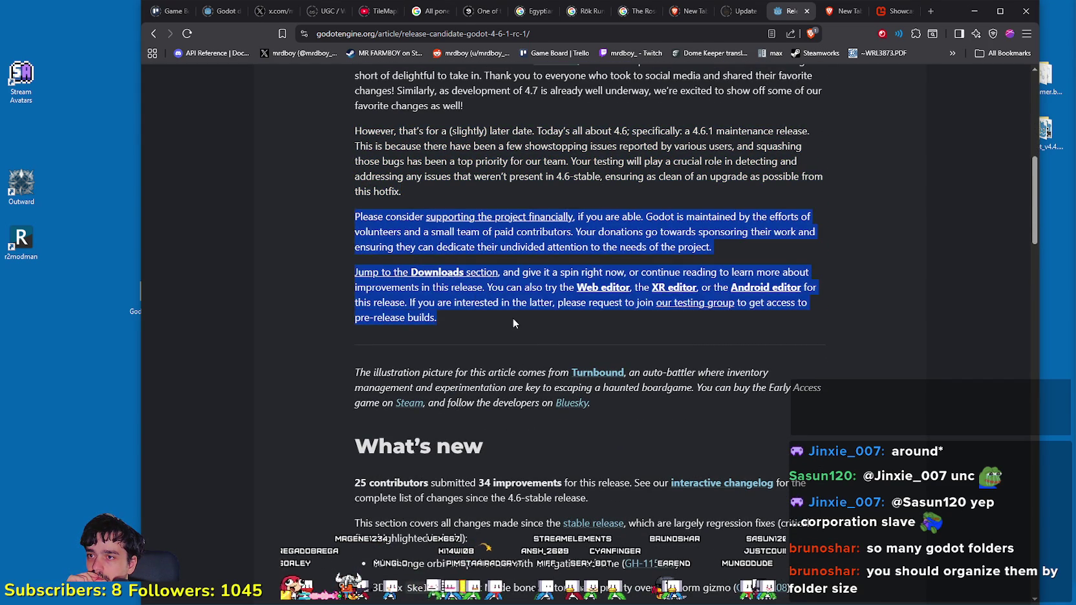
pyautogui.scroll(-6, 513, 324)
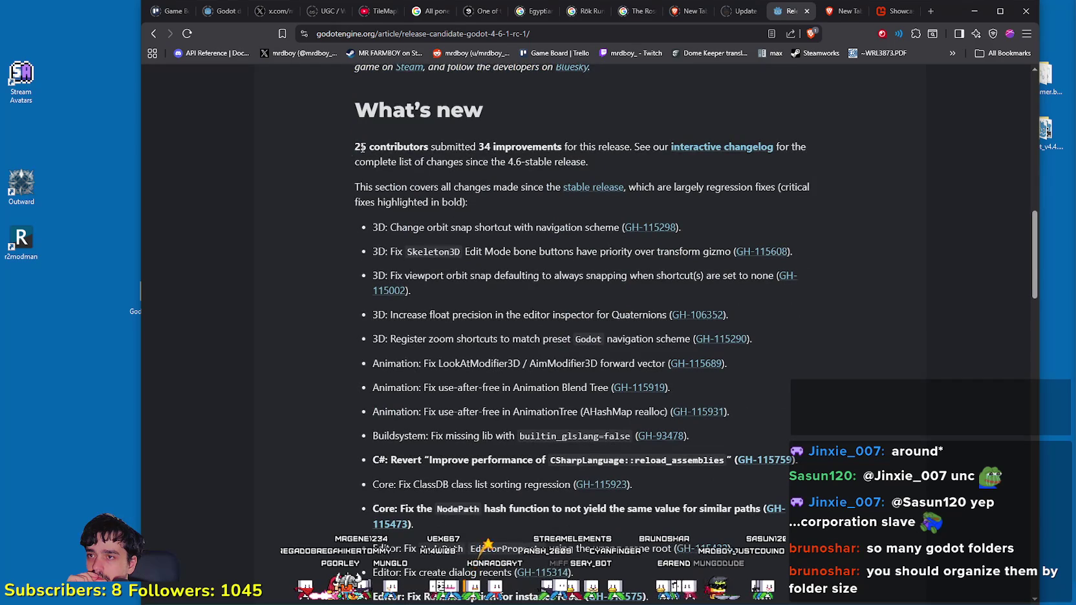
pyautogui.moveTo(362, 148)
pyautogui.mouseDown()
pyautogui.moveTo(723, 205)
pyautogui.moveTo(794, 231)
pyautogui.mouseUp()
pyautogui.click(802, 282)
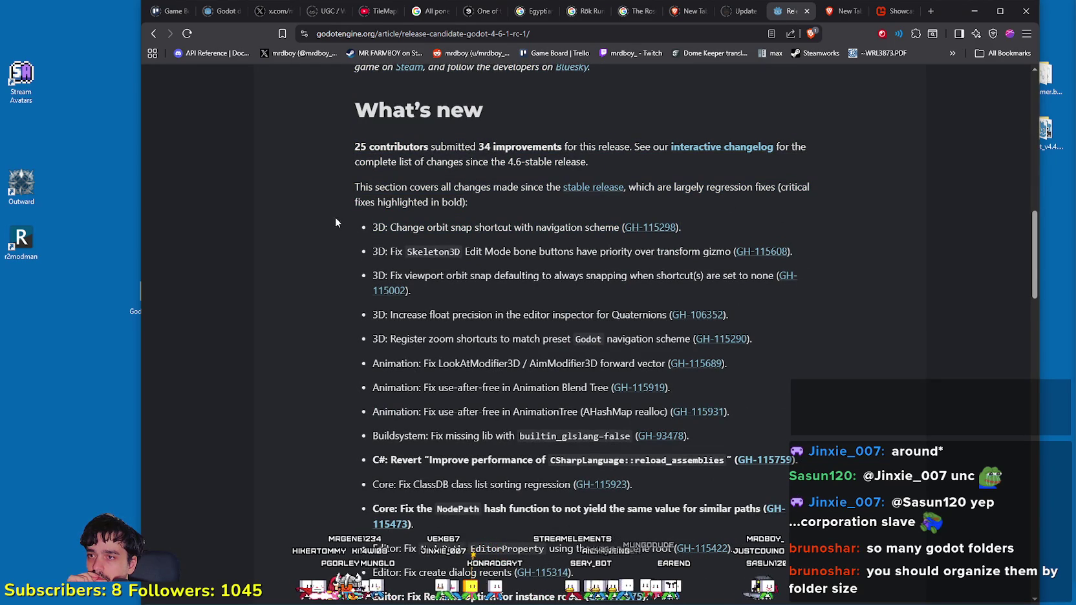
pyautogui.moveTo(336, 222); pyautogui.dragTo(502, 315)
pyautogui.moveTo(373, 364); pyautogui.dragTo(439, 409)
pyautogui.scroll(-2, 438, 409)
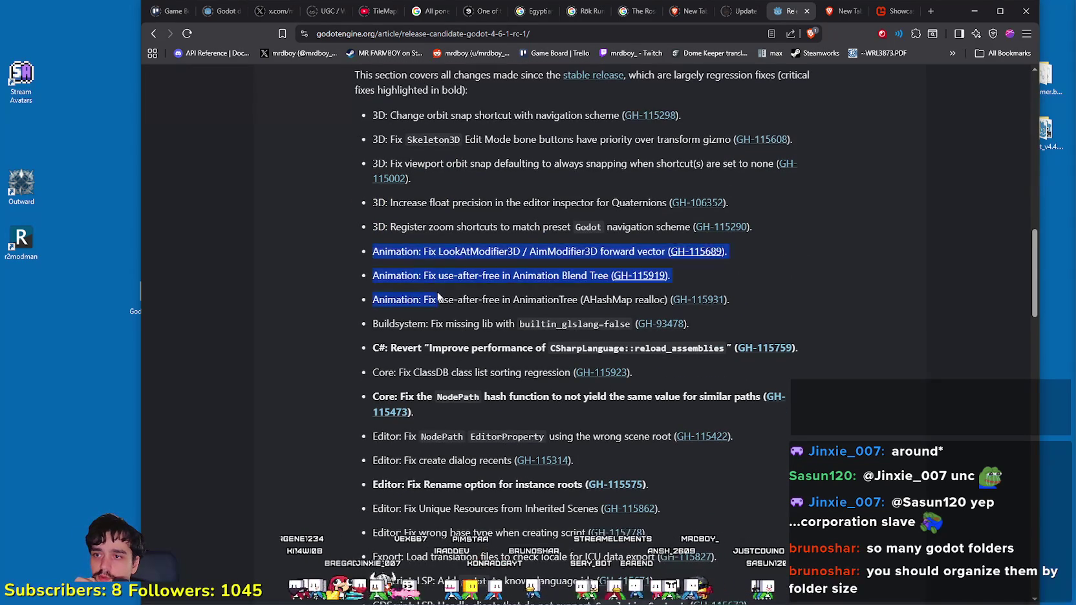
pyautogui.click(448, 344)
pyautogui.moveTo(384, 251); pyautogui.dragTo(513, 299)
pyautogui.scroll(-1, 513, 300)
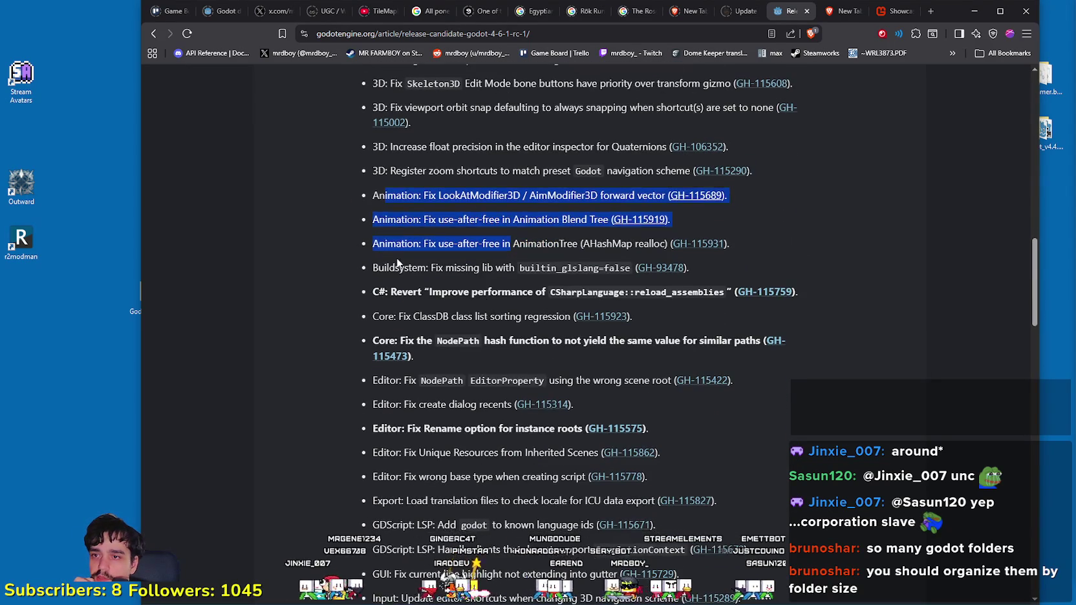
pyautogui.click(396, 263)
pyautogui.moveTo(372, 267); pyautogui.dragTo(469, 291)
pyautogui.click(412, 329)
pyautogui.moveTo(364, 292); pyautogui.dragTo(857, 293)
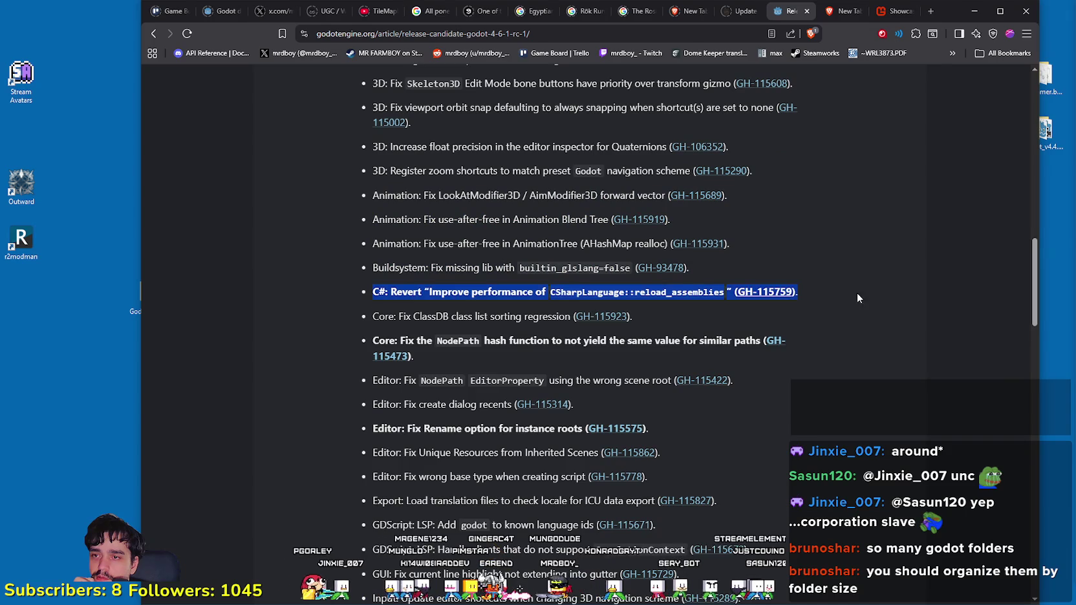
pyautogui.scroll(-3, 785, 380)
pyautogui.moveTo(377, 149); pyautogui.dragTo(580, 150)
pyautogui.click(408, 246)
pyautogui.moveTo(373, 223); pyautogui.dragTo(468, 259)
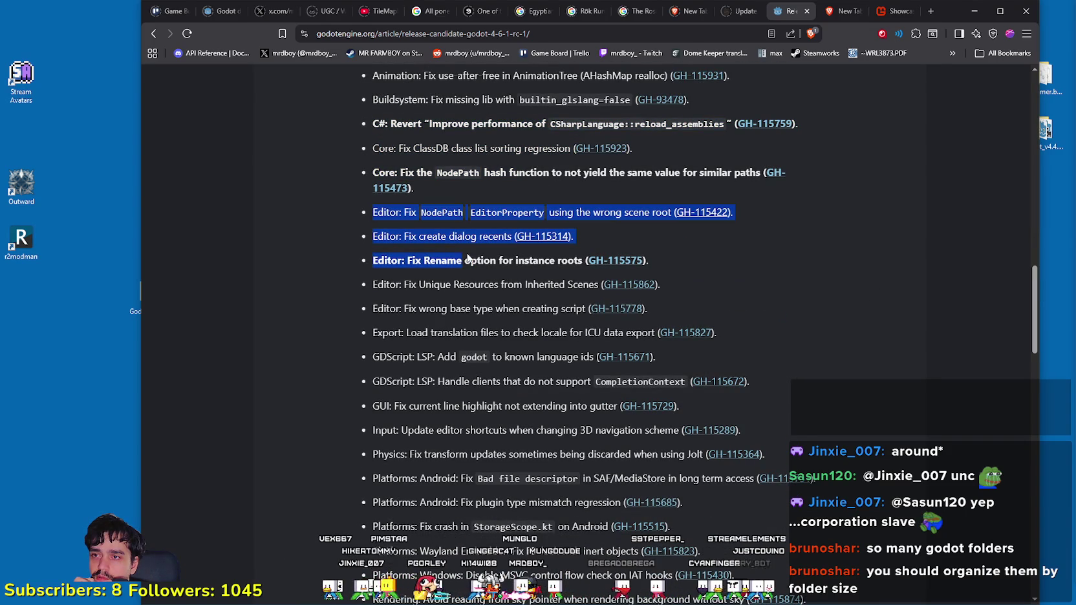
pyautogui.click(477, 369)
pyautogui.scroll(-1, 475, 355)
pyautogui.moveTo(407, 230); pyautogui.dragTo(712, 294)
pyautogui.scroll(-1, 706, 305)
pyautogui.click(457, 273)
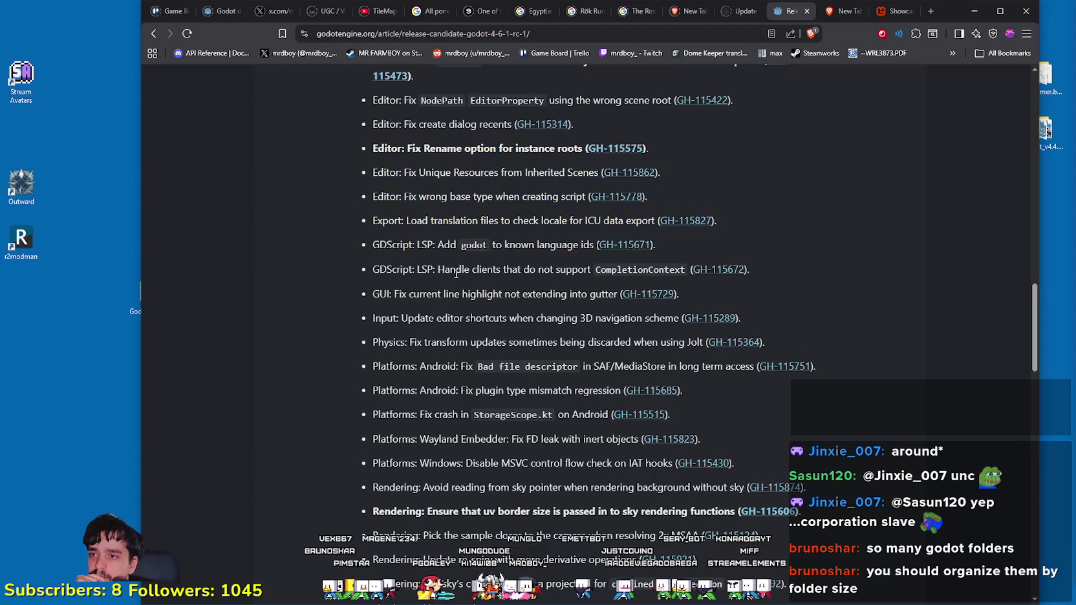
pyautogui.scroll(-2, 403, 267)
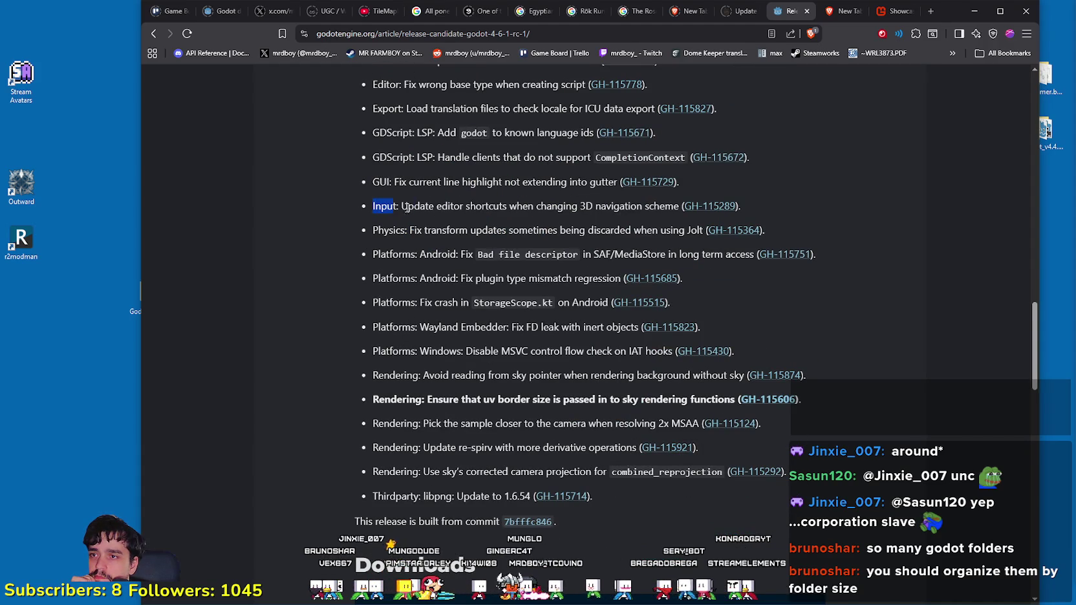
pyautogui.moveTo(405, 207); pyautogui.dragTo(793, 205)
pyautogui.click(429, 178)
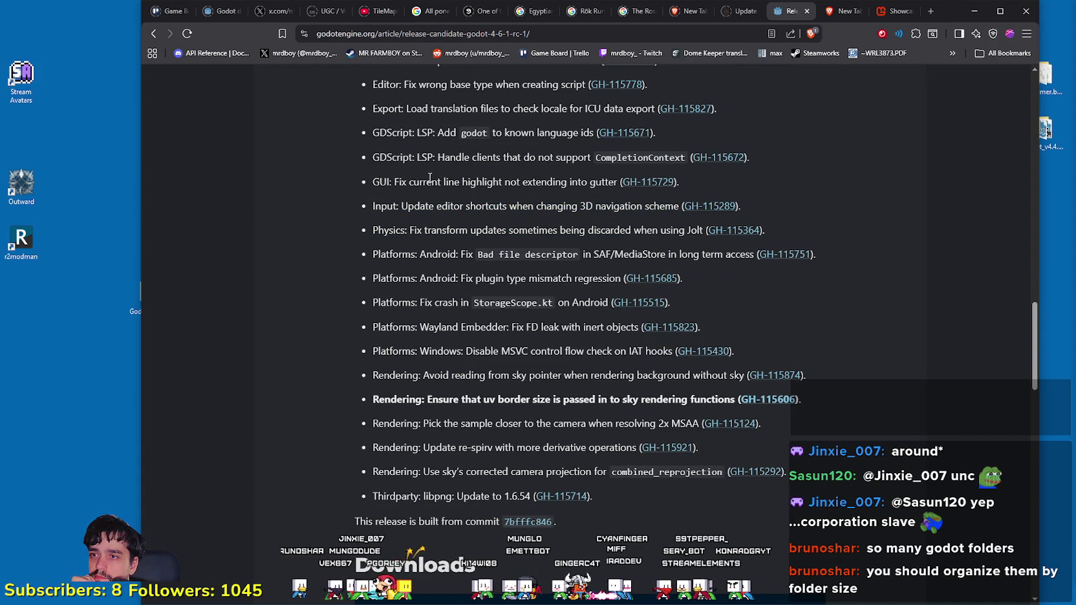
pyautogui.moveTo(407, 177); pyautogui.dragTo(733, 183)
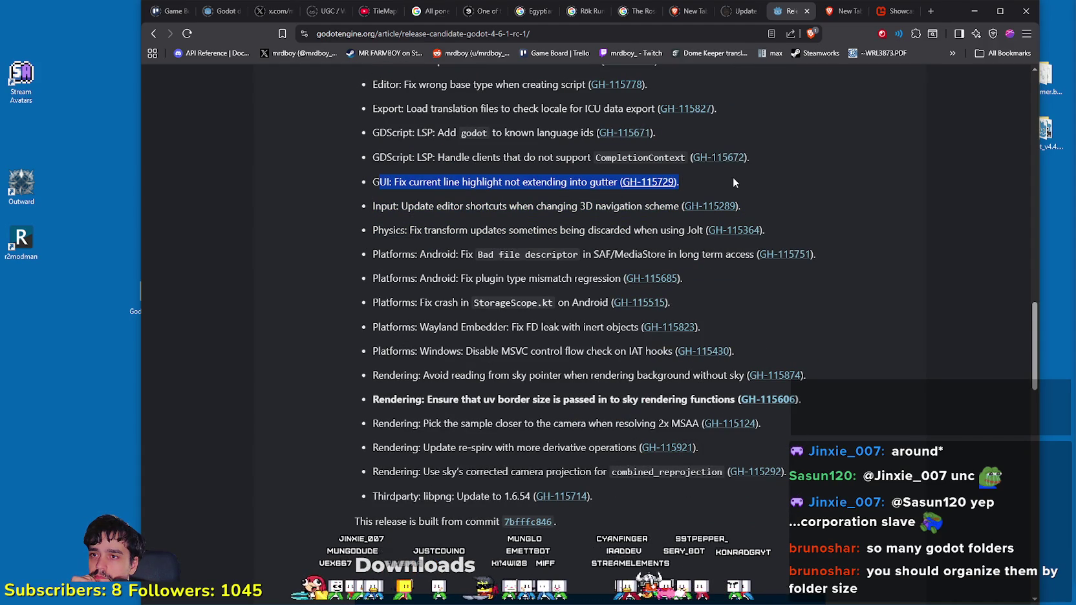
pyautogui.scroll(-2, 494, 417)
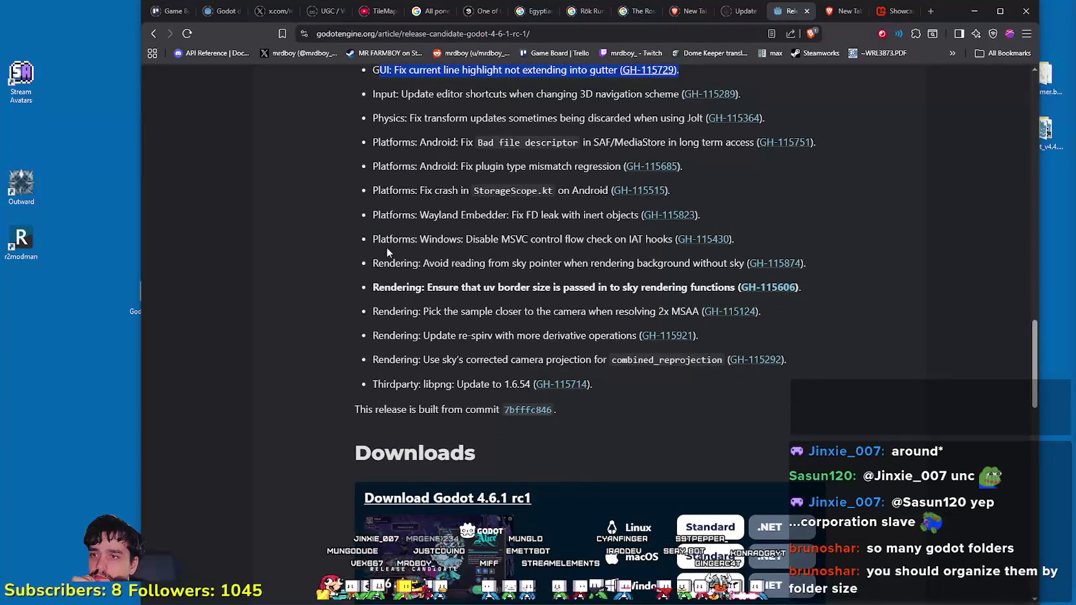
pyautogui.moveTo(368, 264); pyautogui.dragTo(764, 266)
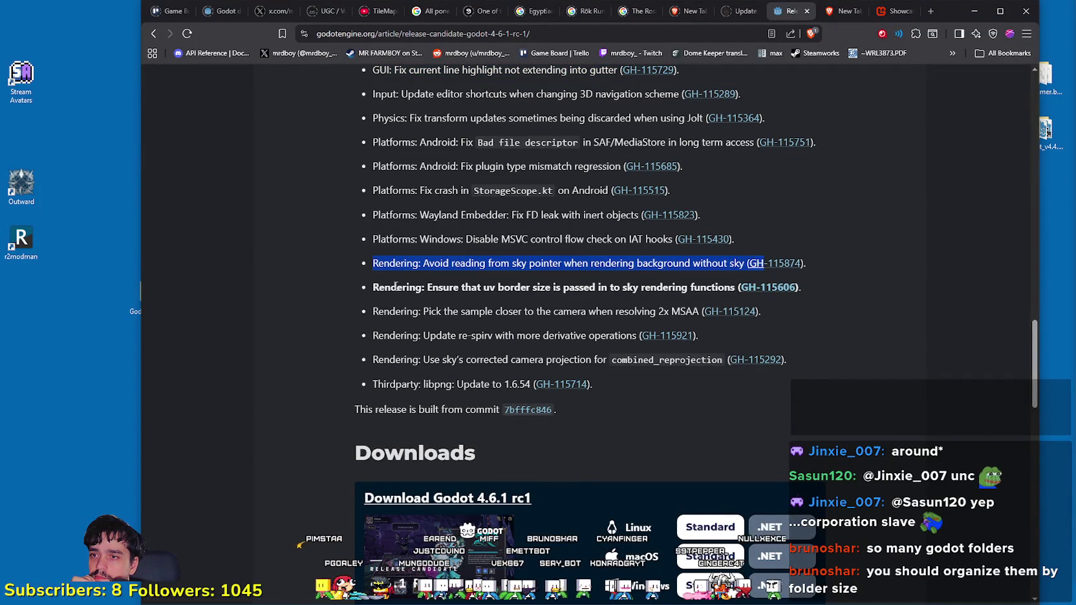
pyautogui.moveTo(373, 287); pyautogui.dragTo(728, 286)
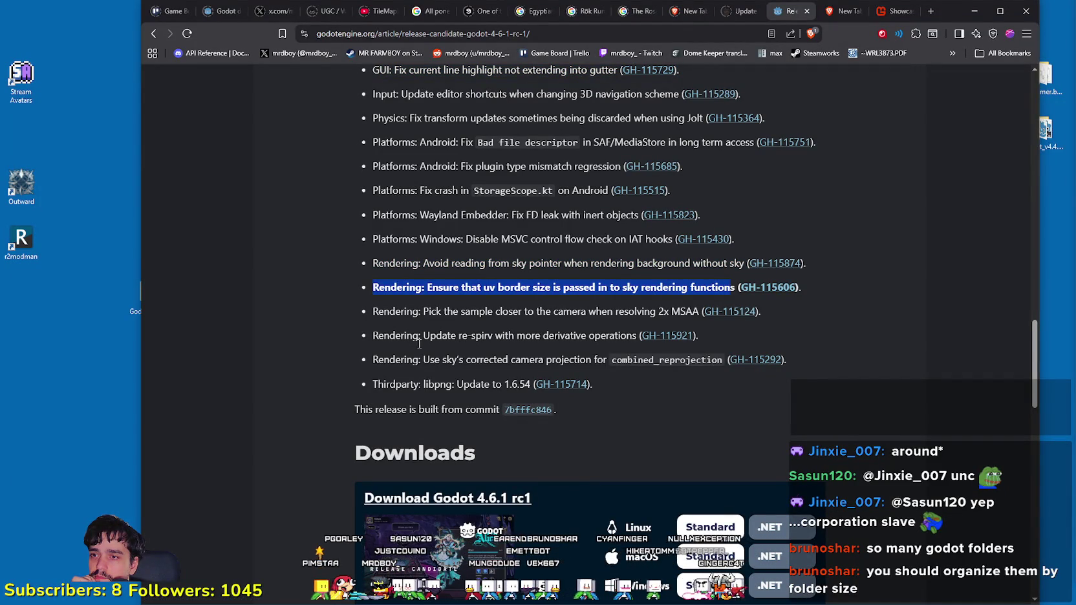
pyautogui.moveTo(371, 336); pyautogui.dragTo(696, 327)
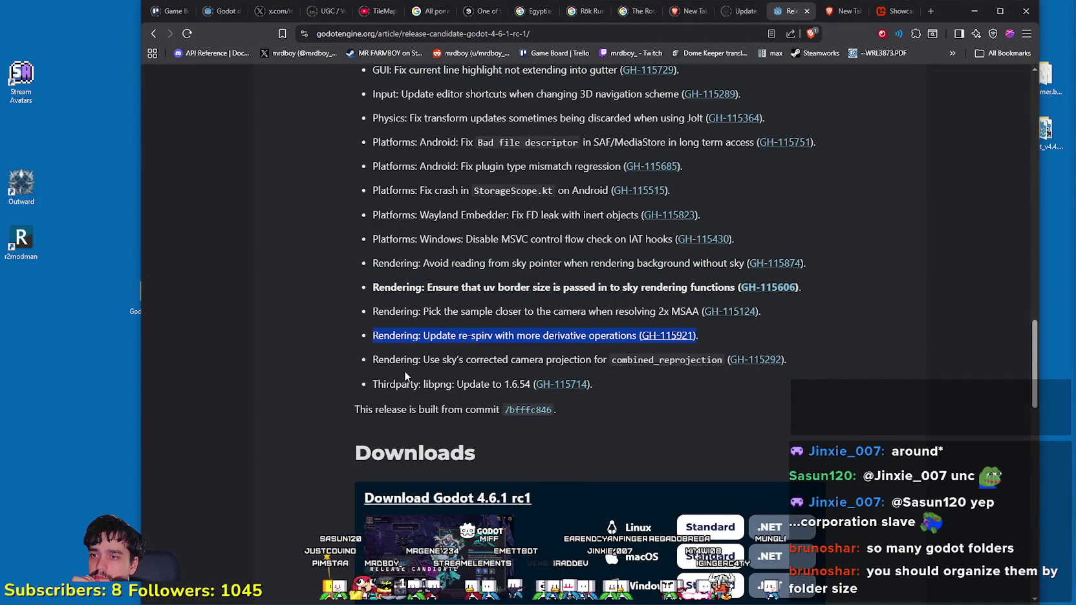
pyautogui.moveTo(405, 375)
pyautogui.mouseDown()
pyautogui.moveTo(369, 382)
pyautogui.moveTo(569, 384)
pyautogui.mouseUp()
pyautogui.scroll(-2, 558, 337)
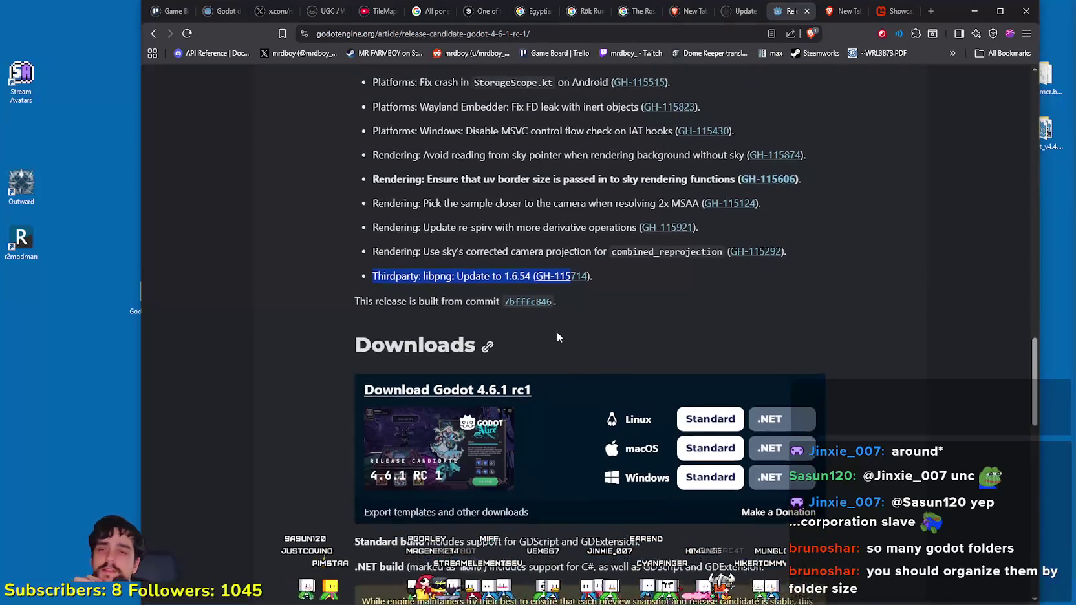
pyautogui.scroll(-6, 582, 333)
pyautogui.scroll(-2, 860, 404)
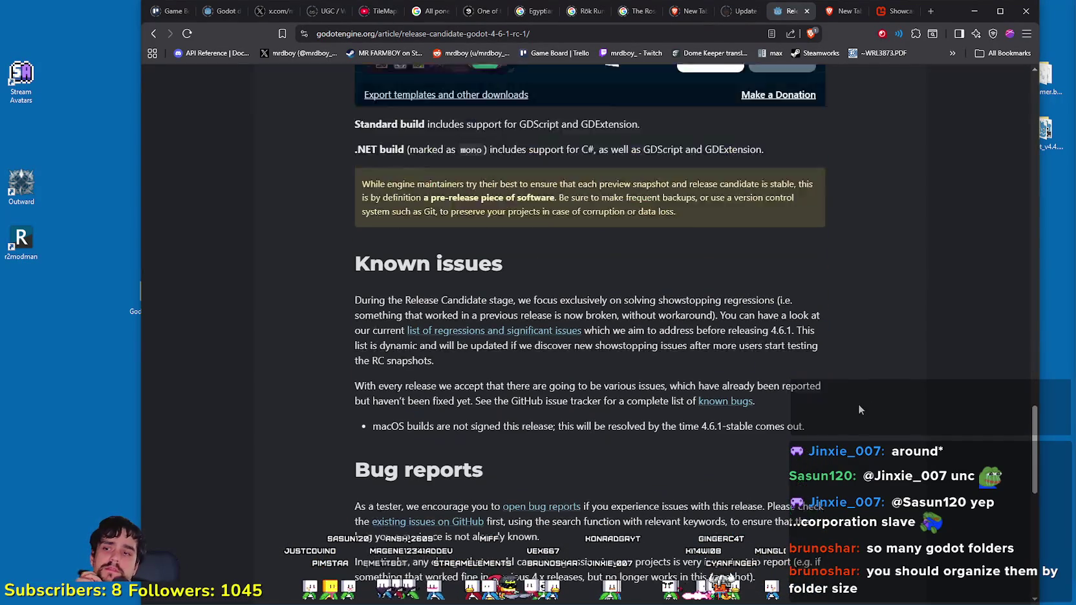
pyautogui.scroll(-1, 857, 402)
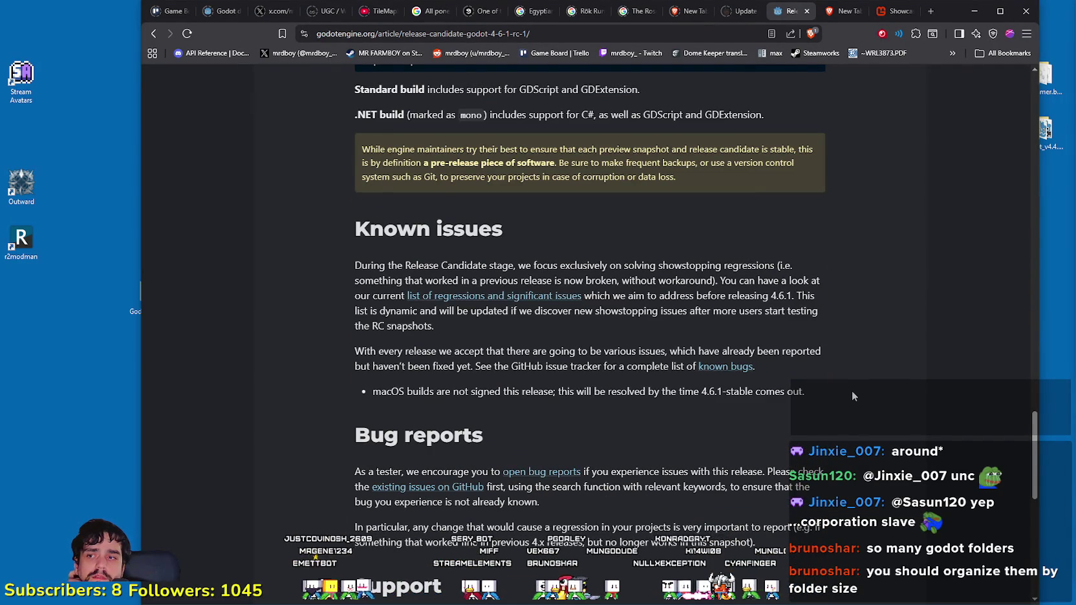
pyautogui.scroll(-6, 851, 388)
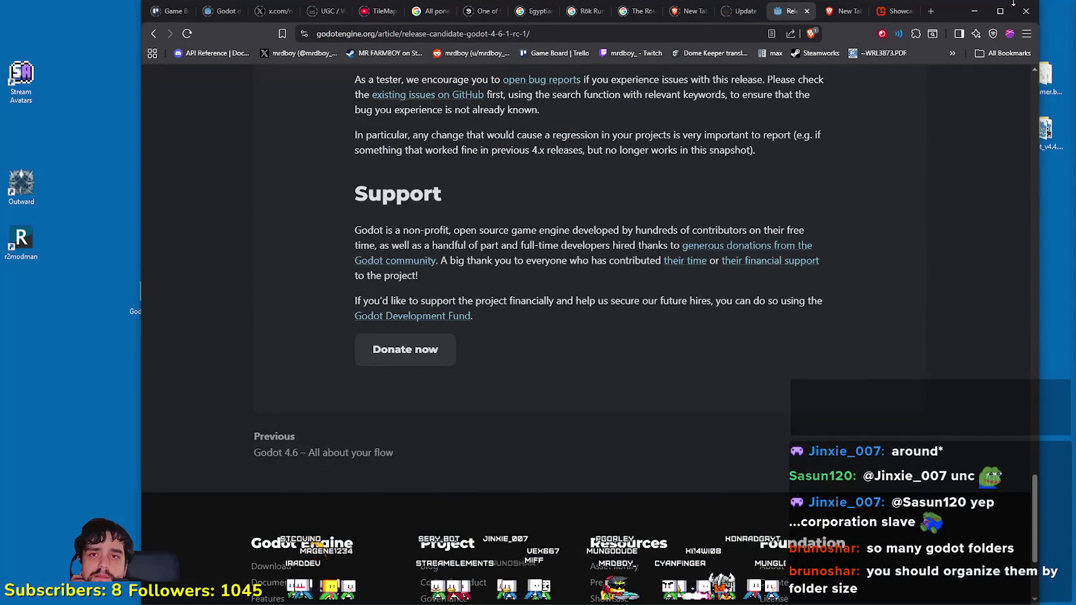
# Step: Minimize the browser, open the Godot 4.6 stable folder and select Godot_v4.6-stable_win64.exe
pyautogui.click(974, 11)
pyautogui.doubleClick(873, 244)
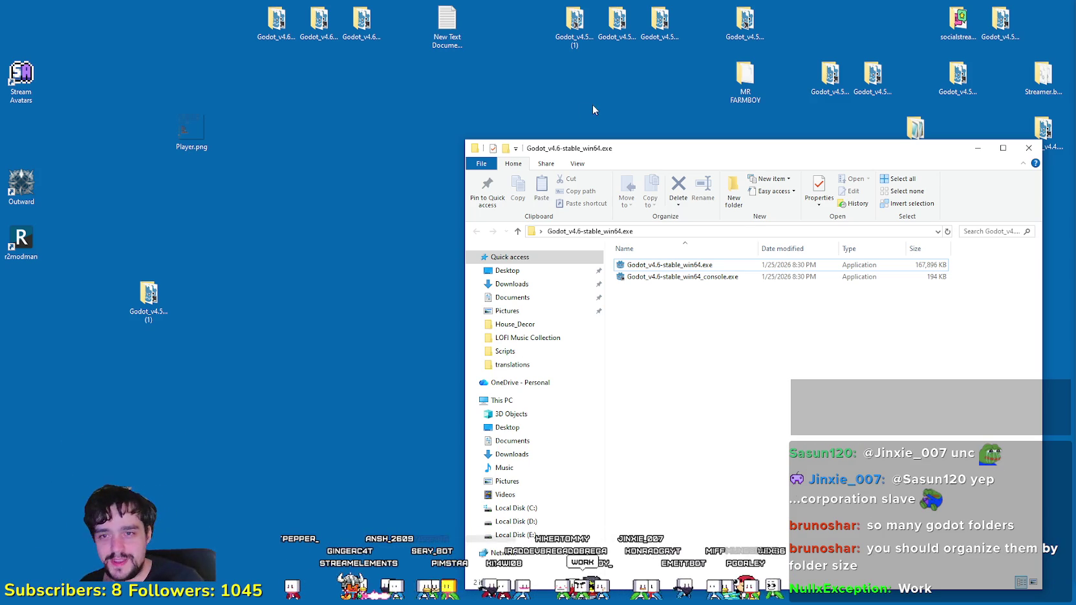
pyautogui.click(689, 264)
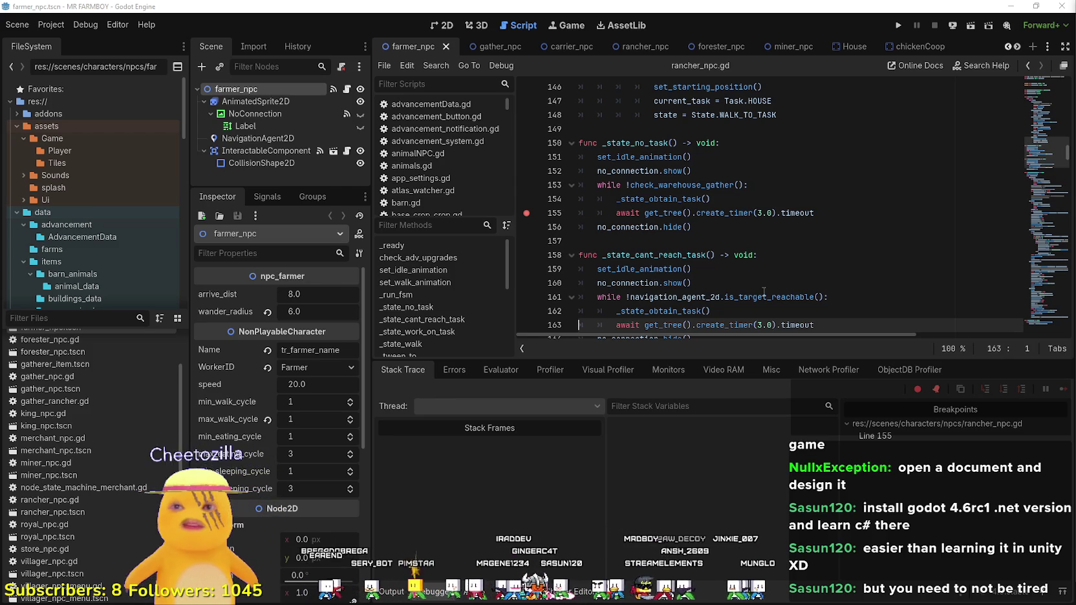
# Step: Enlarge the script editor above the debugger and widen the Inspector dock
pyautogui.press('Up')
pyautogui.press('Up')
pyautogui.press('Up')
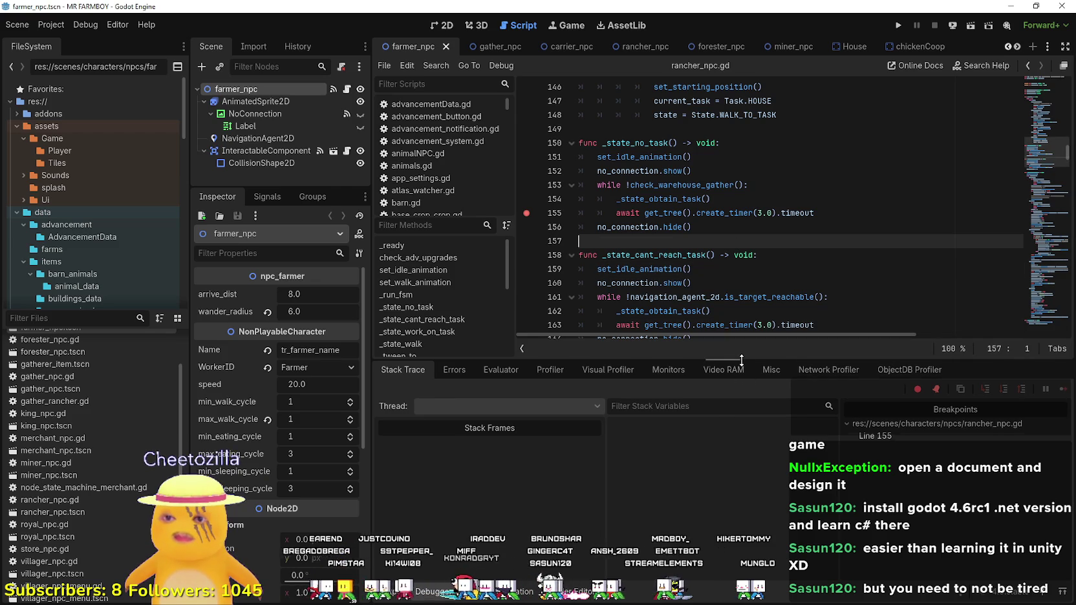
pyautogui.moveTo(741, 355); pyautogui.dragTo(742, 438)
pyautogui.moveTo(372, 422); pyautogui.dragTo(448, 422)
# Step: Place the caret at the end of line 153 in the farmer_npc script
pyautogui.click(763, 227)
pyautogui.scroll(2, 764, 228)
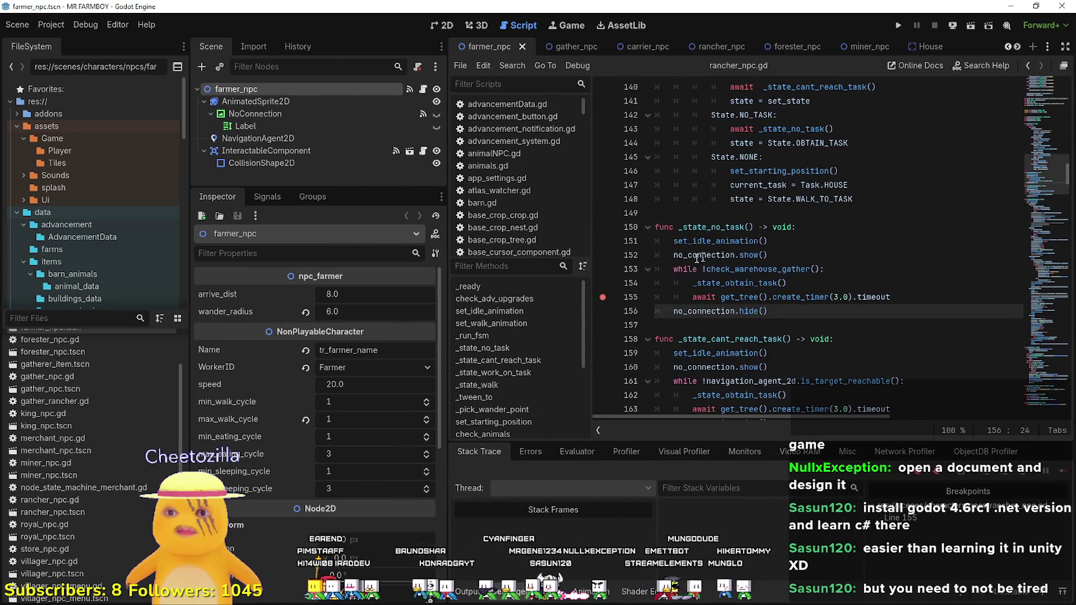
pyautogui.click(928, 271)
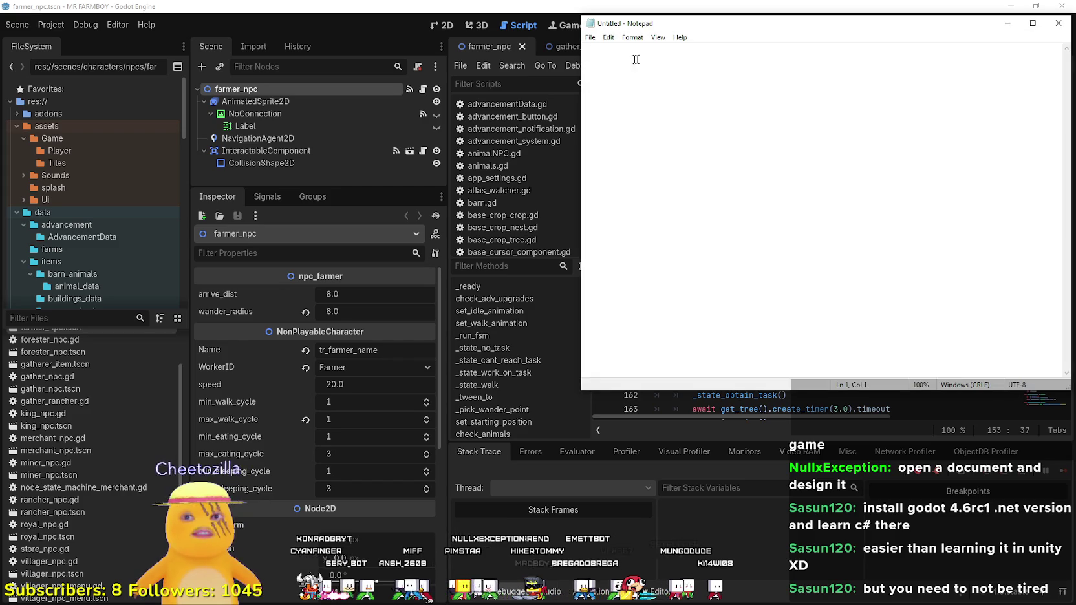
# Step: Drag the blank untitled Notepad window down and left so it sits beside Games.txt
pyautogui.moveTo(674, 34); pyautogui.dragTo(586, 60)
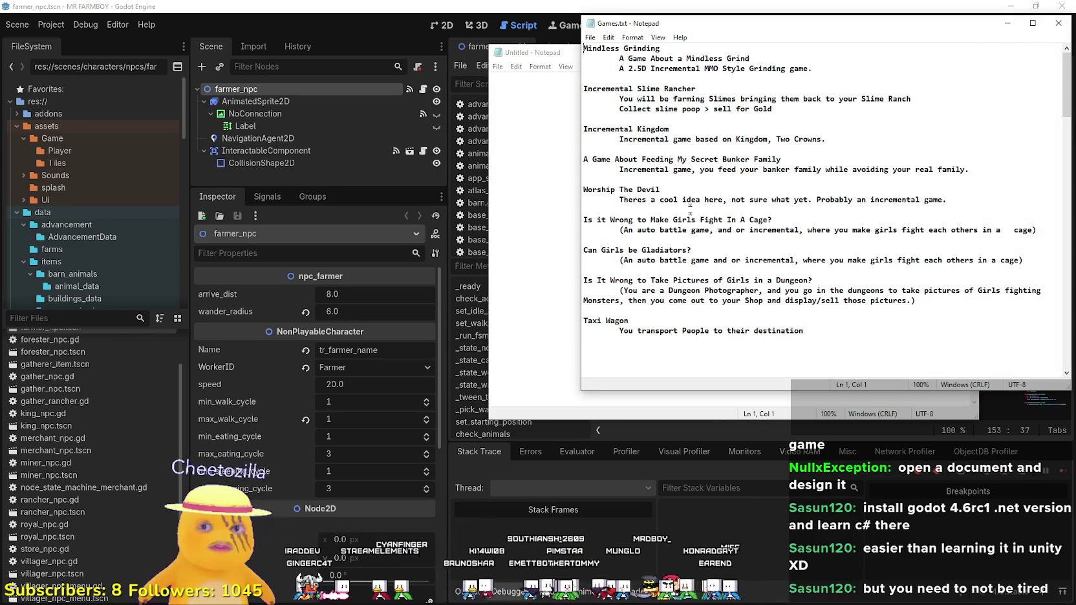
# Step: Select the first four game ideas in Games.txt, then close both Notepad windows
pyautogui.click(780, 159)
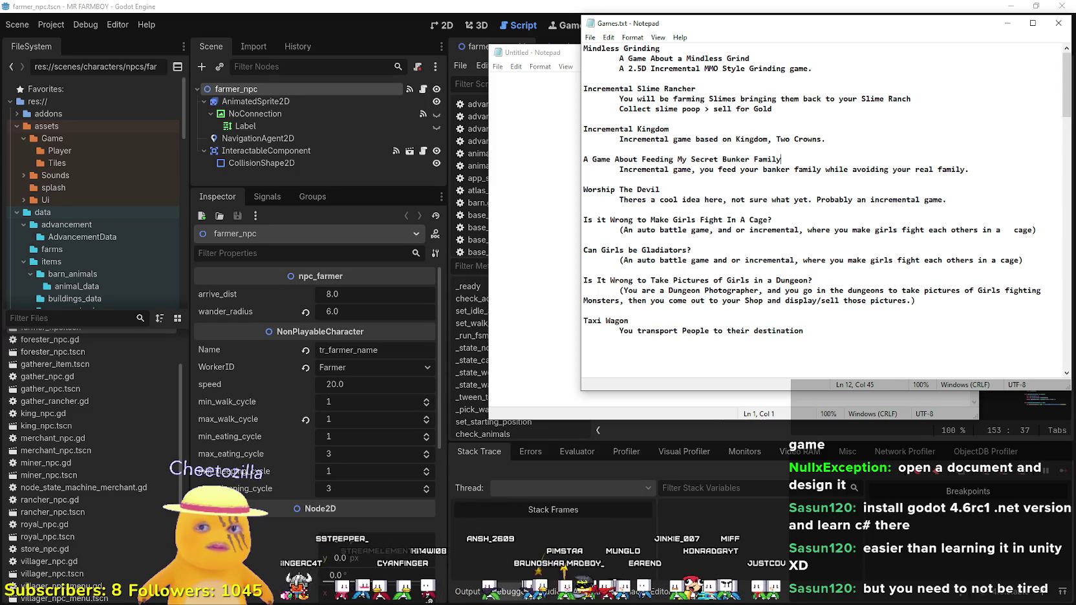
pyautogui.moveTo(969, 169)
pyautogui.mouseDown()
pyautogui.moveTo(585, 139)
pyautogui.moveTo(584, 46)
pyautogui.mouseUp()
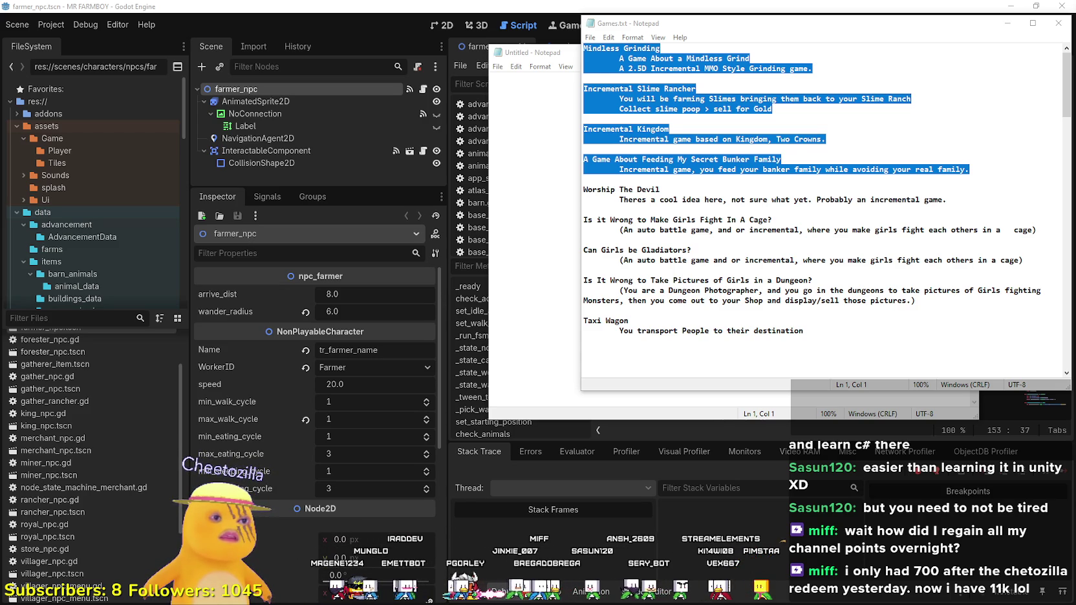
pyautogui.click(853, 204)
pyautogui.click(1058, 22)
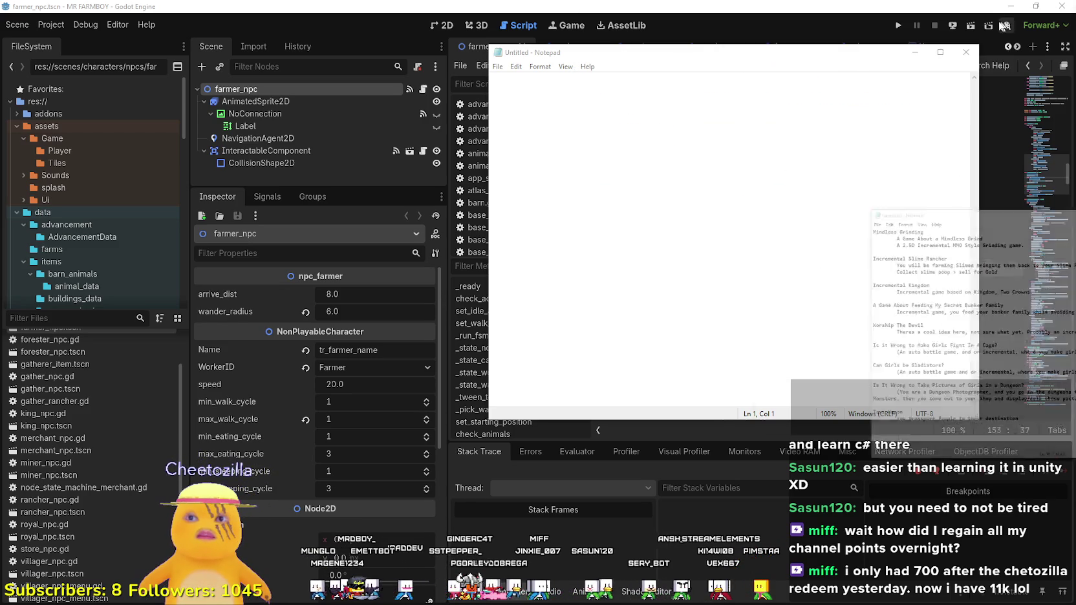
pyautogui.click(966, 50)
# Step: Widen the script editing area, then show the farmer_npc scene in the 2D view
pyautogui.click(818, 212)
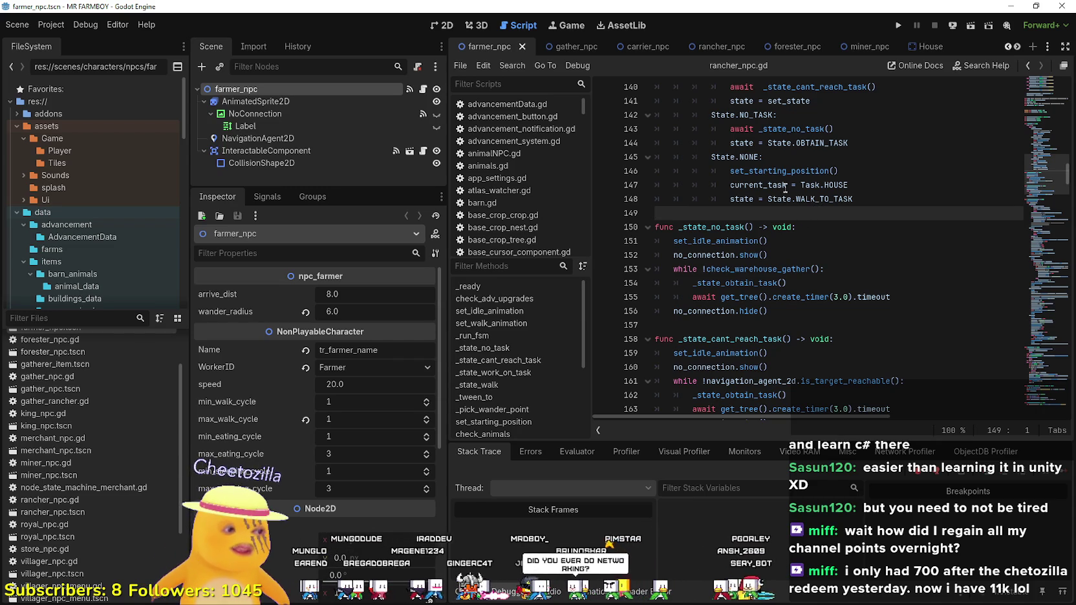
pyautogui.moveTo(785, 188)
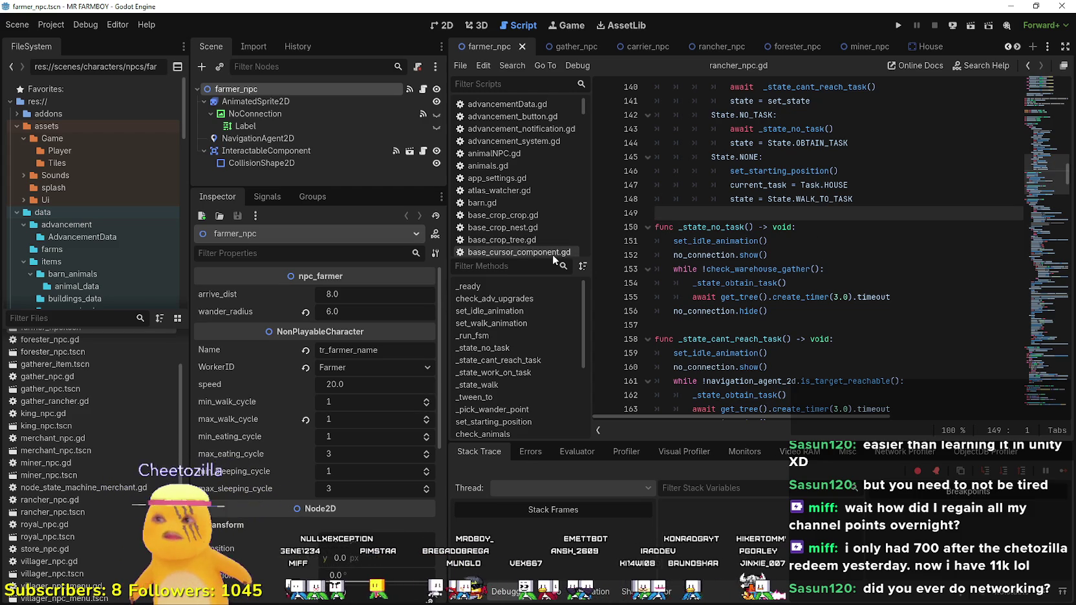
pyautogui.moveTo(446, 307); pyautogui.dragTo(350, 307)
pyautogui.click(442, 26)
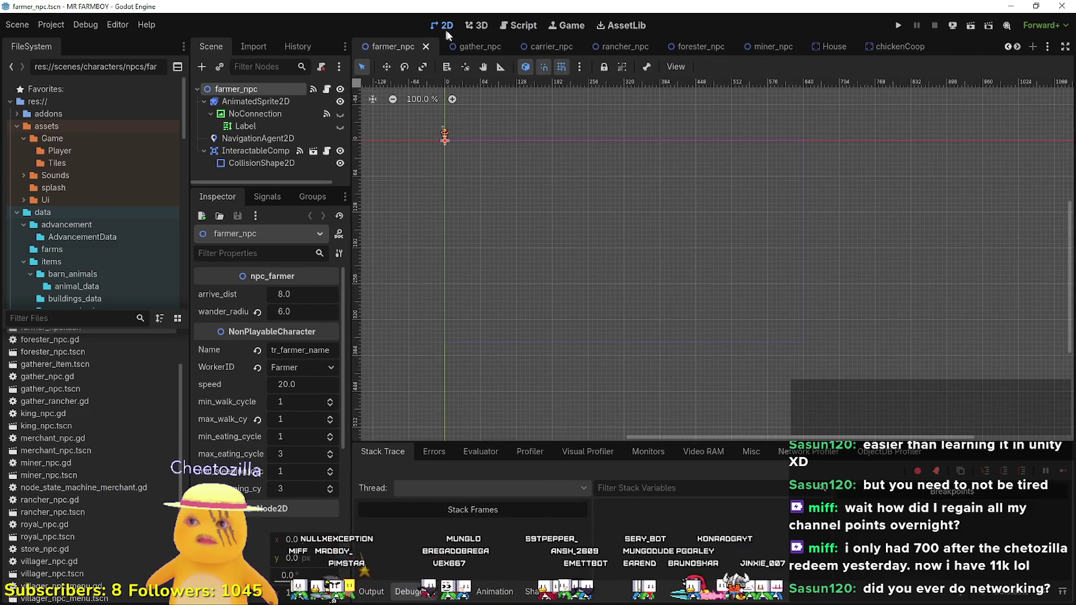
pyautogui.scroll(10, 498, 165)
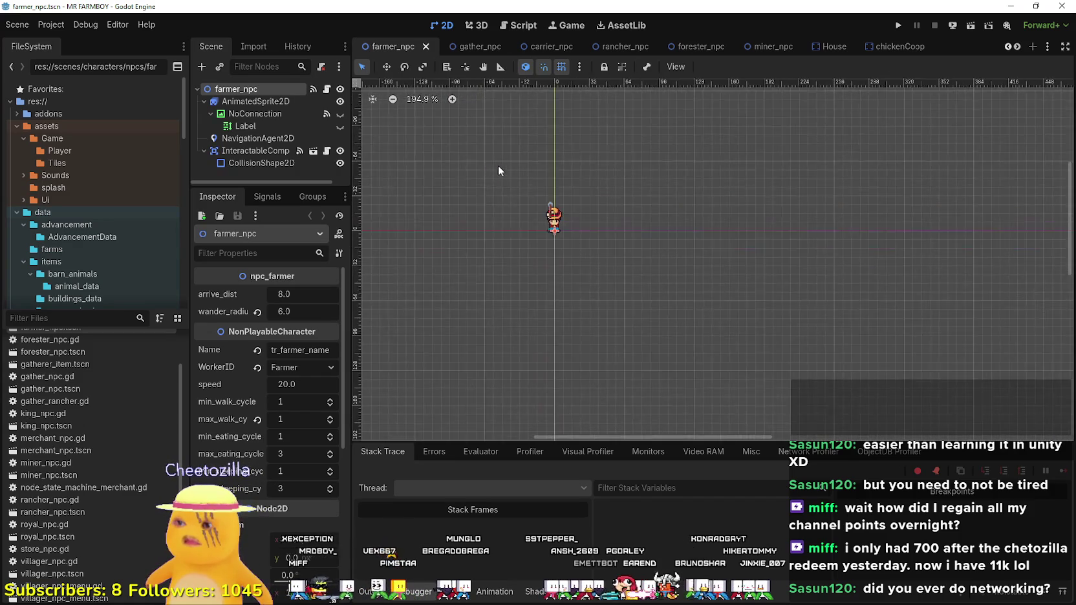
# Step: Minimise the Godot editor and clear the Godot_v4.6-stable_win64 folder window from the desktop
pyautogui.click(1001, 8)
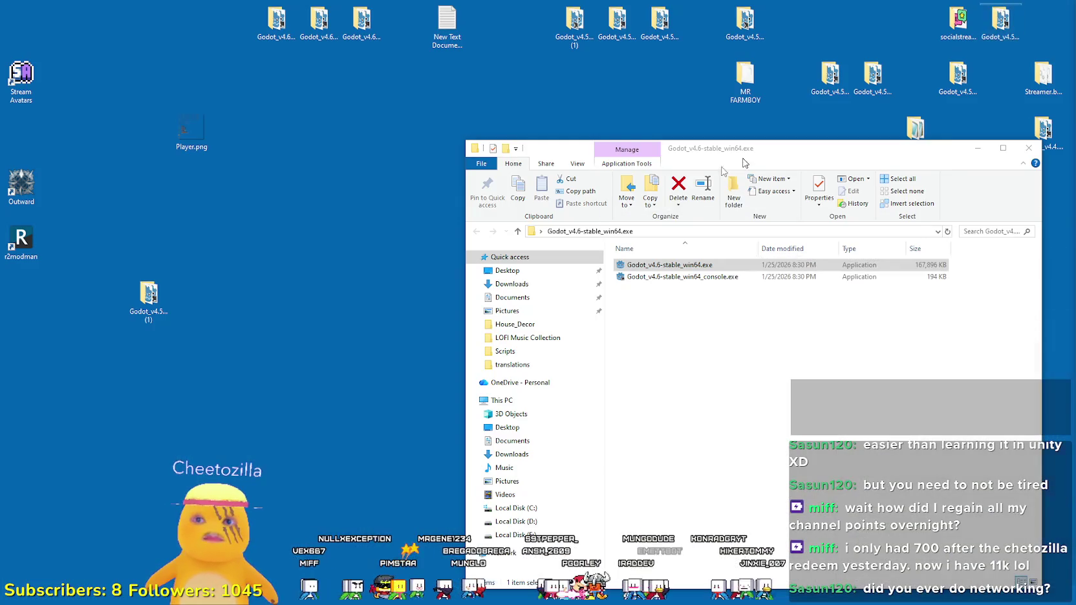
pyautogui.click(994, 143)
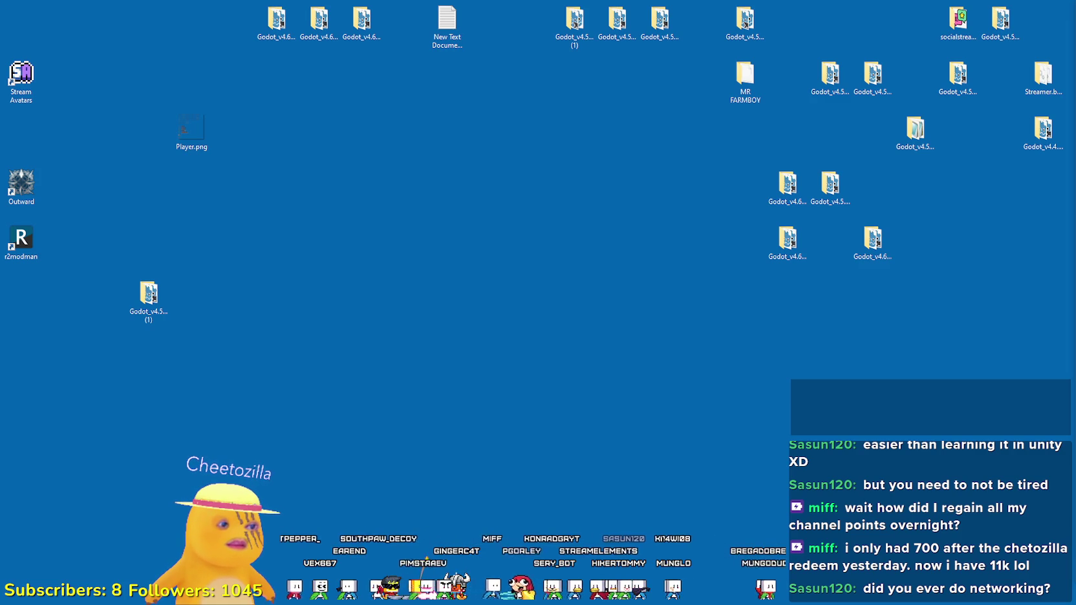
# Step: Return to Godot, zoom around the farmer sprite, then bring the poneglyphs.aseprite sheet forward
pyautogui.hotkey('alt', 'Tab')
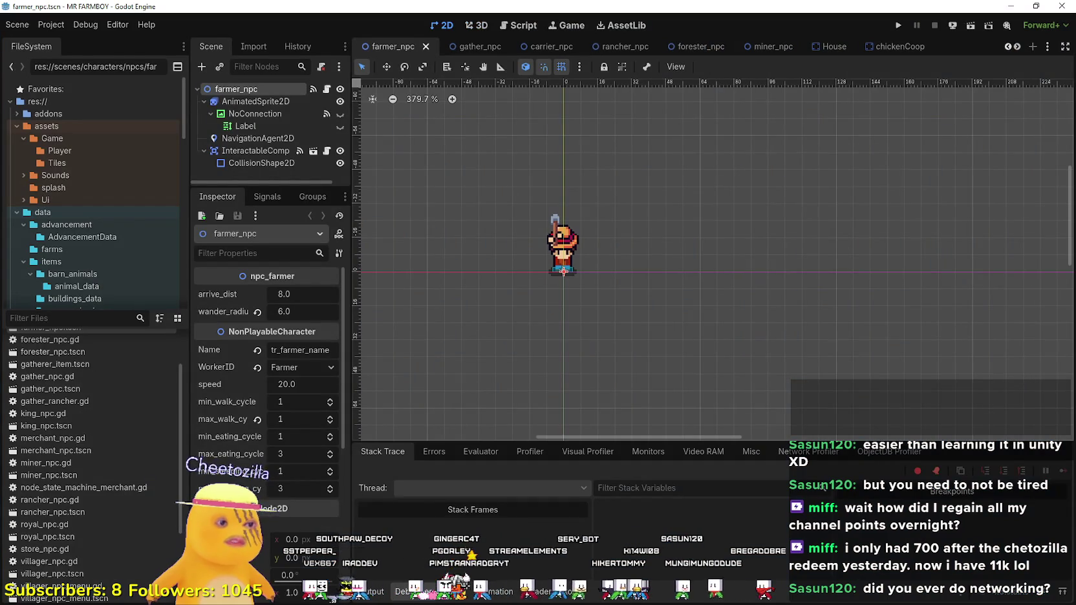
pyautogui.hotkey('alt', 'Tab')
pyautogui.hotkey('alt', 'Tab')
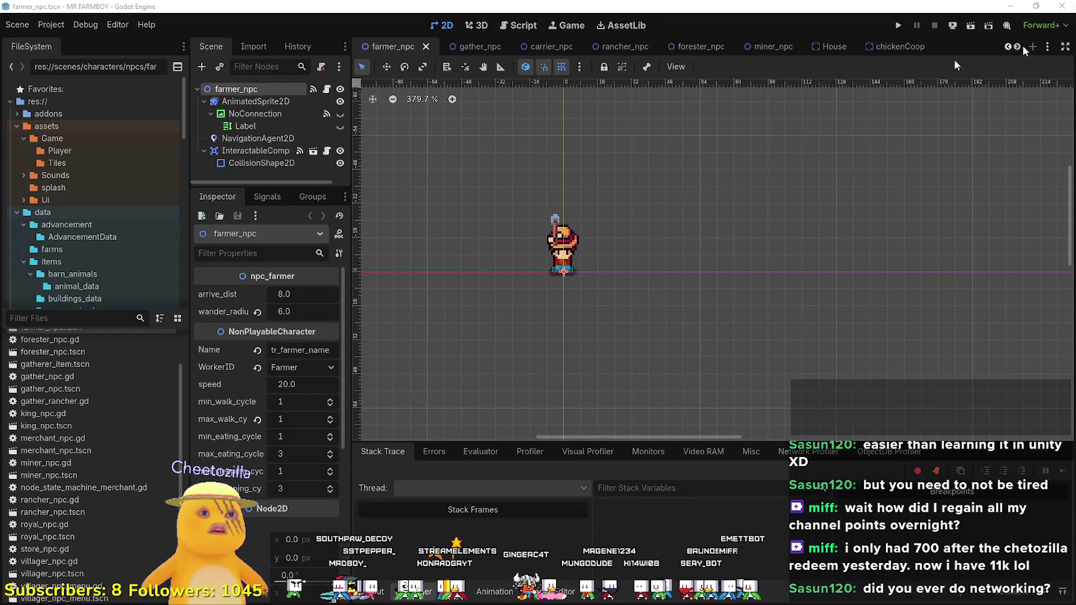
pyautogui.scroll(-1, 525, 244)
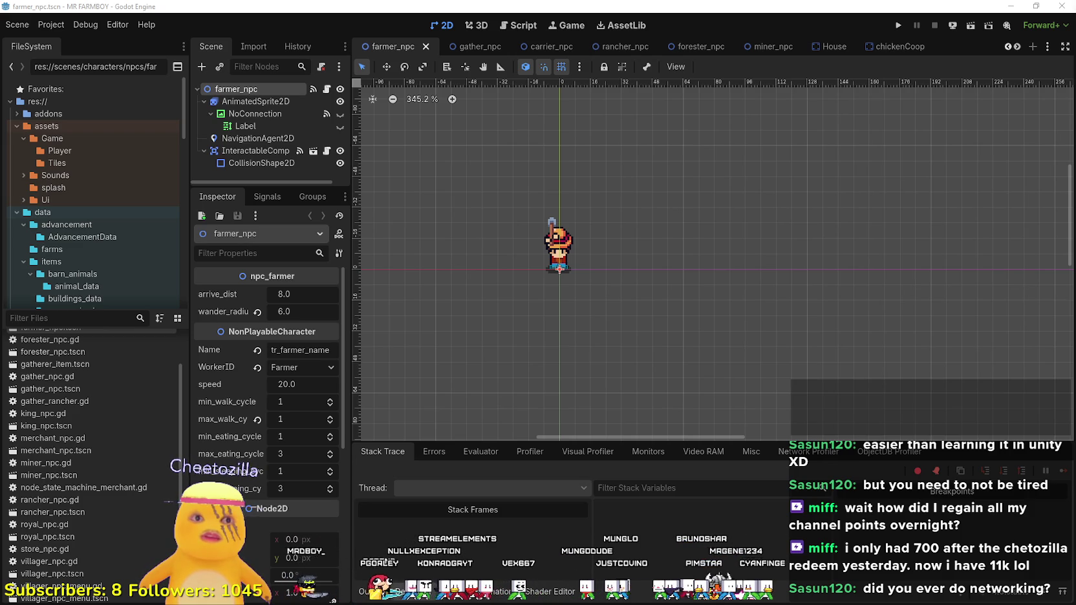
pyautogui.scroll(-2, 619, 225)
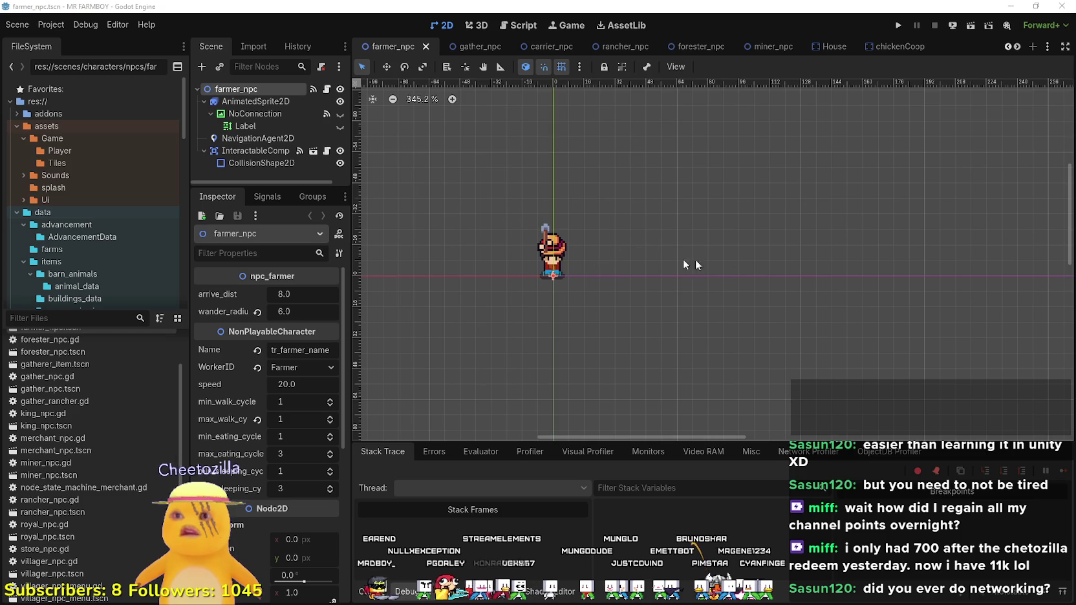
pyautogui.hscroll(-3, 683, 258)
pyautogui.scroll(3, 696, 270)
pyautogui.scroll(2, 696, 272)
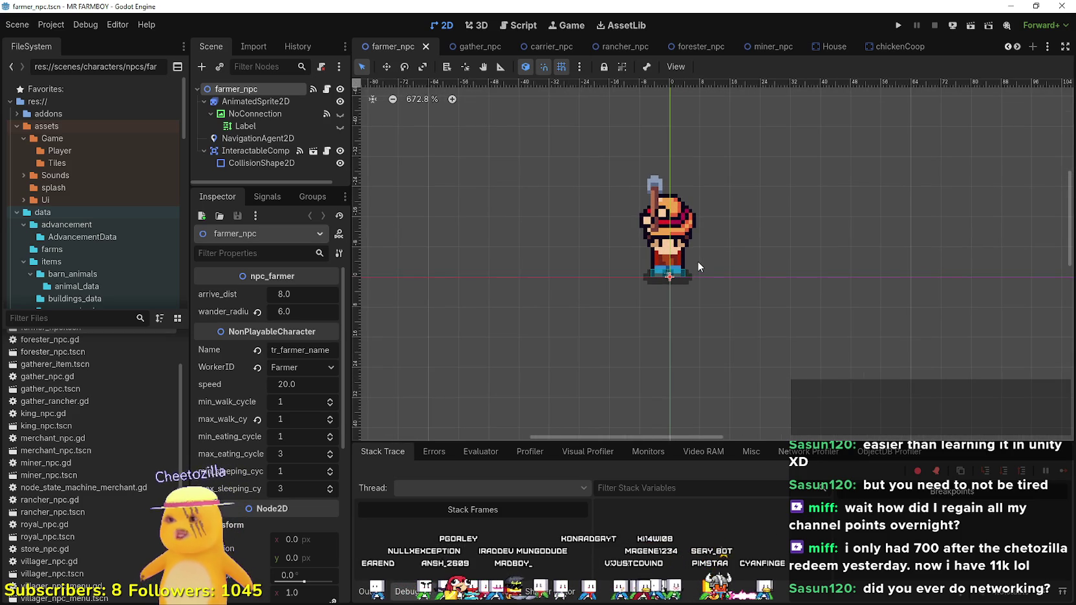
pyautogui.scroll(-3, 698, 261)
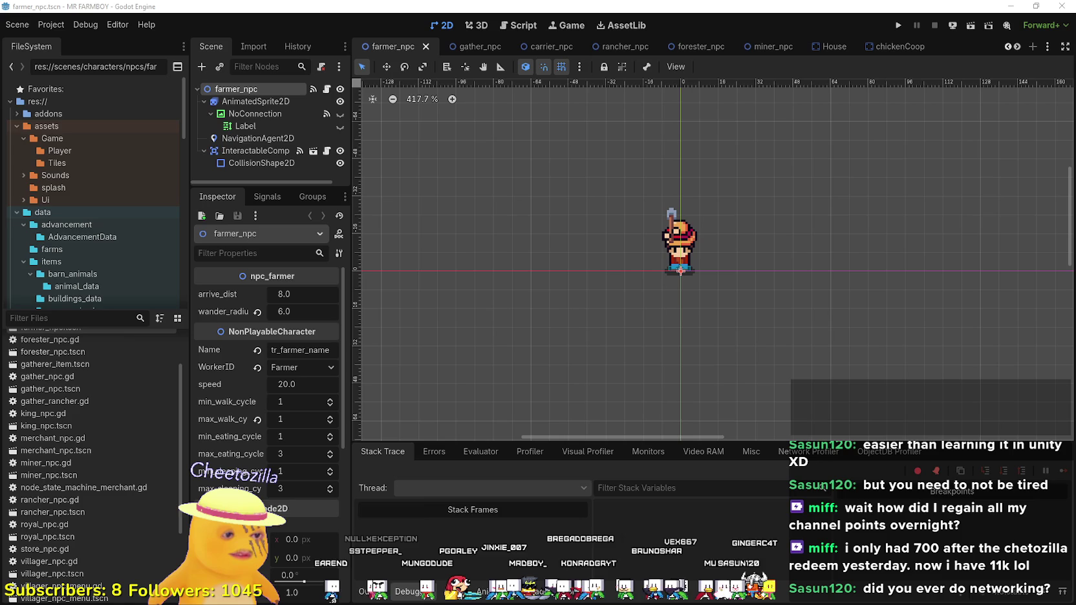
pyautogui.hotkey('alt', 'Tab')
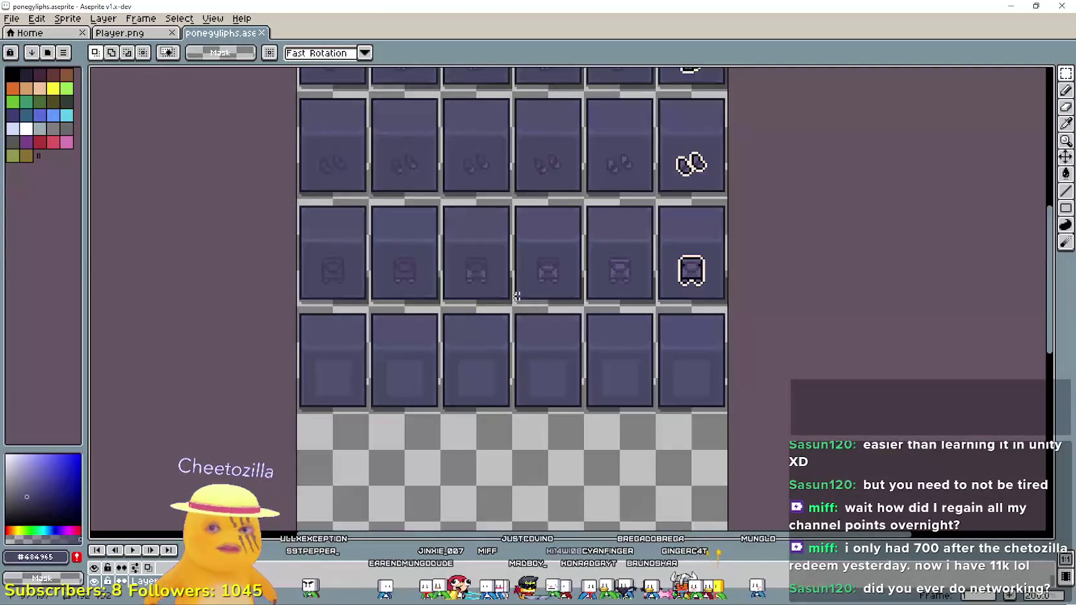
# Step: Pan and zoom the poneglyphs sprite sheet to bring the bottom tile rows into view
pyautogui.scroll(1, 509, 291)
pyautogui.moveTo(509, 292); pyautogui.dragTo(409, 319)
pyautogui.scroll(-1, 400, 231)
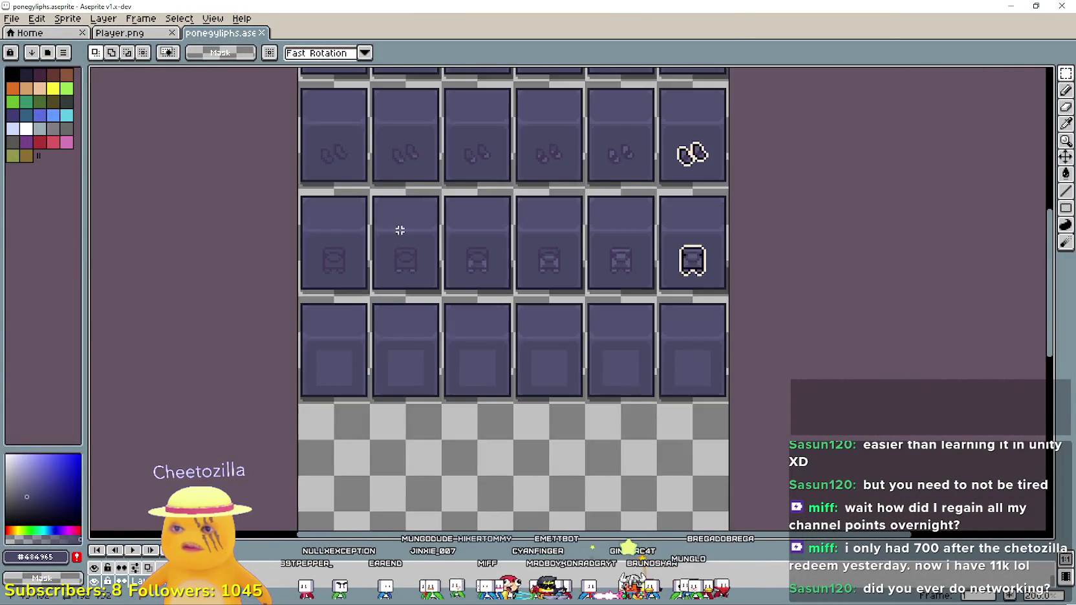
pyautogui.moveTo(401, 230)
pyautogui.mouseDown()
pyautogui.moveTo(432, 403)
pyautogui.moveTo(425, 219)
pyautogui.mouseUp()
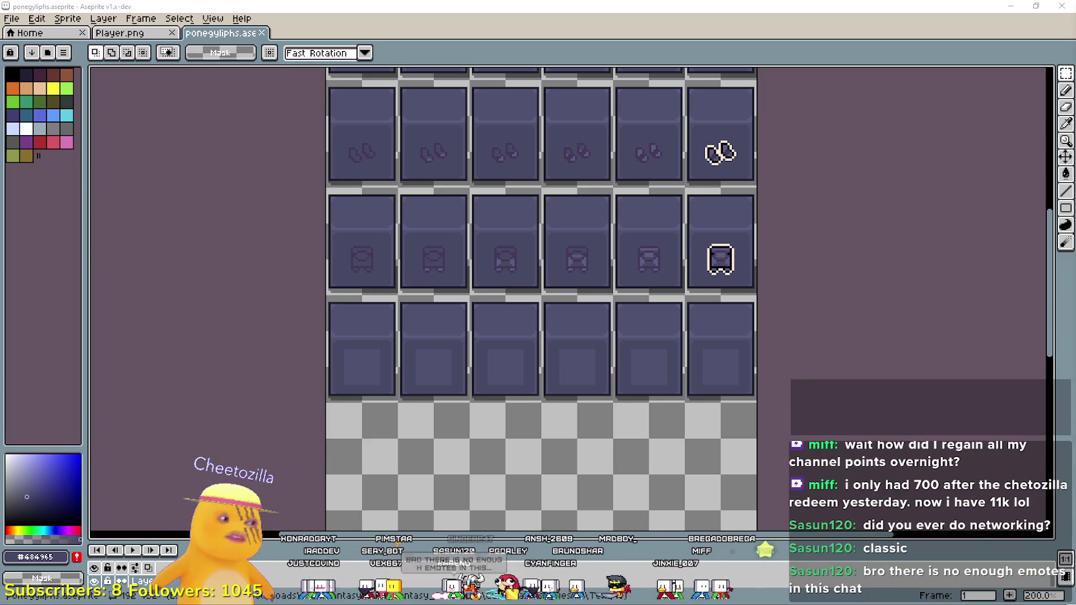
pyautogui.moveTo(571, 418); pyautogui.dragTo(646, 393)
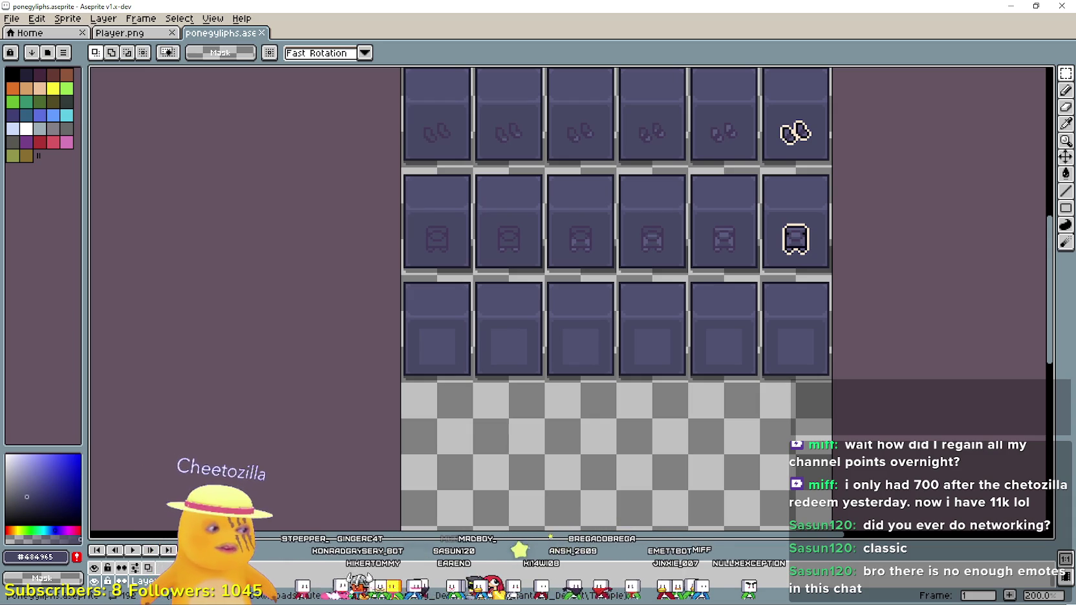
pyautogui.scroll(1, 457, 312)
pyautogui.scroll(-1, 458, 312)
pyautogui.scroll(1, 639, 347)
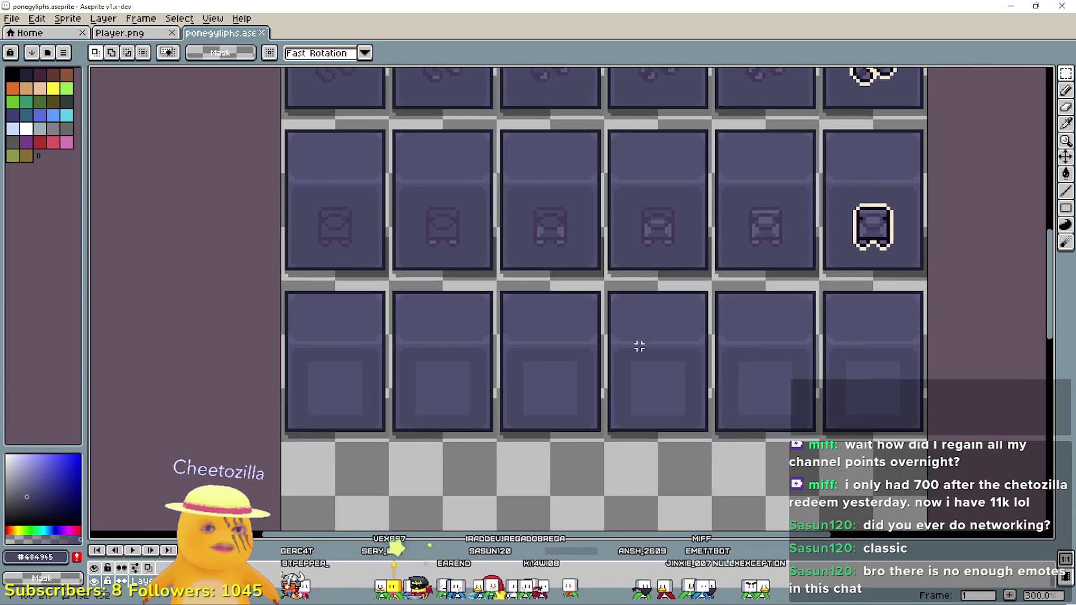
pyautogui.scroll(-1, 639, 346)
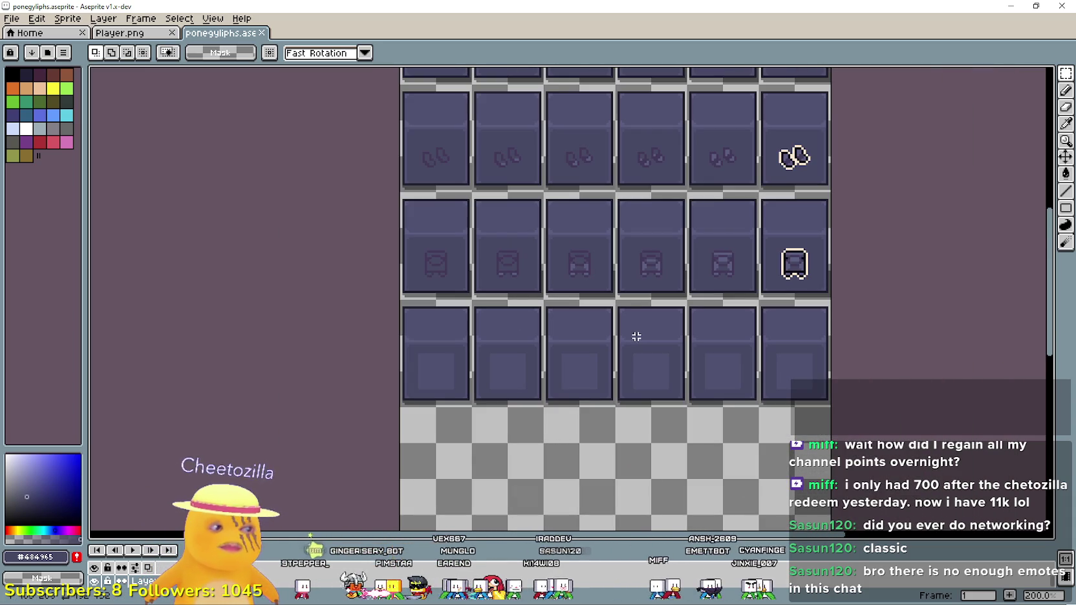
pyautogui.scroll(3, 569, 322)
pyautogui.scroll(-4, 602, 299)
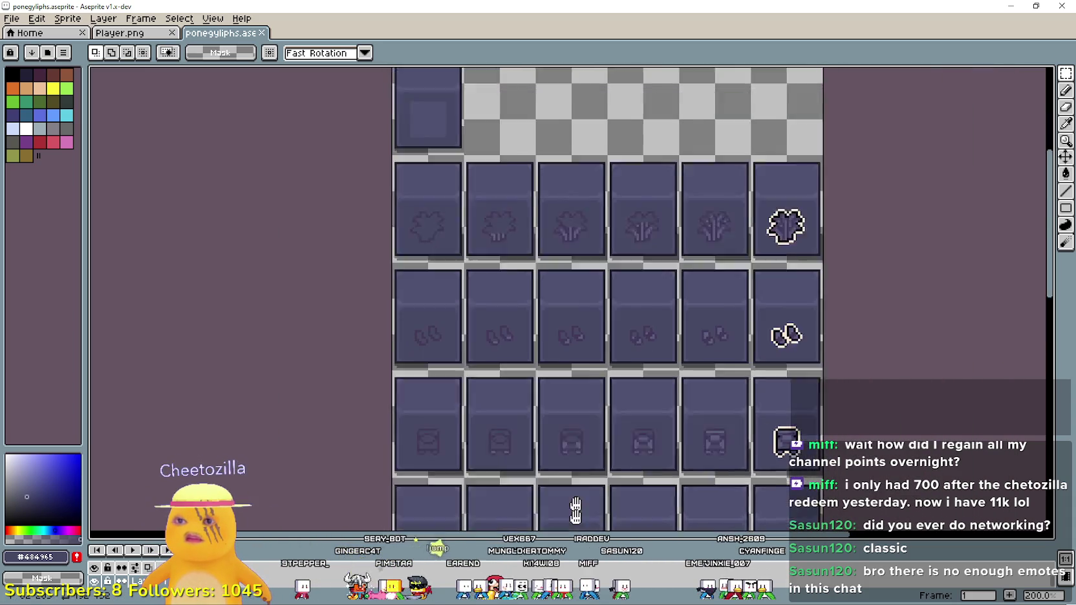
pyautogui.scroll(1, 619, 211)
pyautogui.scroll(-1, 620, 212)
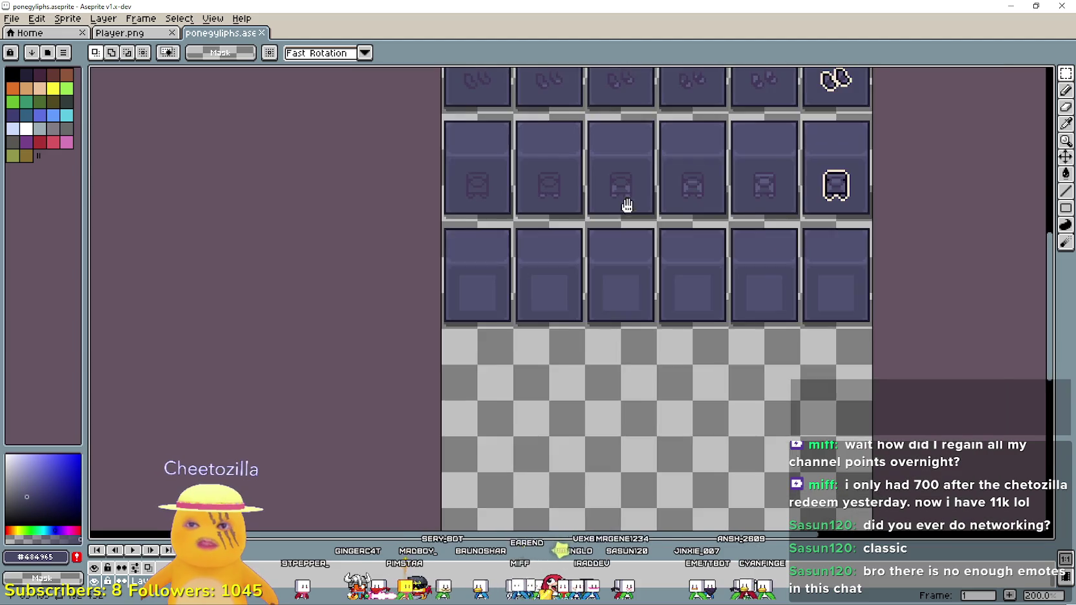
pyautogui.scroll(4, 602, 207)
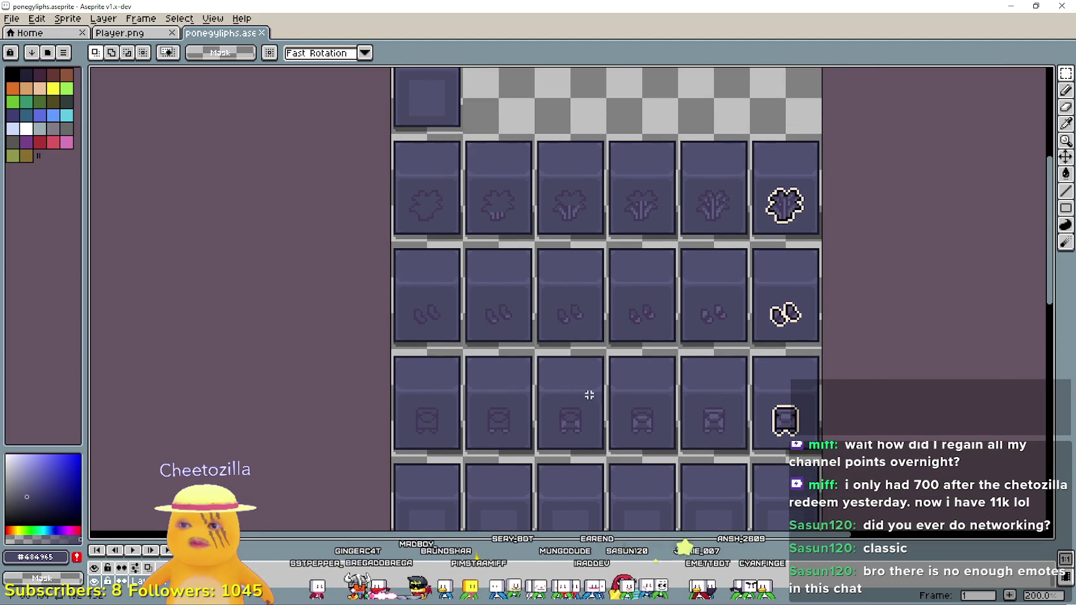
pyautogui.scroll(-4, 590, 303)
pyautogui.scroll(2, 436, 323)
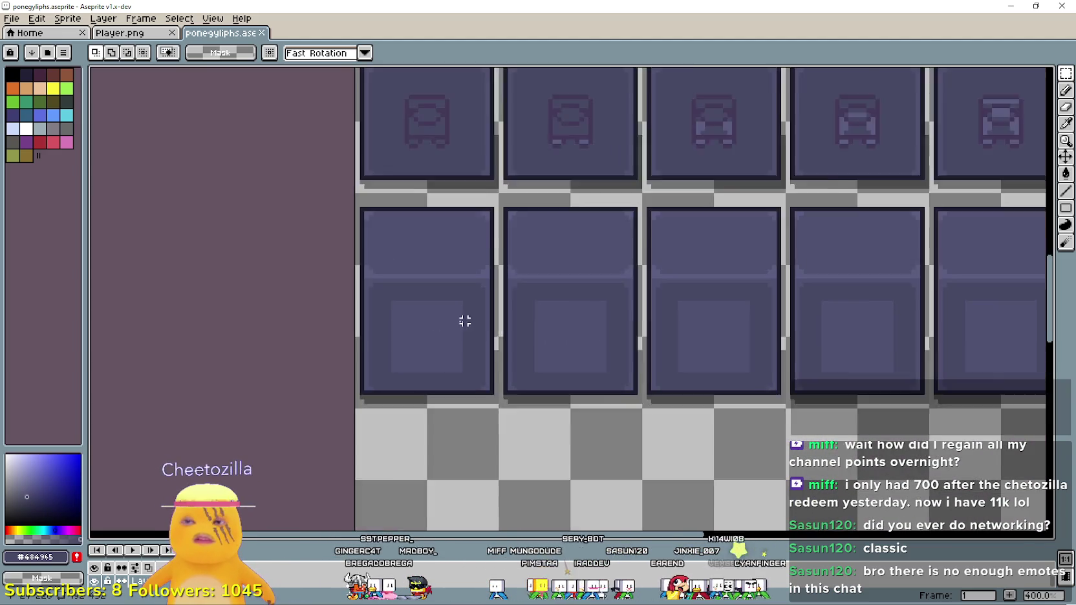
pyautogui.scroll(1, 463, 319)
# Step: Mark and clear rectangle selections inside the bottom-row tiles, then minimize Aseprite
pyautogui.moveTo(463, 296)
pyautogui.mouseDown()
pyautogui.moveTo(403, 372)
pyautogui.moveTo(372, 377)
pyautogui.mouseUp()
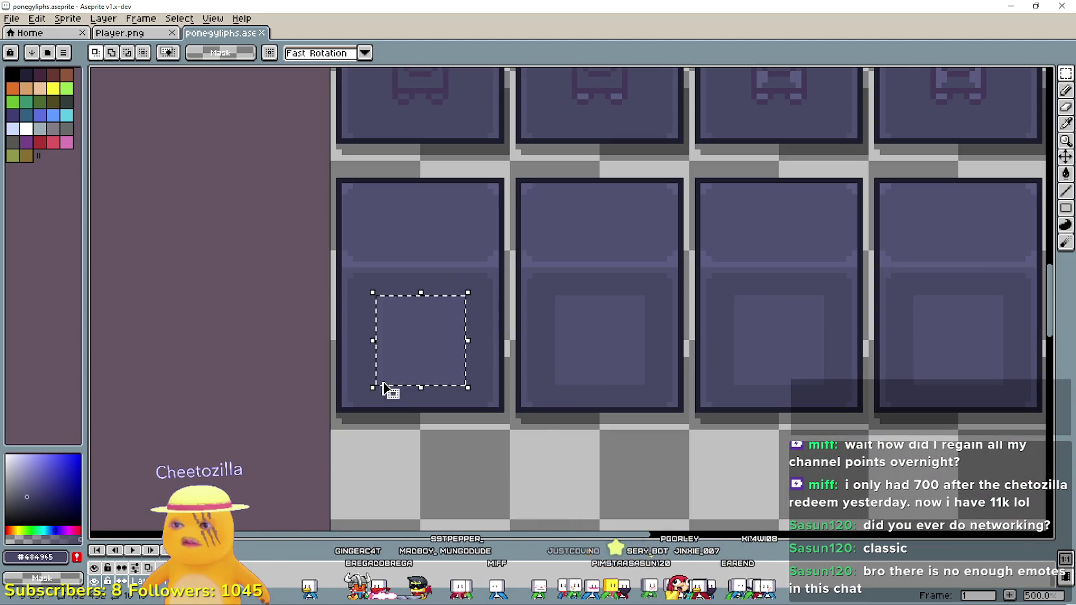
pyautogui.scroll(-3, 375, 378)
pyautogui.hotkey('ctrl', 'd')
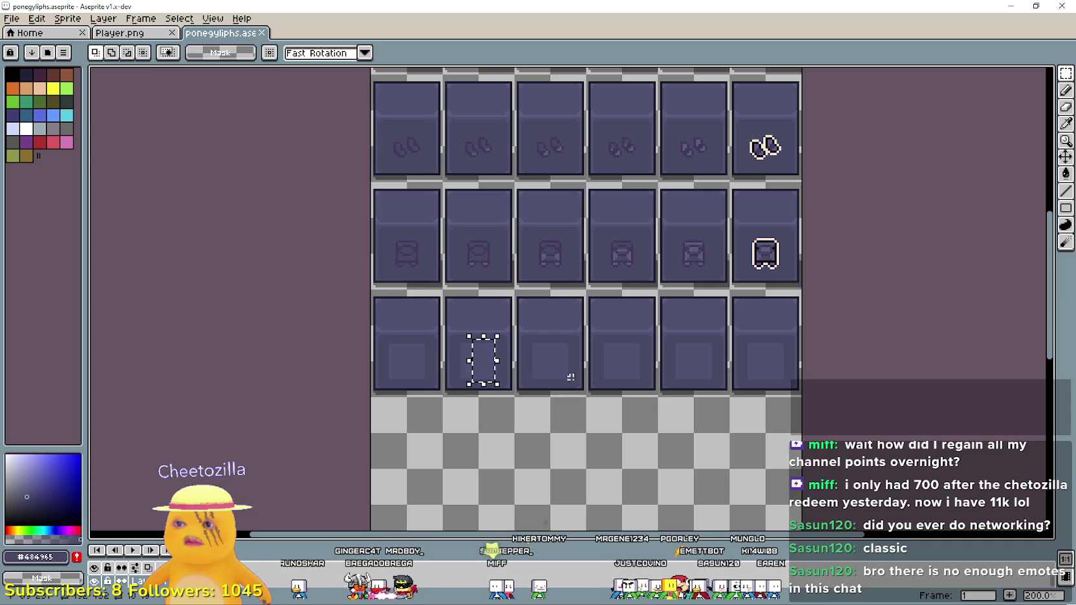
pyautogui.scroll(1, 434, 380)
pyautogui.moveTo(557, 378); pyautogui.dragTo(484, 313)
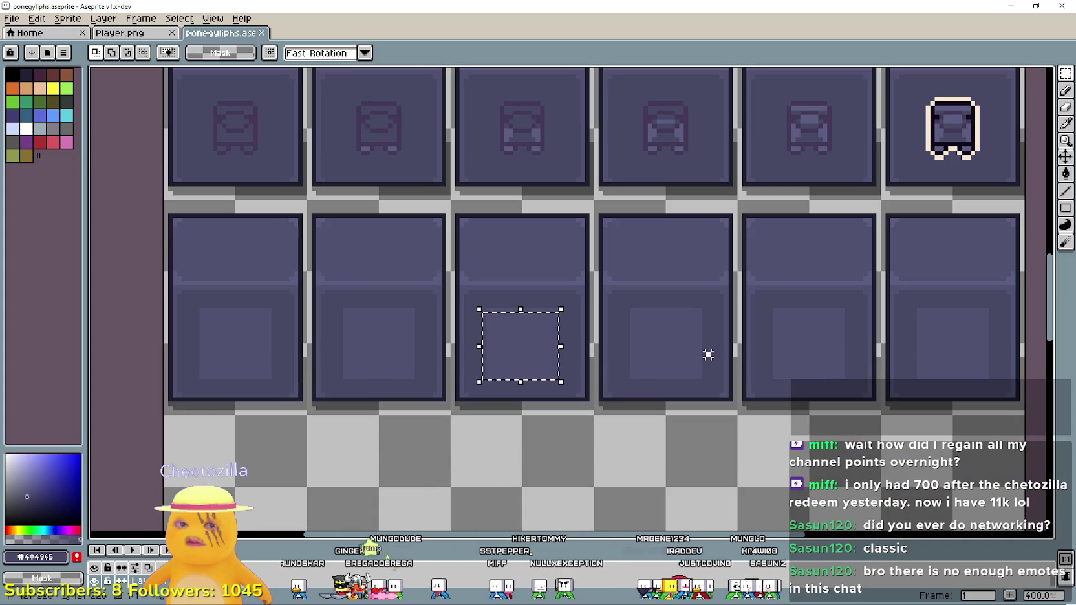
pyautogui.moveTo(706, 354)
pyautogui.mouseDown()
pyautogui.moveTo(649, 382)
pyautogui.moveTo(590, 386)
pyautogui.mouseUp()
pyautogui.scroll(-2, 697, 334)
pyautogui.hotkey('ctrl', 'd')
pyautogui.scroll(1, 805, 368)
pyautogui.moveTo(745, 340)
pyautogui.mouseDown()
pyautogui.moveTo(702, 322)
pyautogui.moveTo(648, 271)
pyautogui.mouseUp()
pyautogui.hotkey('ctrl', 'd')
pyautogui.moveTo(881, 347); pyautogui.dragTo(821, 270)
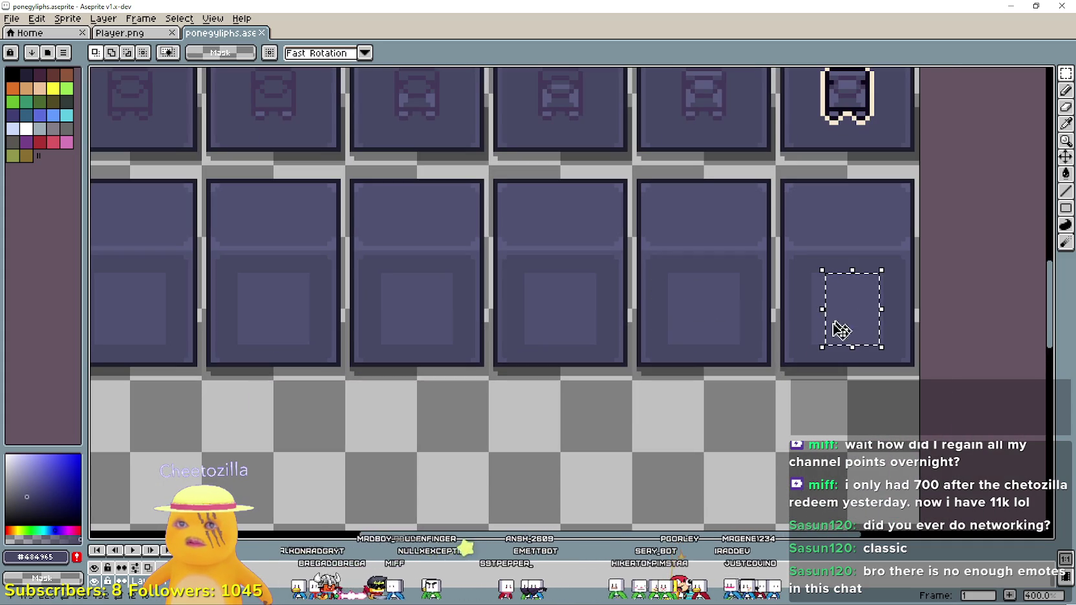
pyautogui.hotkey('ctrl', 'd')
pyautogui.click(1018, 4)
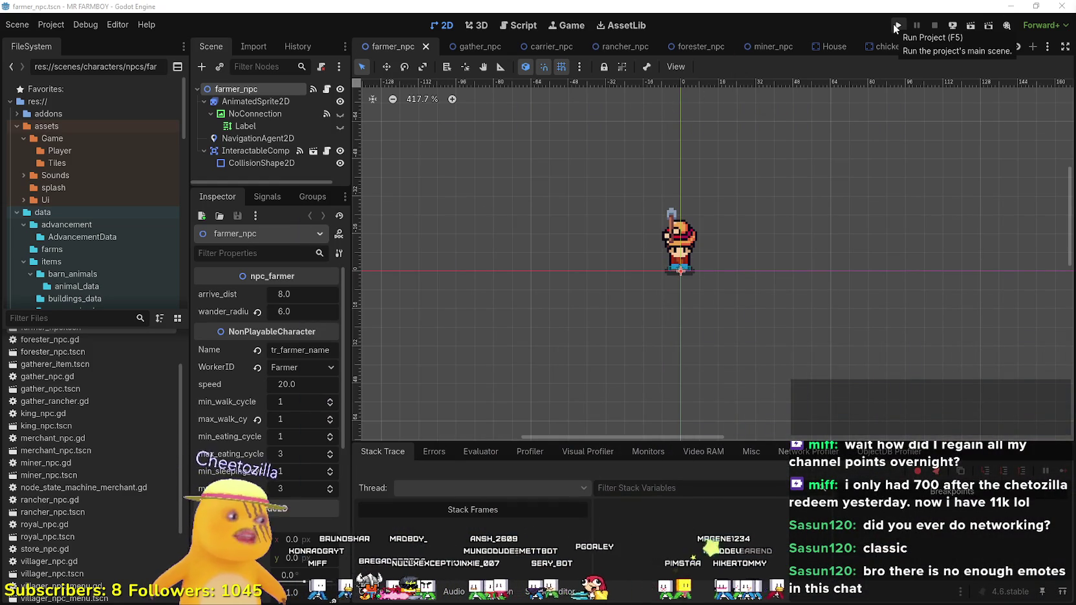
pyautogui.click(63, 320)
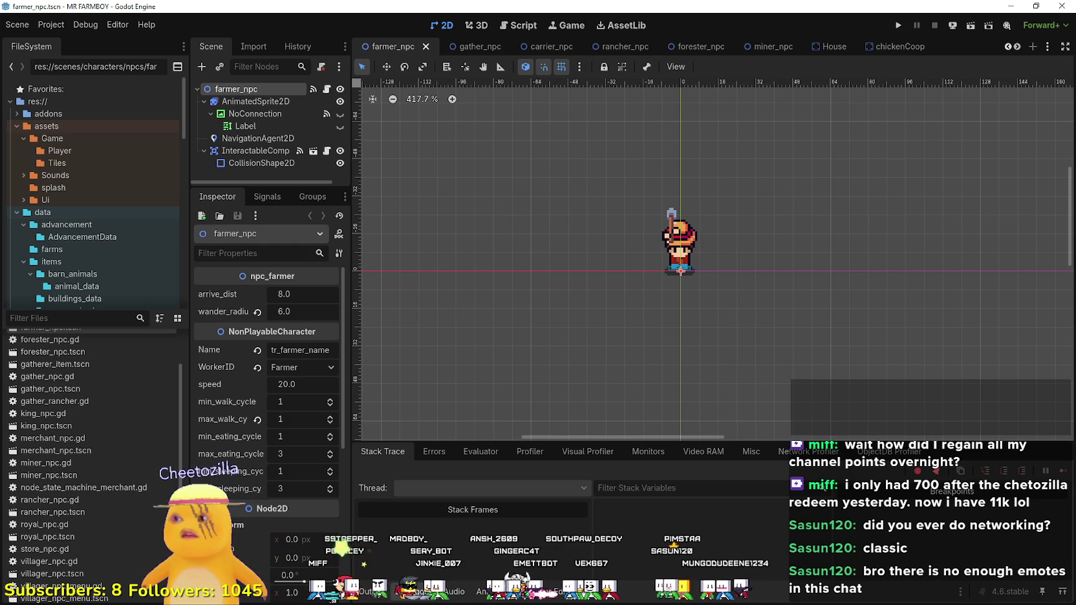
pyautogui.click(896, 27)
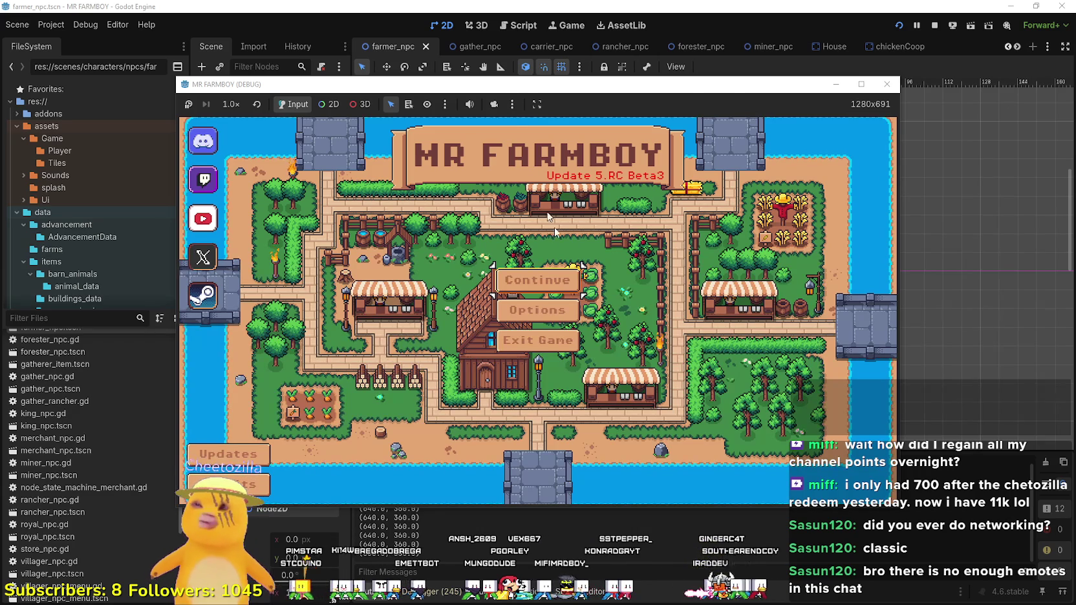
pyautogui.click(560, 282)
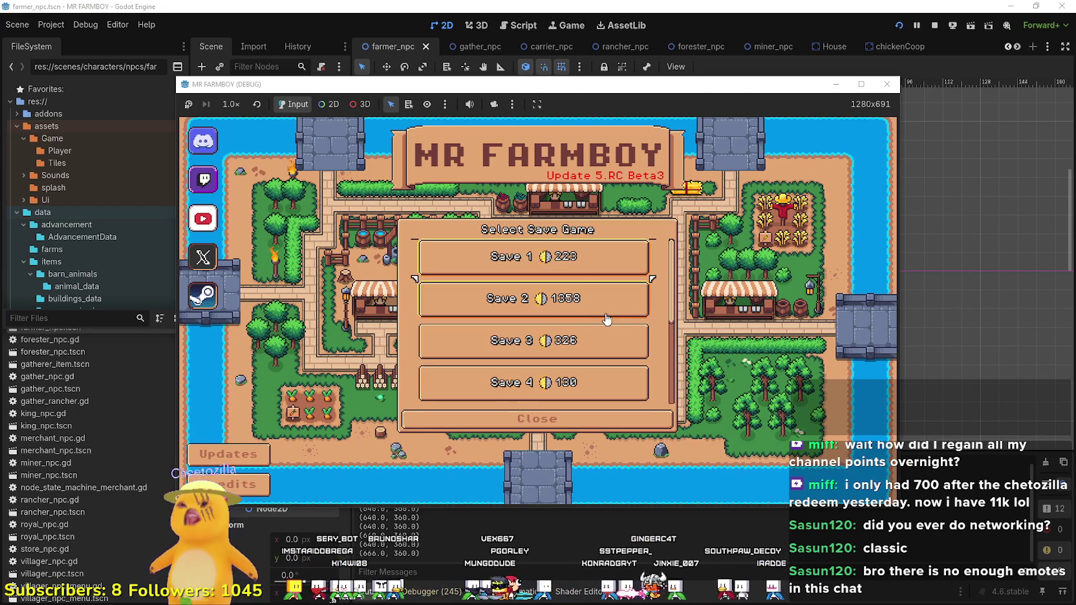
pyautogui.scroll(-5, 581, 310)
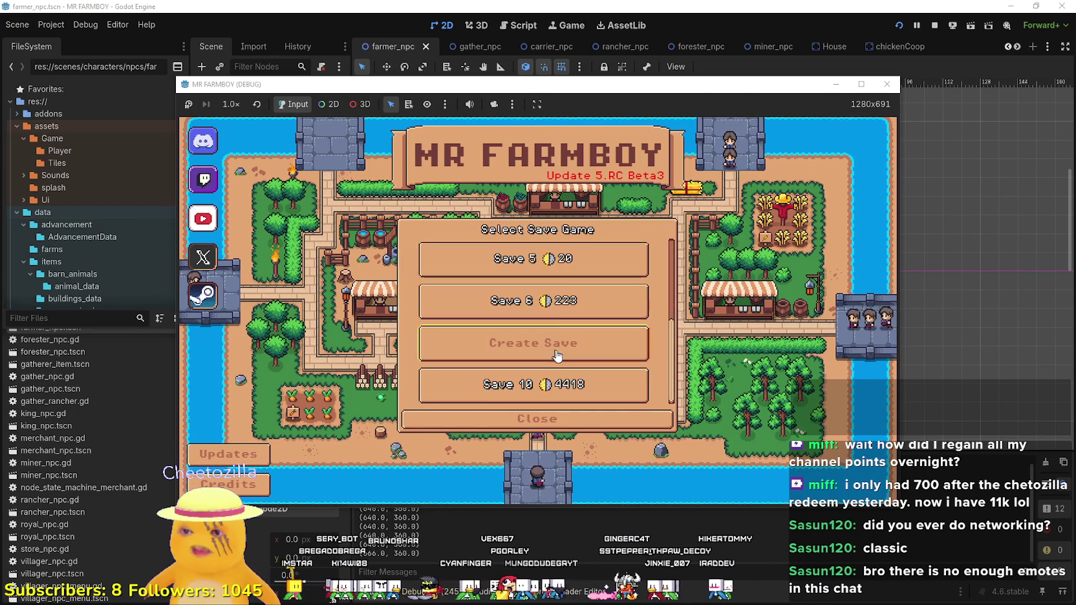
pyautogui.click(571, 312)
pyautogui.click(489, 267)
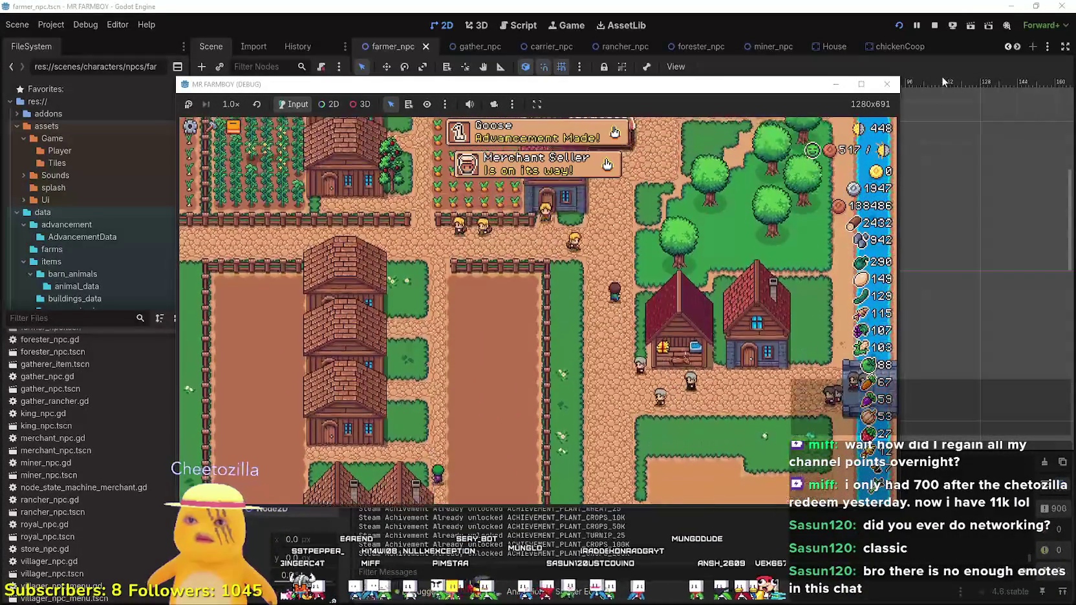
pyautogui.click(886, 84)
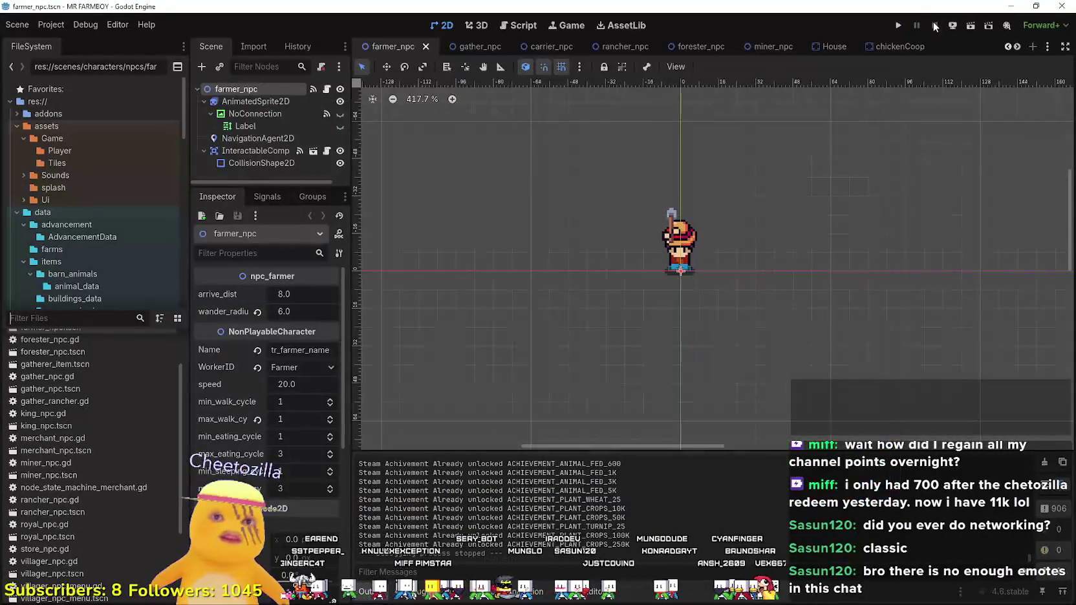
# Step: Minimize the Godot editor and start a new project from the Project Manager with Ctrl+N
pyautogui.click(1011, 6)
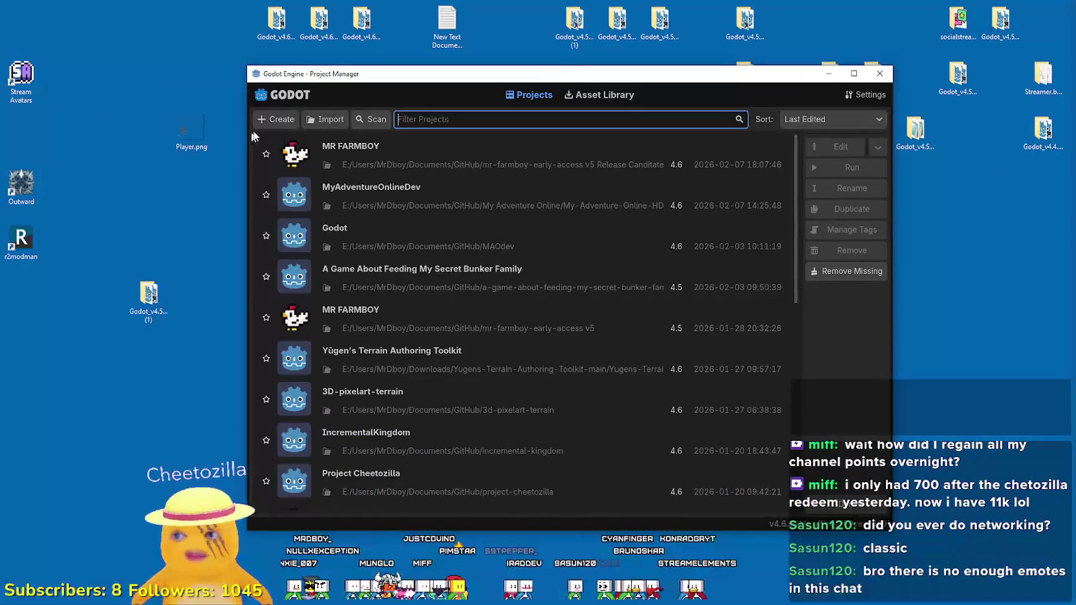
pyautogui.hotkey('ctrl', 'n')
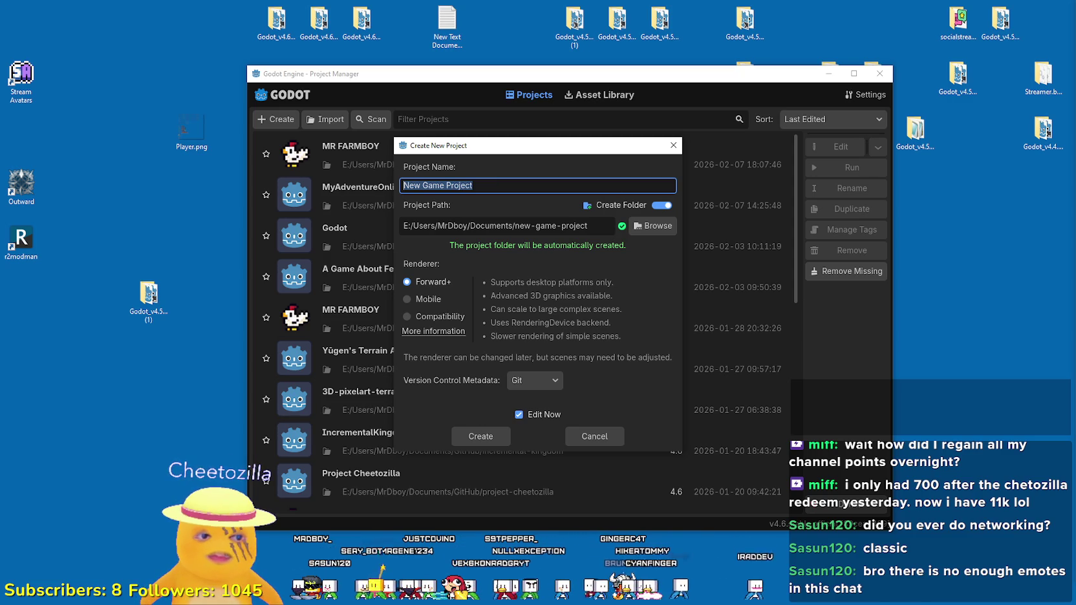
# Step: Name the project 'A Game About a Mindless Grind' and place it in the Documents GitHub folder
pyautogui.hotkey('alt', 'Tab')
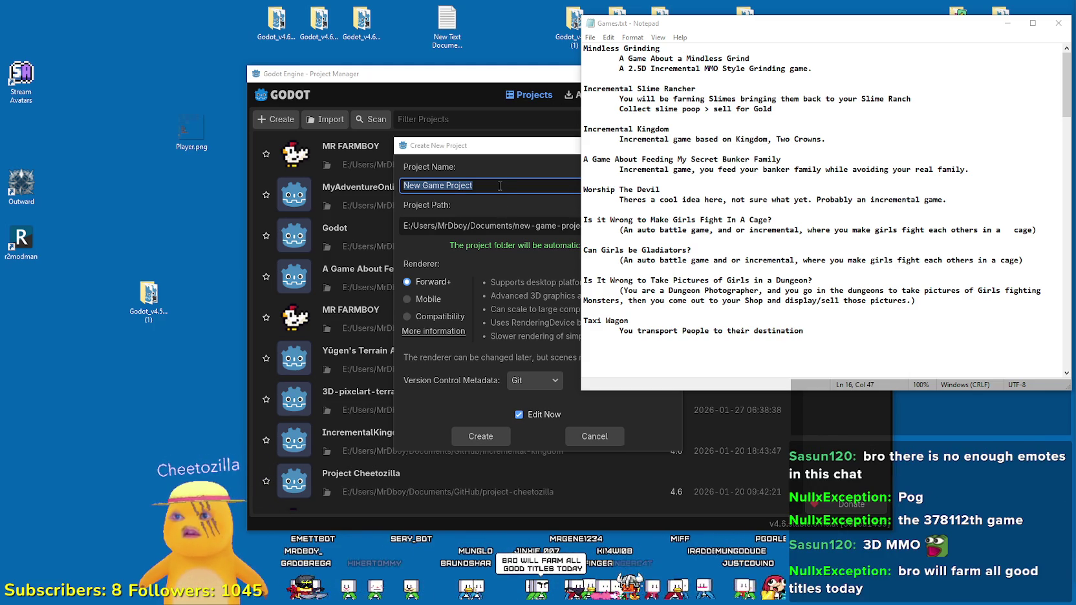
pyautogui.click(495, 162)
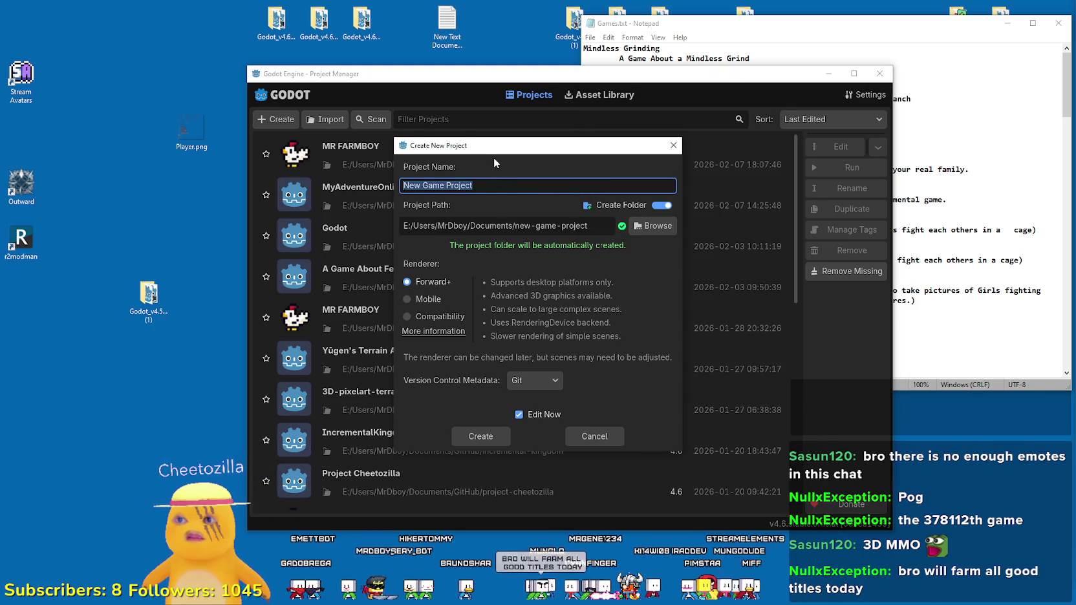
pyautogui.write('A Game A')
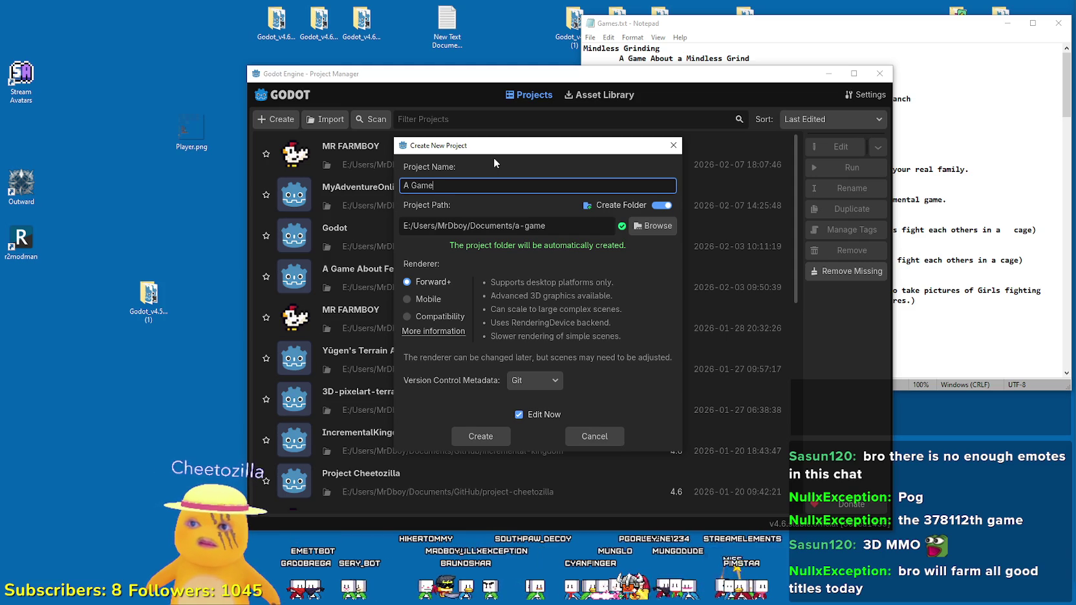
pyautogui.write('bout a')
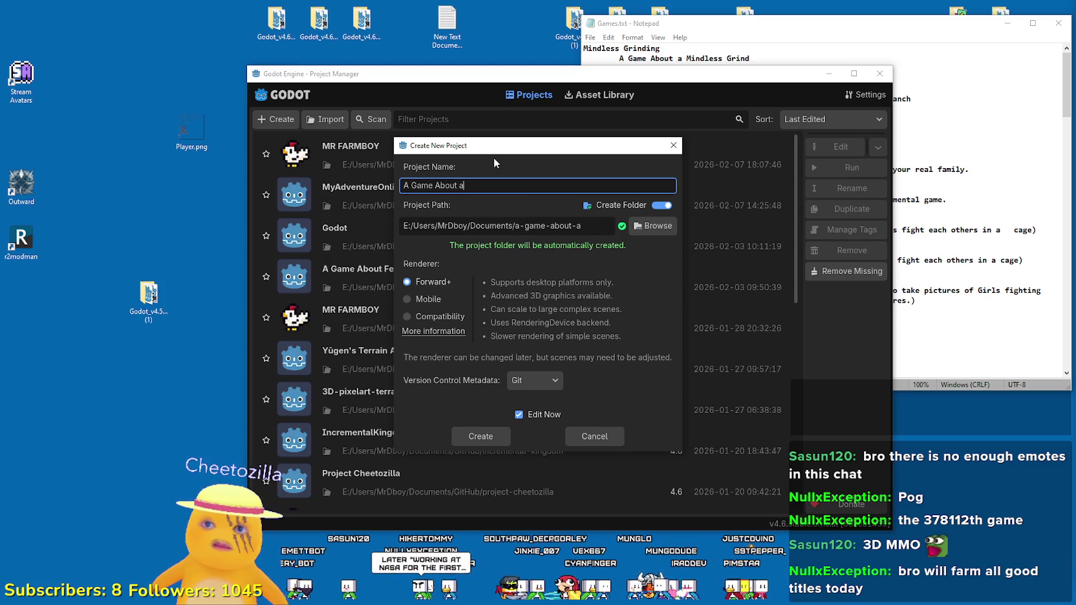
pyautogui.write(' Min')
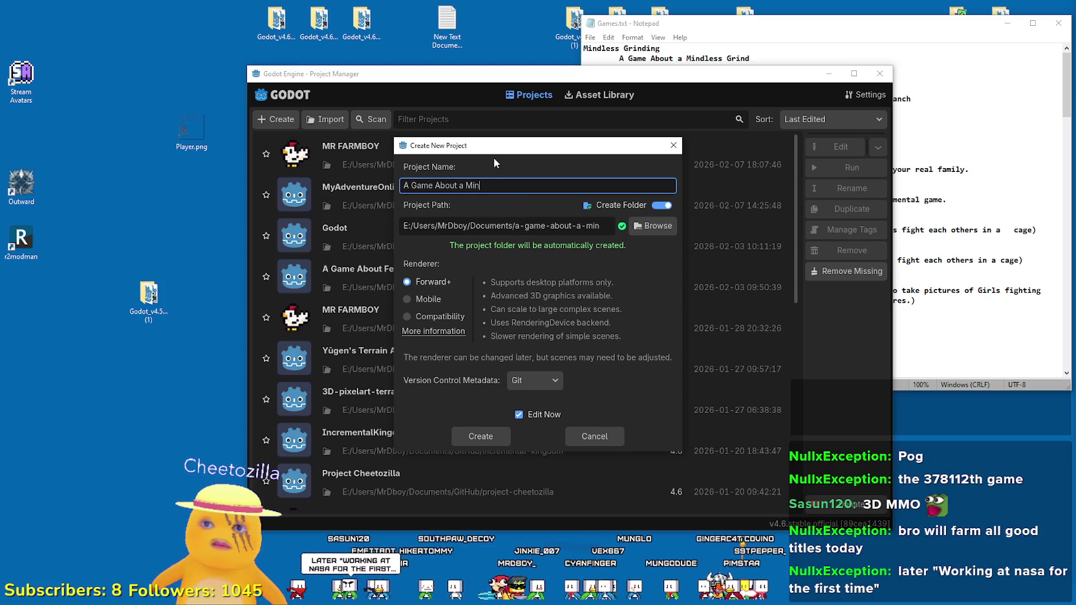
pyautogui.write('dless Grind')
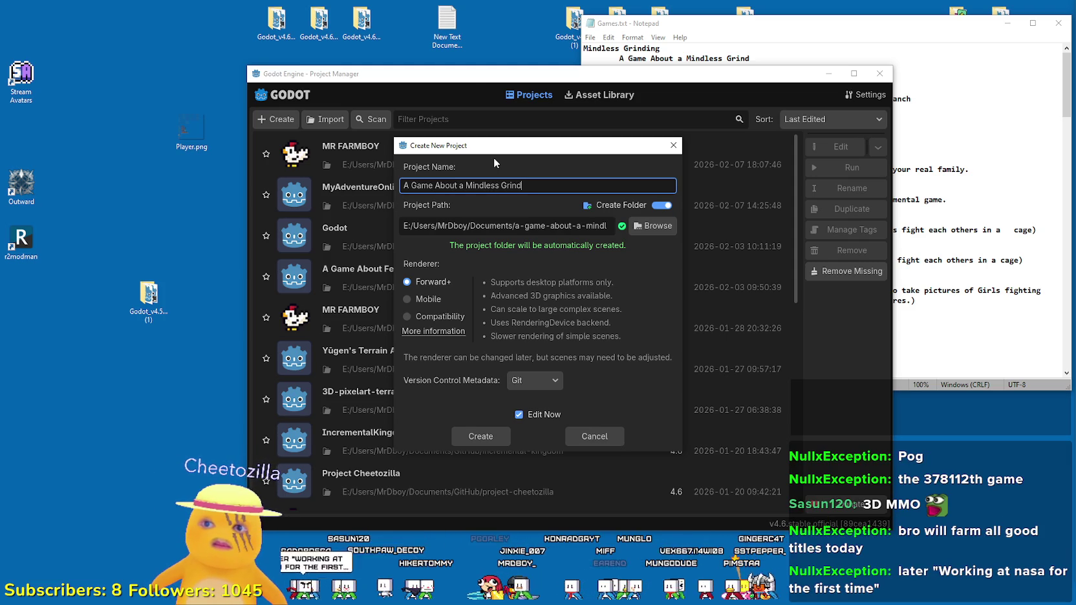
pyautogui.click(665, 225)
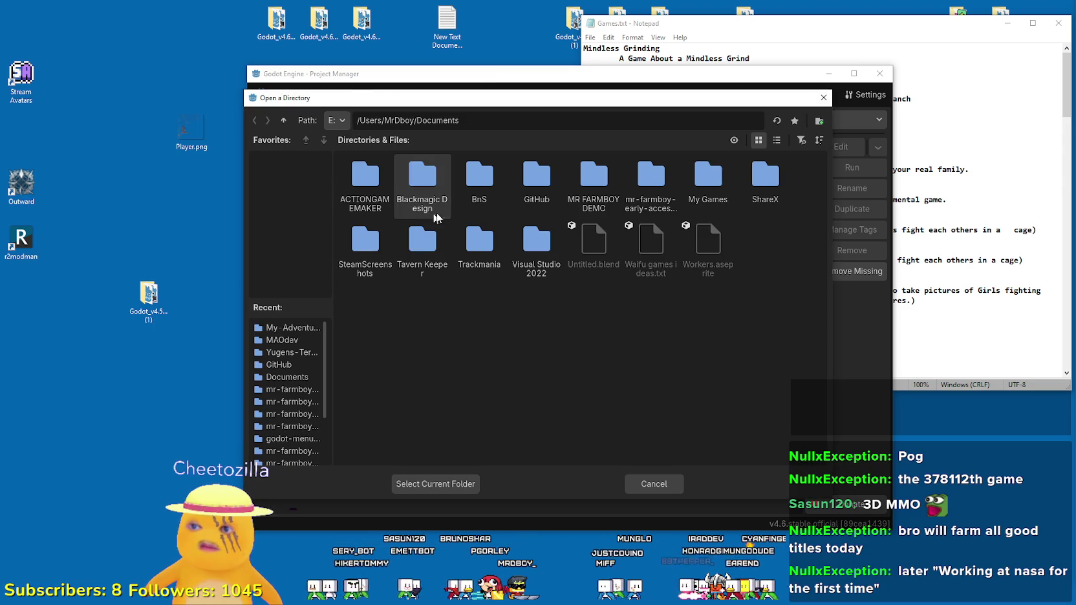
pyautogui.click(530, 186)
pyautogui.click(452, 483)
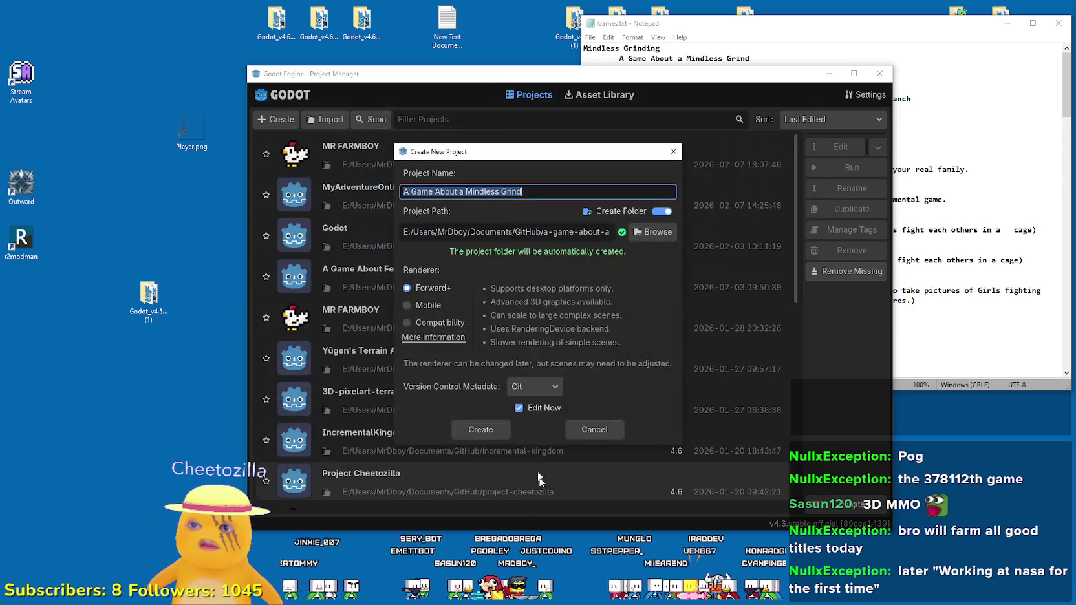
# Step: Create and open 'A Game About a Mindless Grind', then switch to the web browser
pyautogui.click(480, 427)
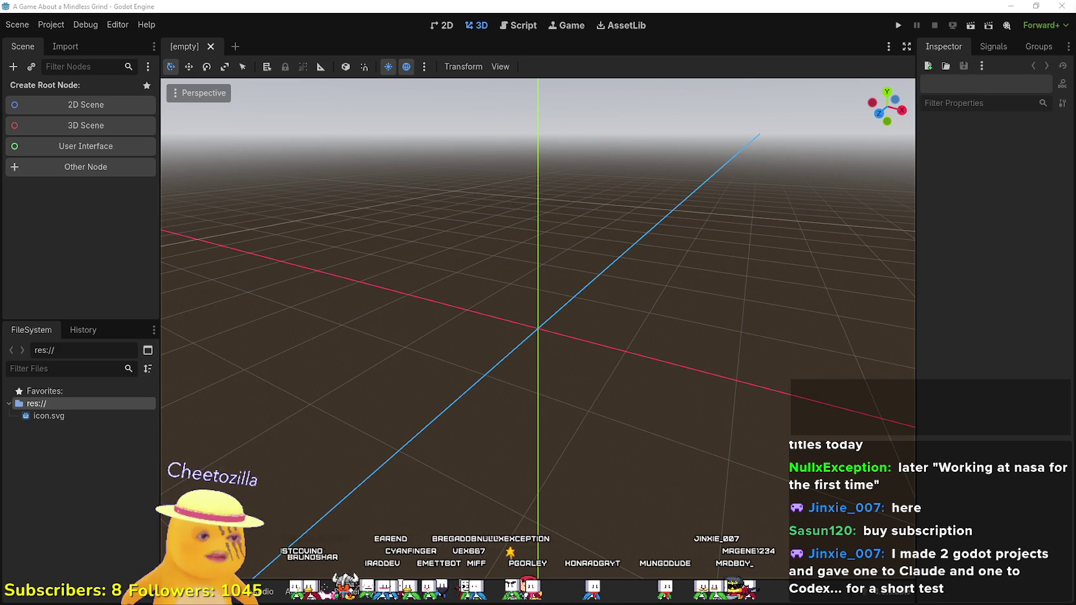
pyautogui.hotkey('alt', 'Tab')
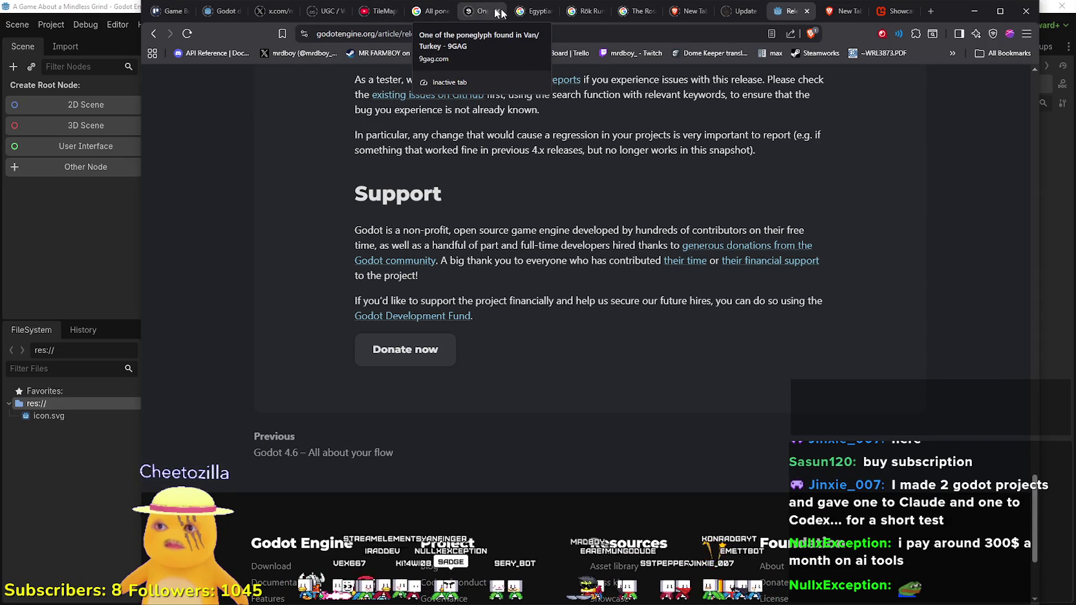
# Step: Pause the TileMapLayer3D tutorial video and expand its description to browse the chapters
pyautogui.click(377, 11)
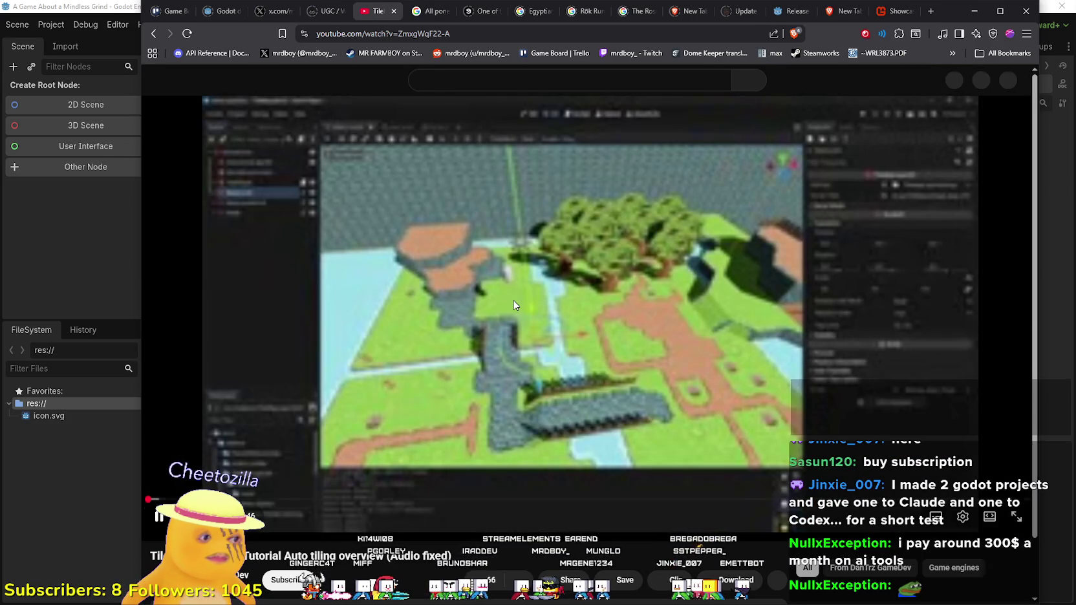
pyautogui.click(514, 305)
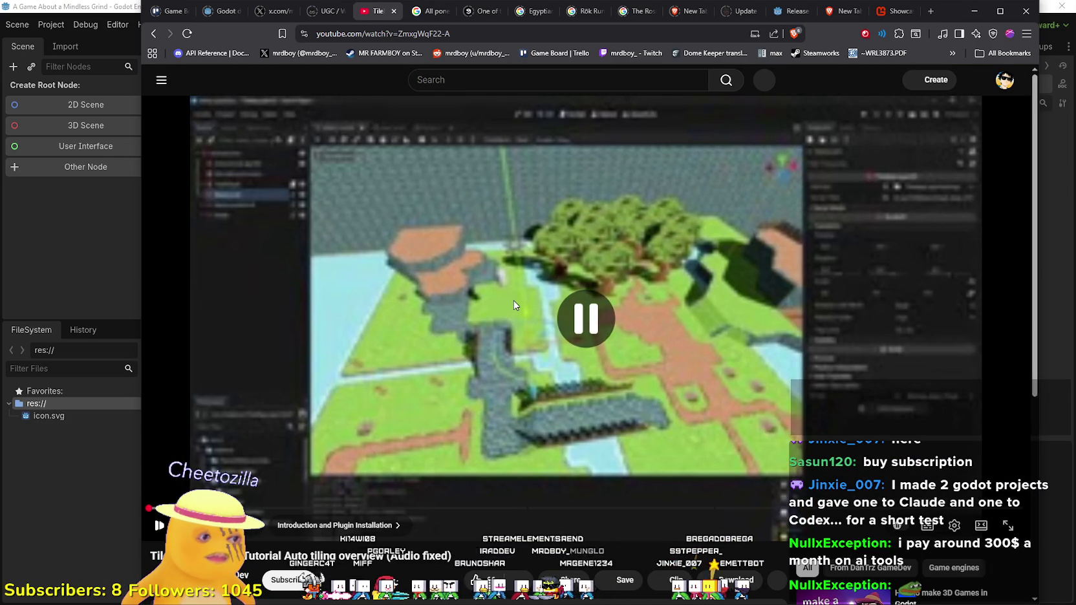
pyautogui.scroll(-4, 336, 416)
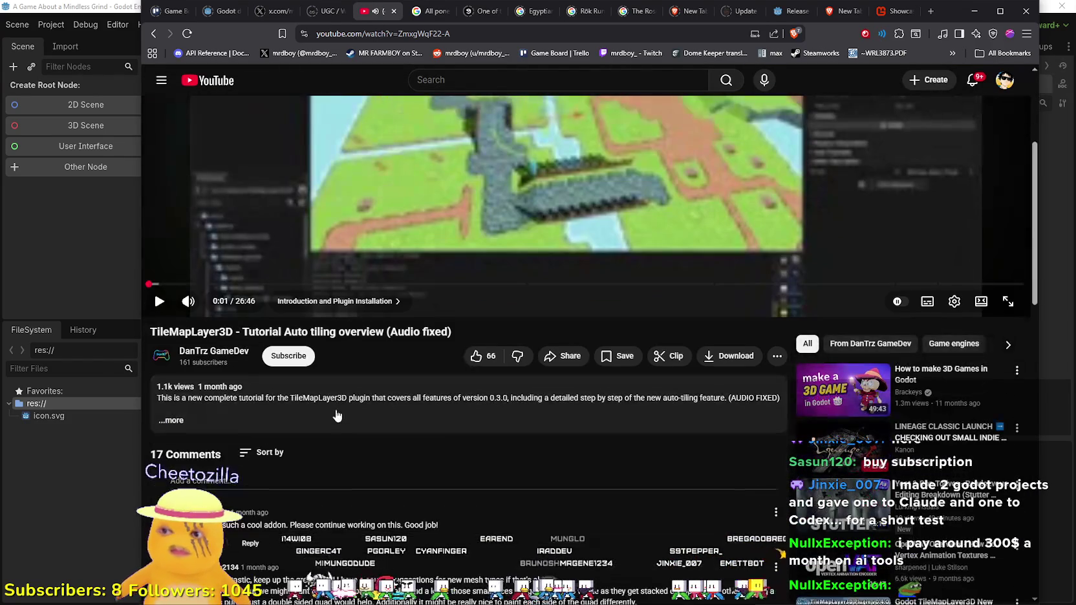
pyautogui.click(336, 415)
pyautogui.scroll(-2, 323, 401)
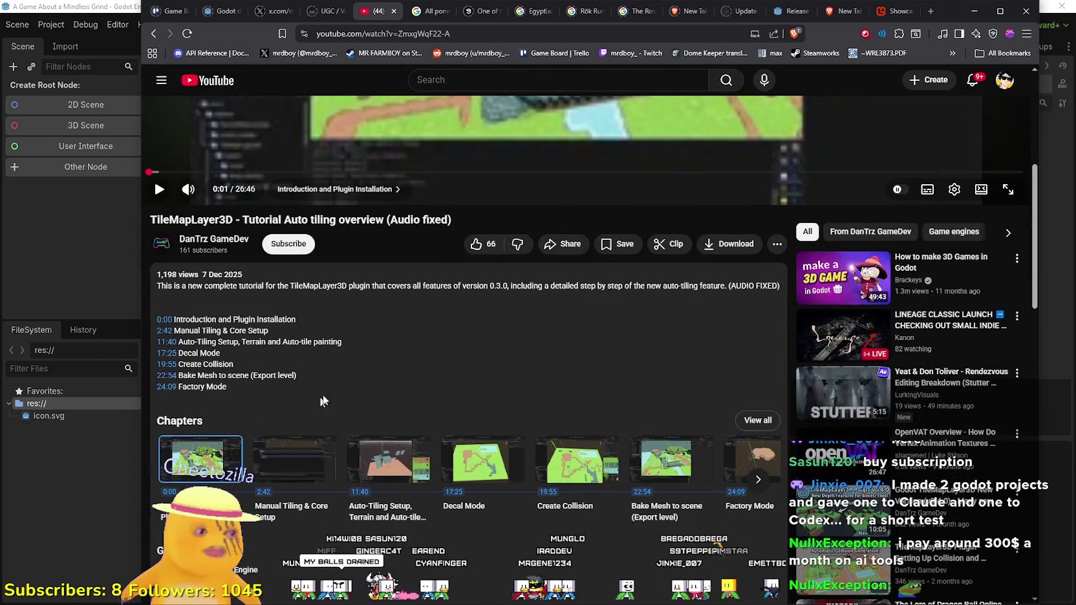
pyautogui.scroll(-2, 330, 387)
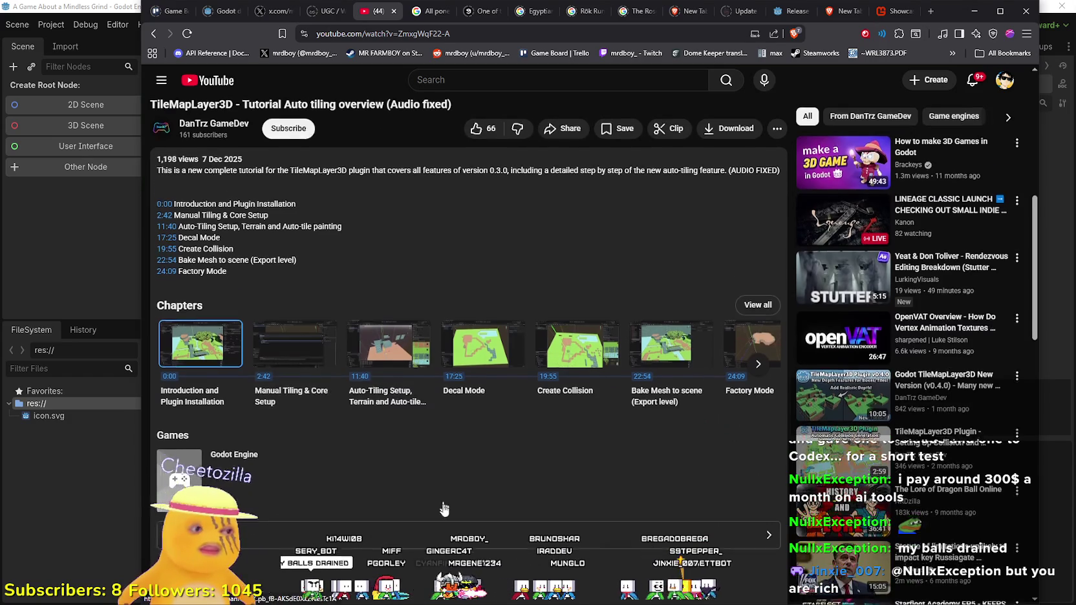
pyautogui.scroll(-1, 474, 527)
pyautogui.scroll(-3, 453, 518)
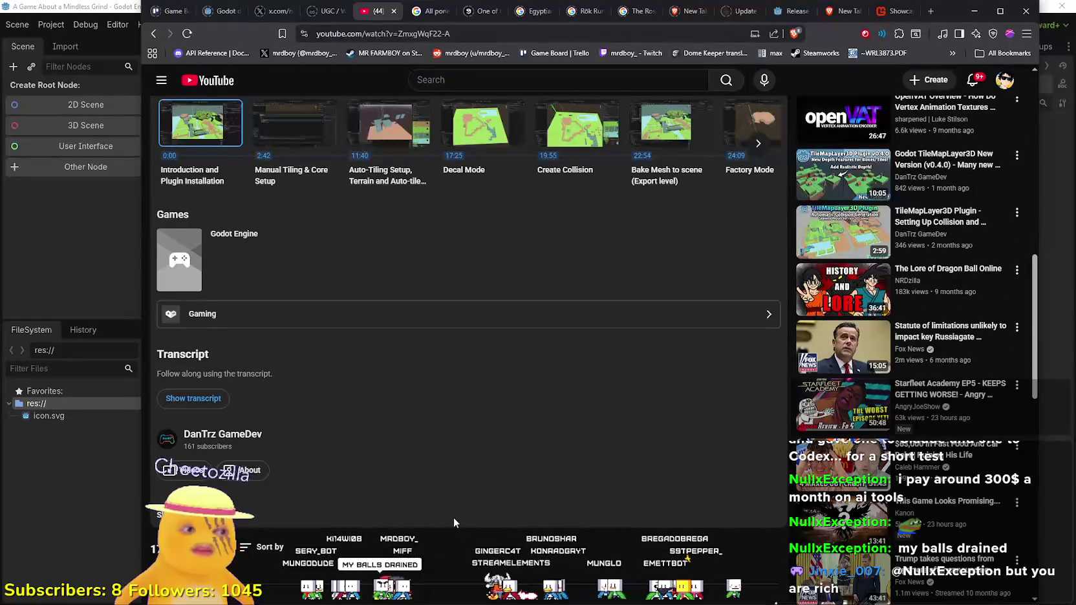
pyautogui.scroll(-4, 417, 484)
pyautogui.scroll(5, 414, 475)
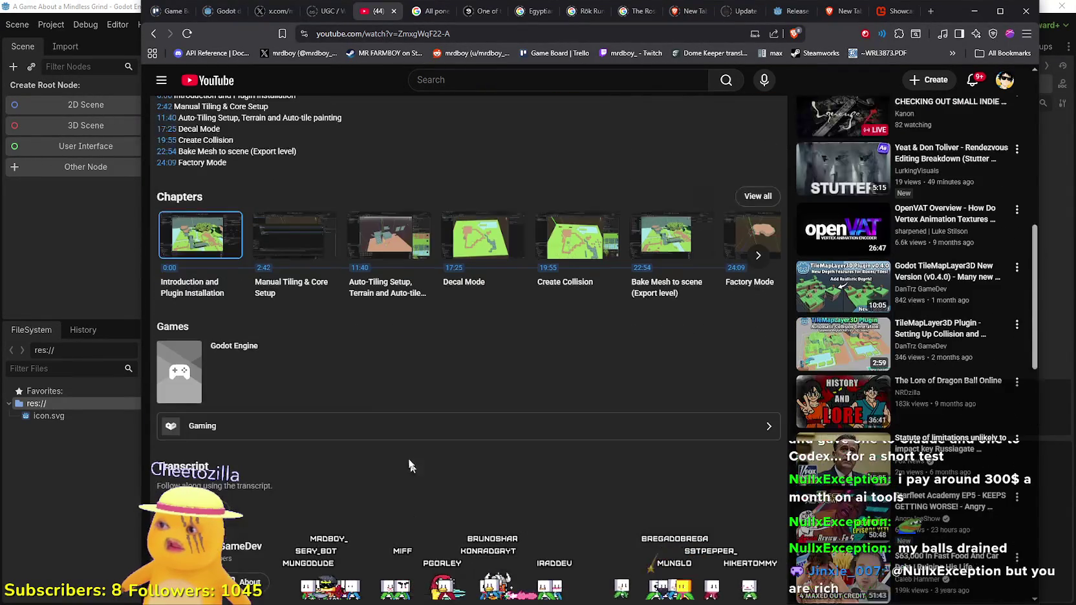
pyautogui.scroll(4, 409, 465)
pyautogui.scroll(2, 344, 356)
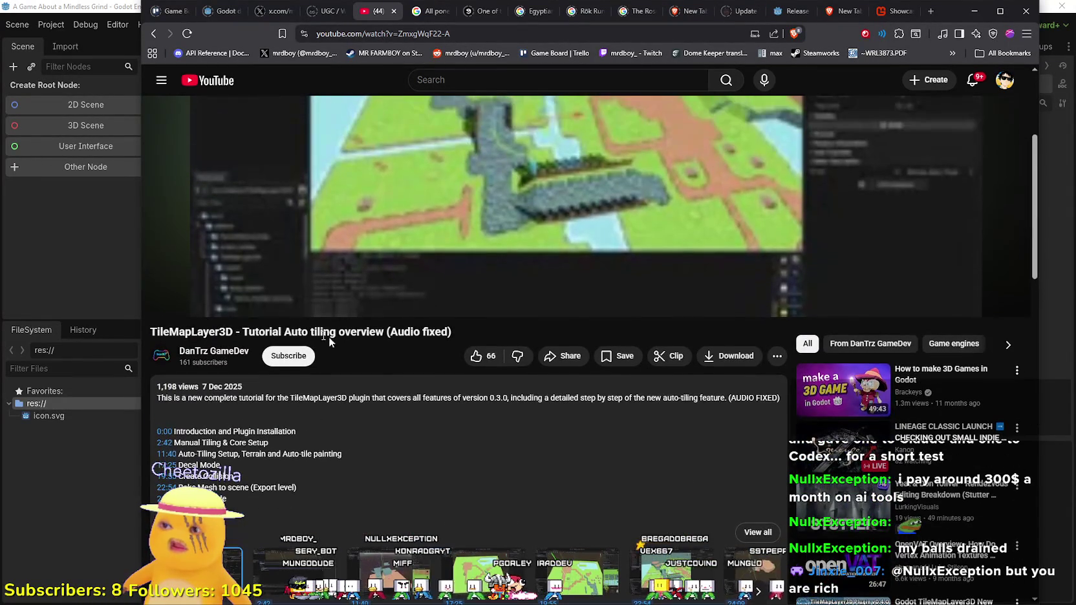
# Step: Search Google for 'TileMapLayer3D' using the word in the video title
pyautogui.doubleClick(174, 332)
pyautogui.rightClick(170, 333)
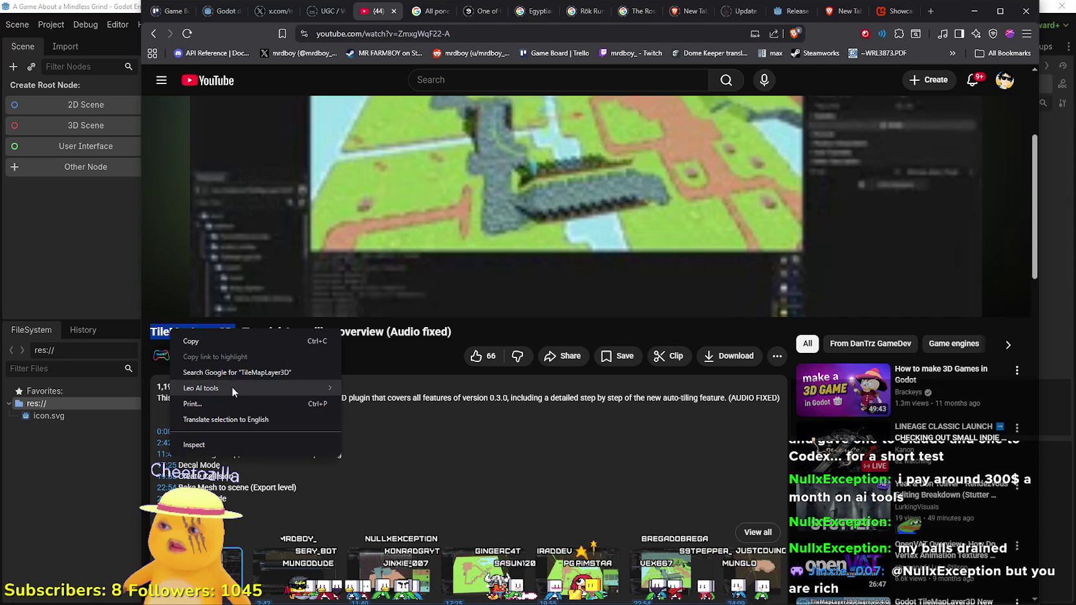
pyautogui.click(331, 20)
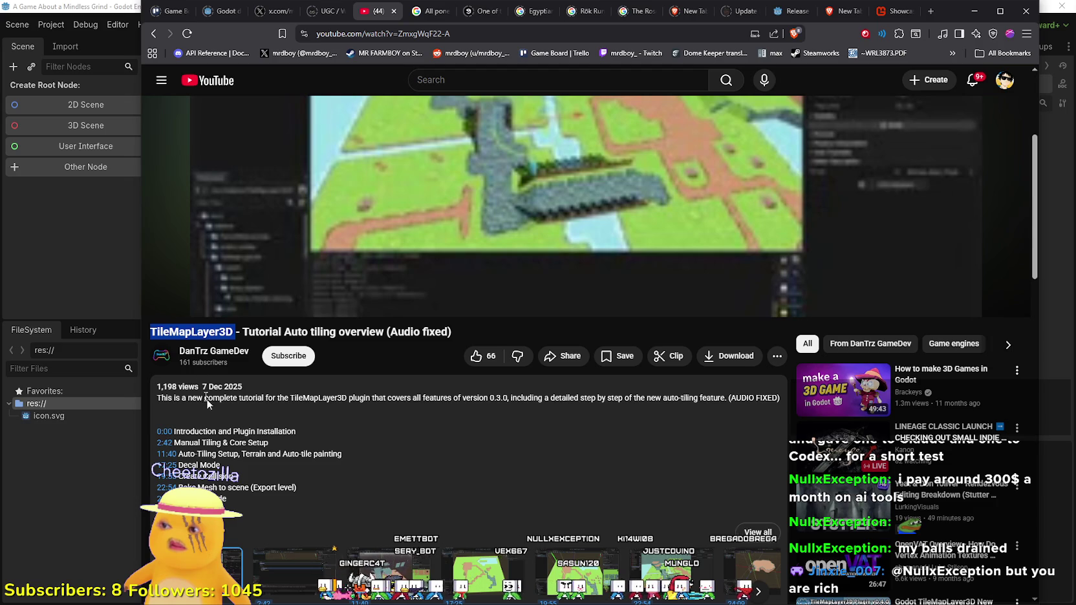
pyautogui.rightClick(200, 331)
pyautogui.click(266, 373)
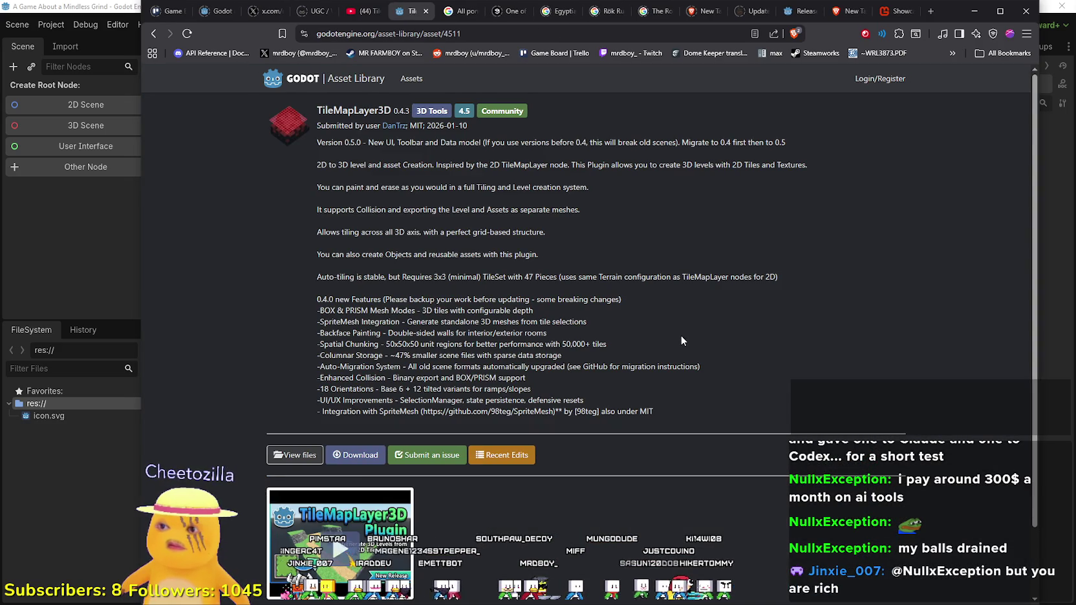
# Step: Scroll through the TileMapLayer3D 0.4.3 asset page to read its features and requirements
pyautogui.scroll(-2, 680, 334)
pyautogui.scroll(2, 675, 336)
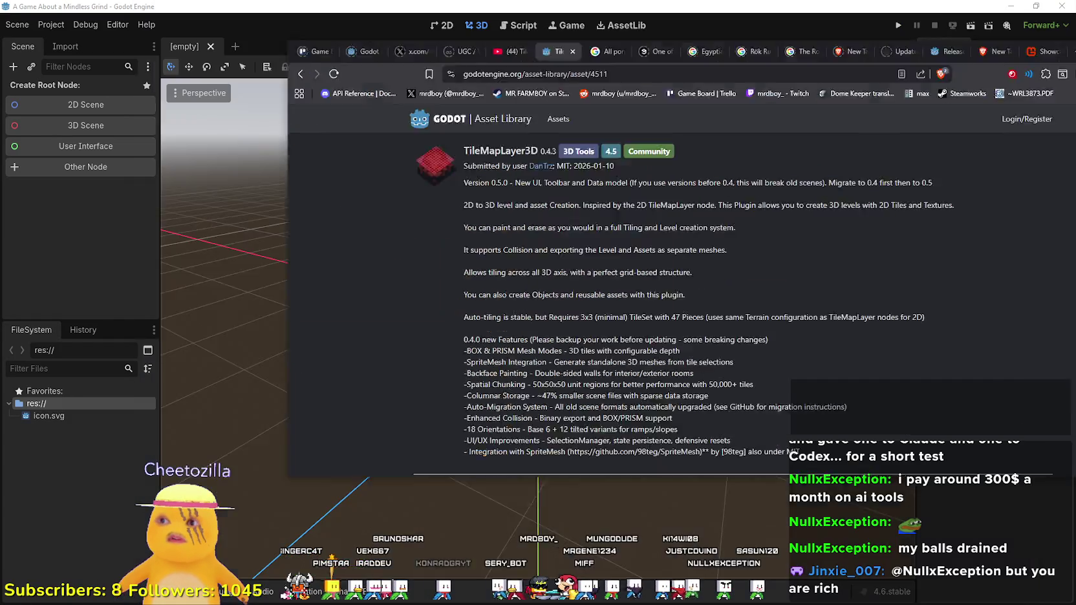
# Step: Back in Godot, search the AssetLib for 'Tilemap' and open the TileMapLayer3D asset
pyautogui.click(974, 11)
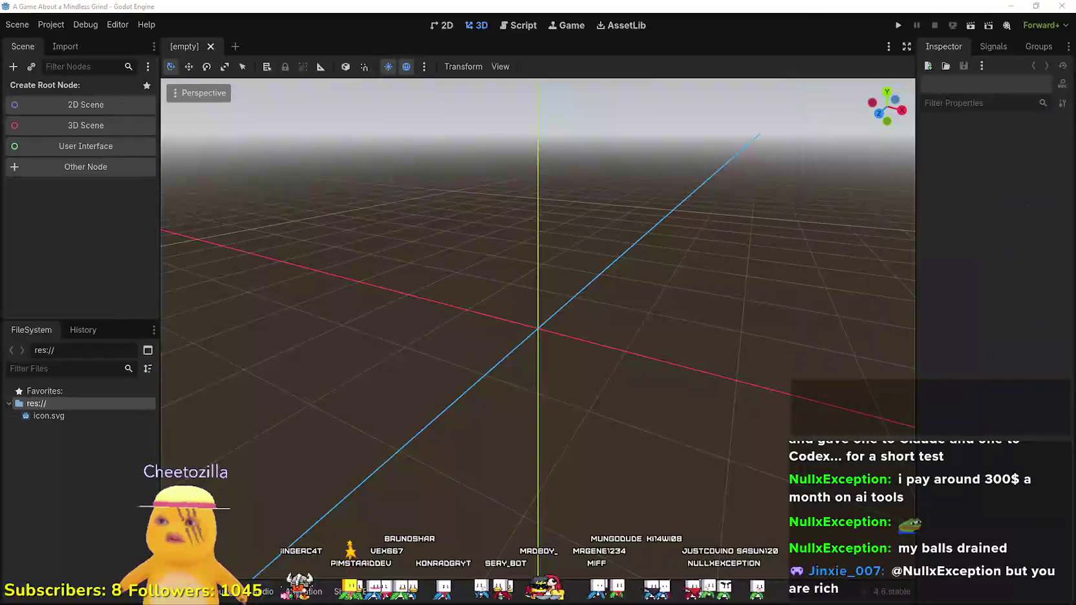
pyautogui.click(606, 25)
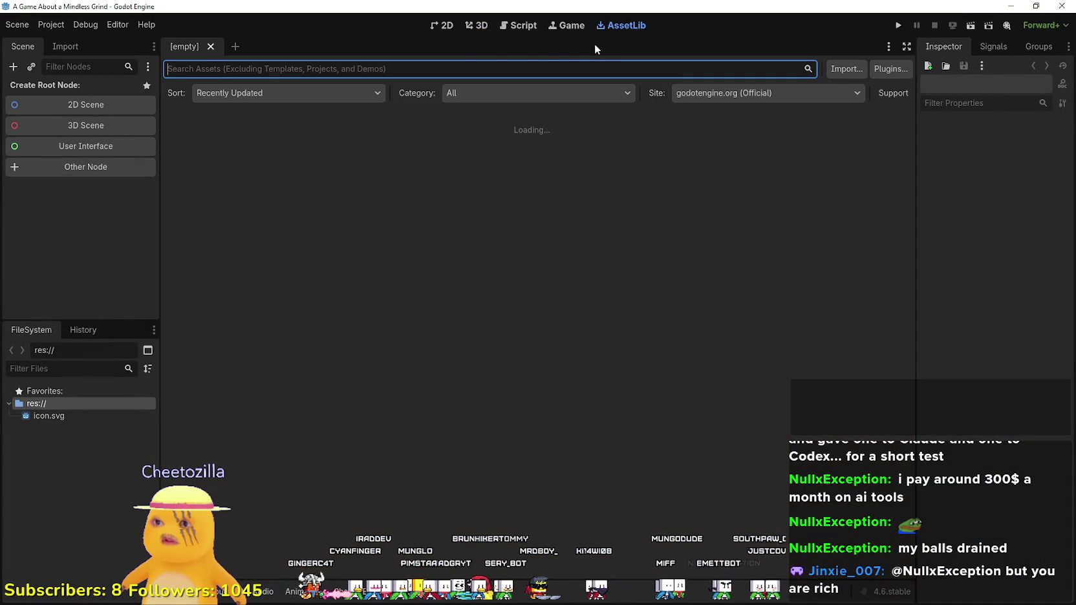
pyautogui.write('Tile')
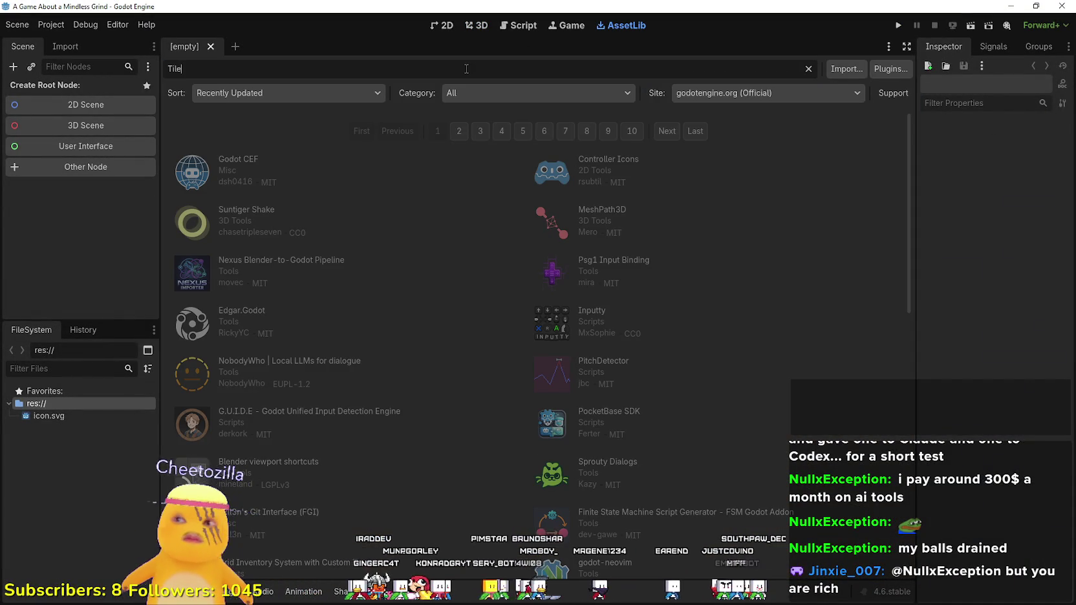
pyautogui.write('map')
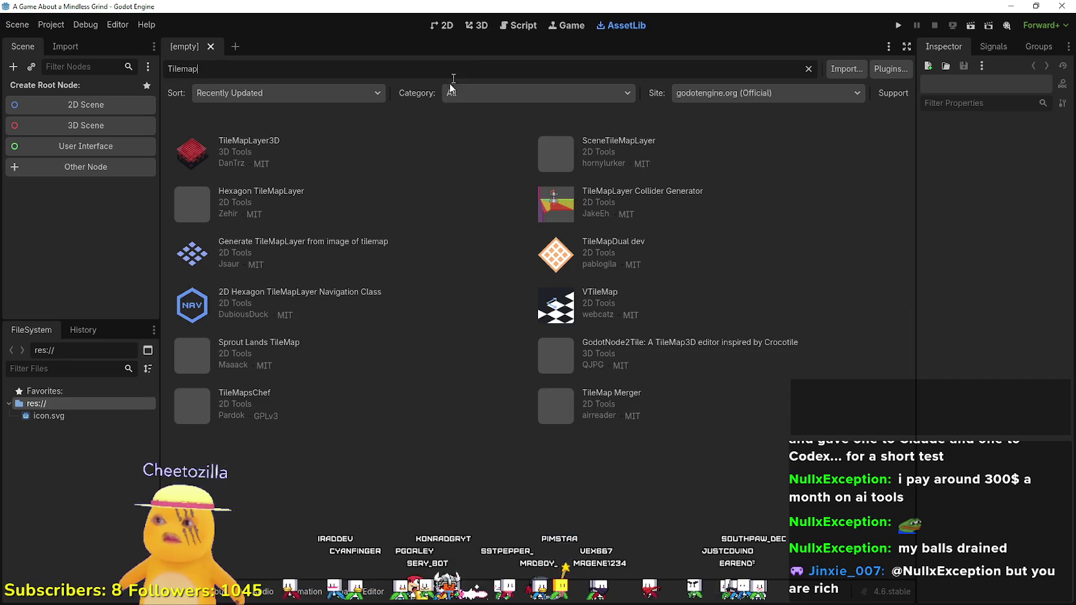
pyautogui.click(259, 141)
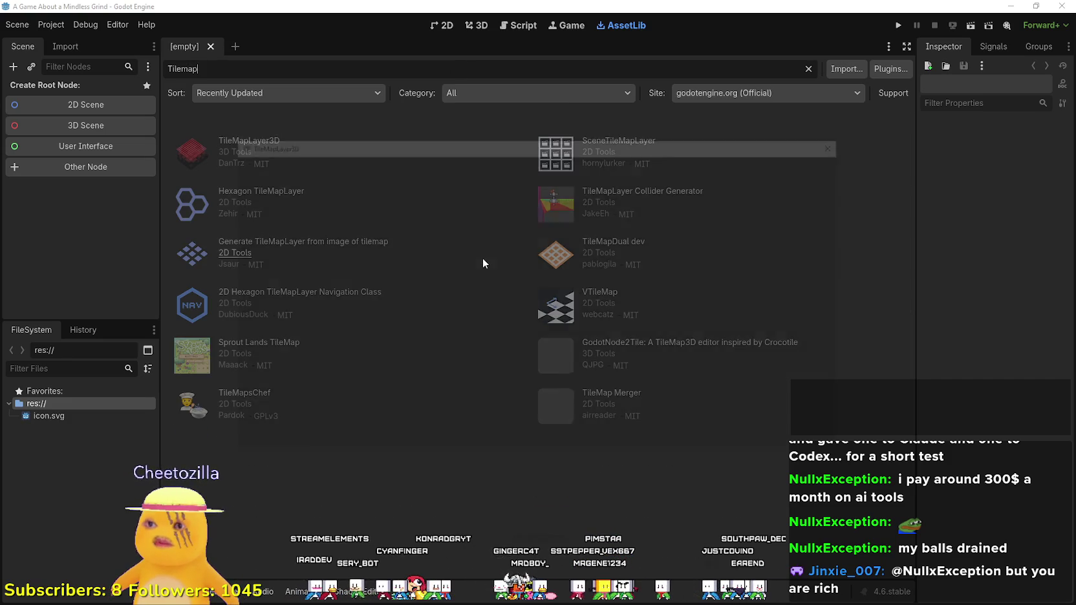
pyautogui.scroll(-3, 343, 336)
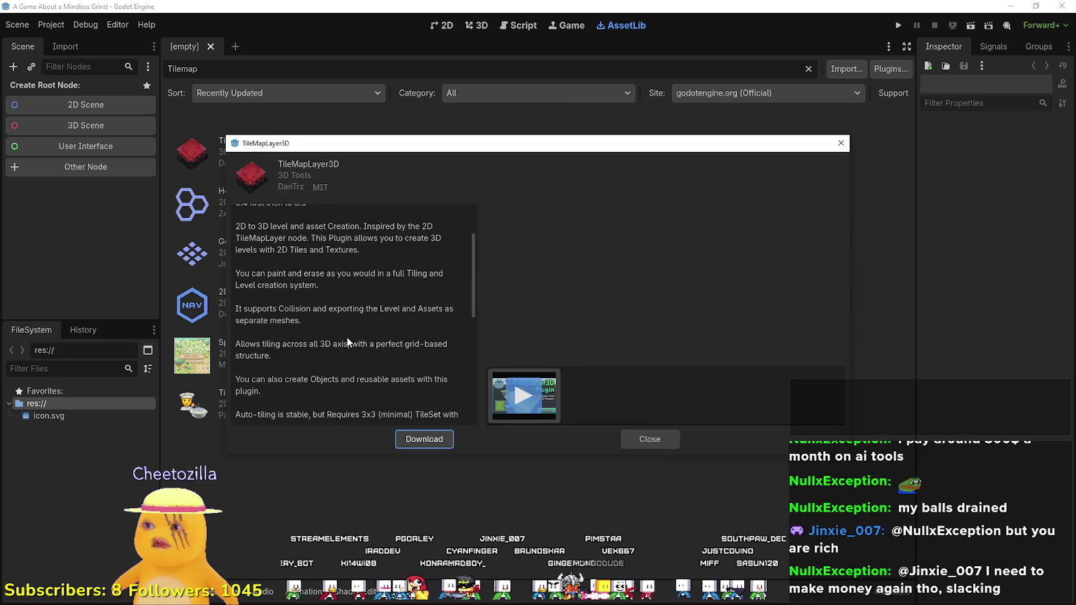
pyautogui.scroll(-10, 347, 337)
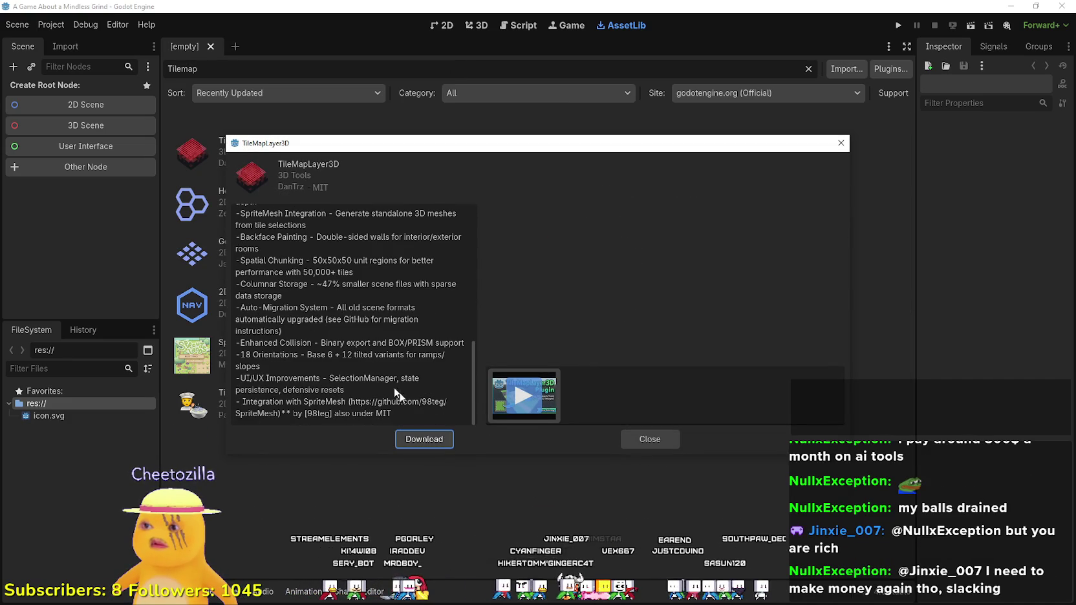
# Step: Download and install TileMapLayer3D into the project, acknowledging the success message
pyautogui.click(441, 443)
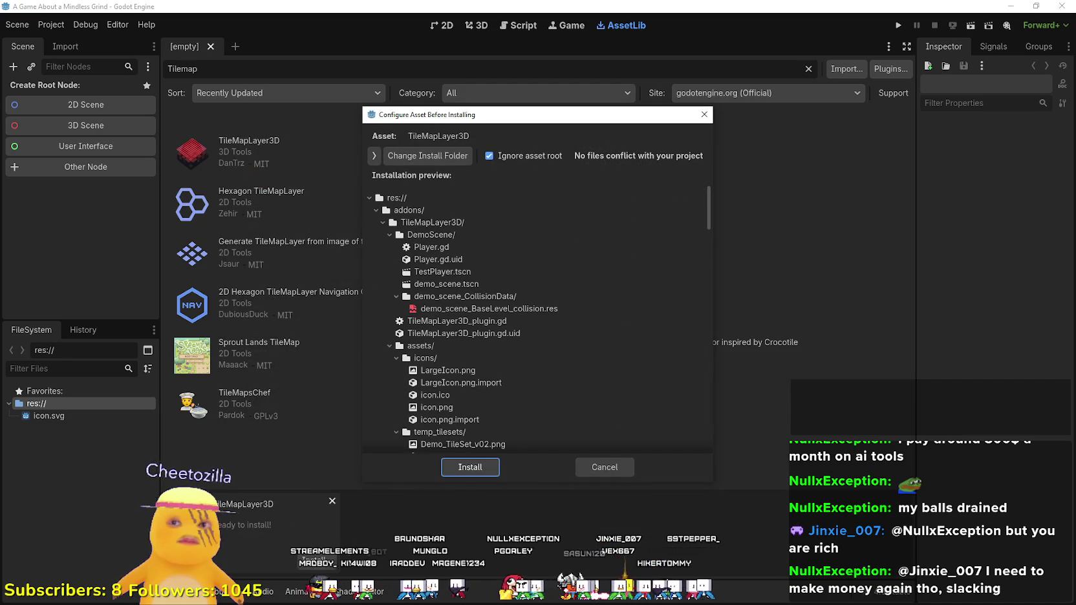
pyautogui.click(463, 469)
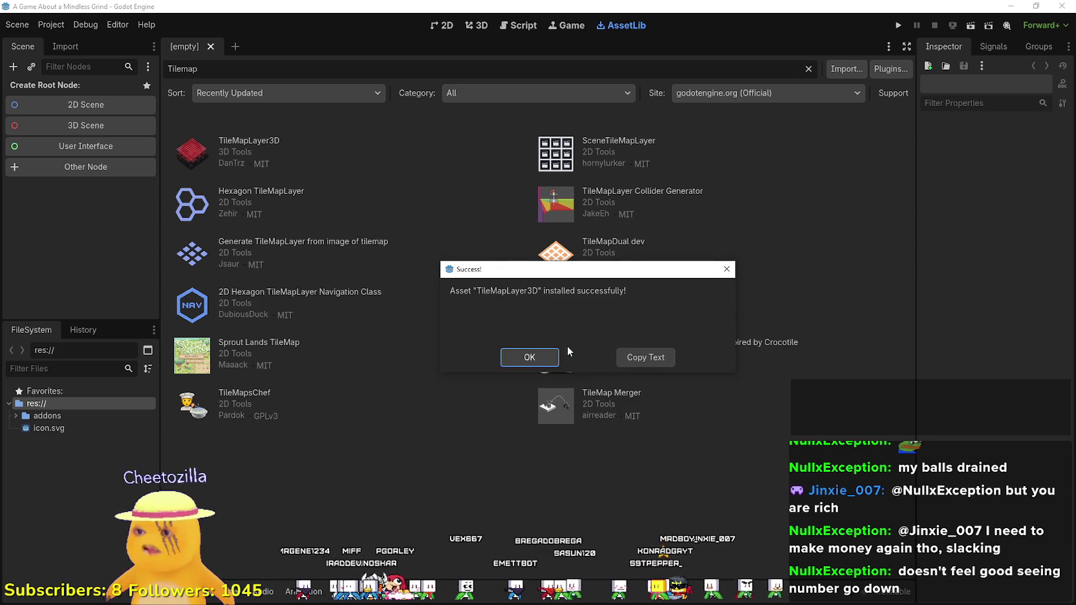
pyautogui.click(547, 356)
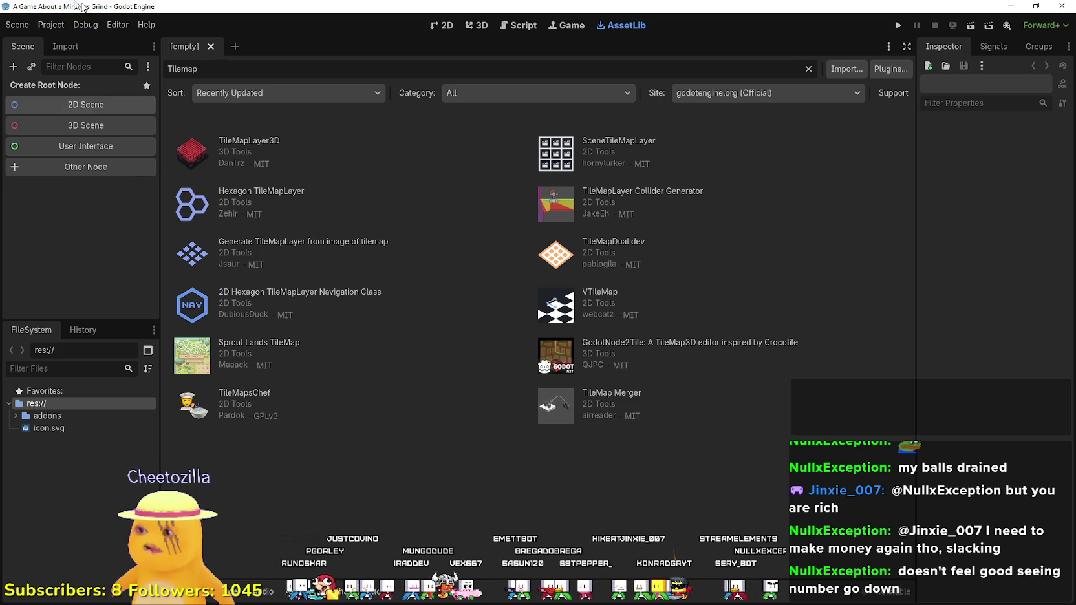
# Step: Quit the project back to the Project Manager's project list
pyautogui.click(30, 26)
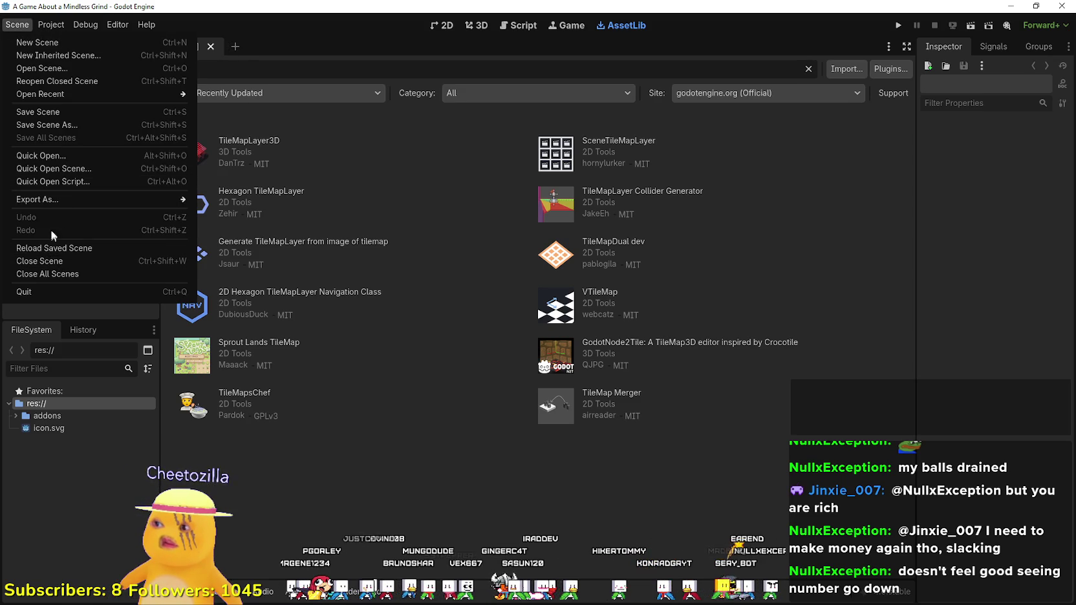
pyautogui.moveTo(51, 25)
pyautogui.click(75, 179)
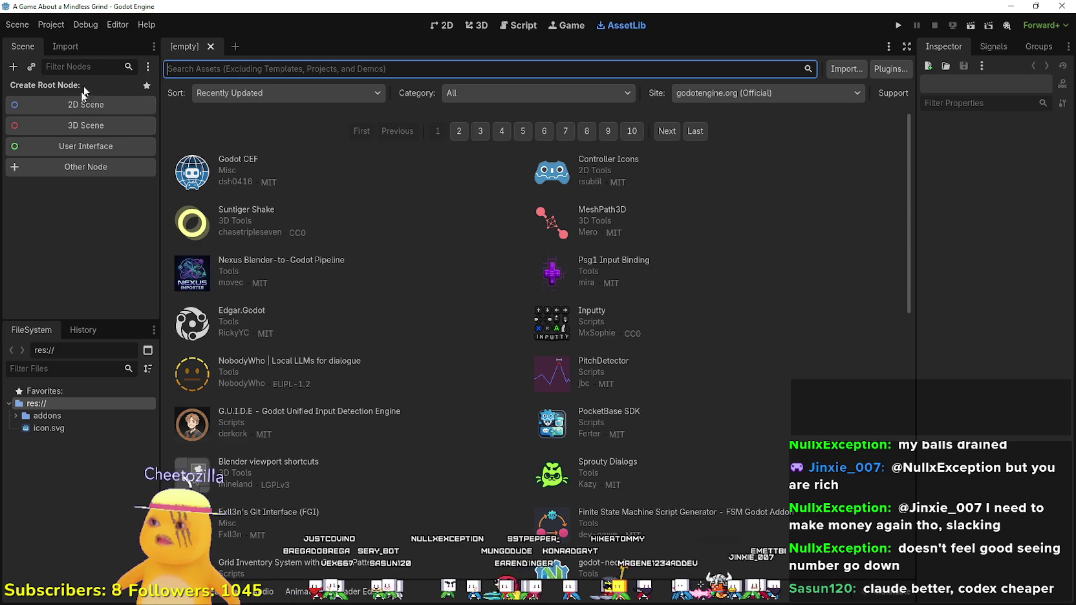
# Step: Enable the TileMapLayer3D plugin in Project Settings > Plugins, then reload the current project
pyautogui.click(62, 417)
pyautogui.click(42, 27)
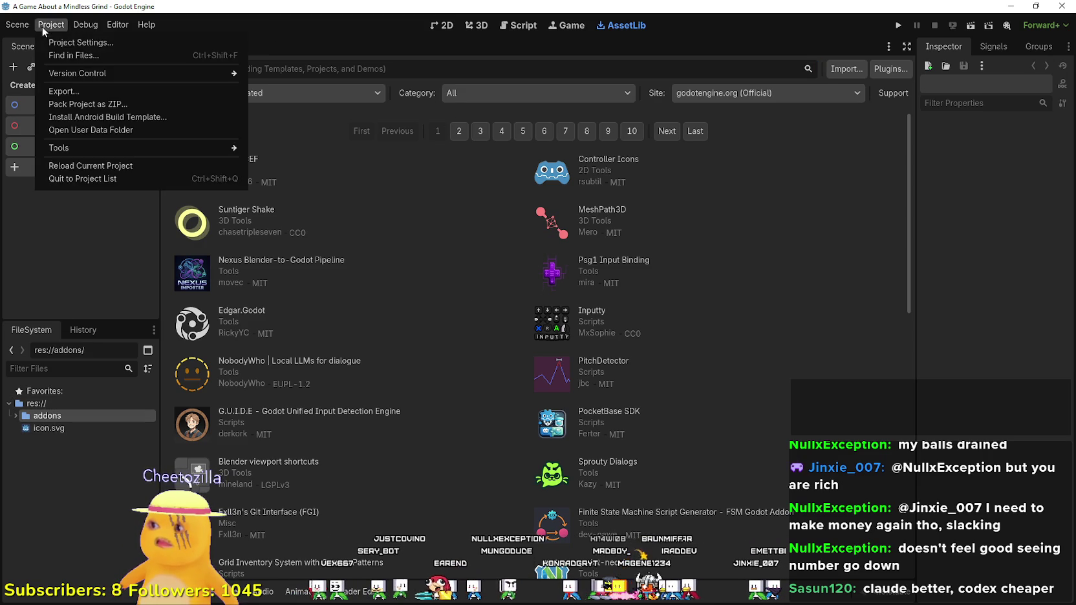
pyautogui.click(48, 40)
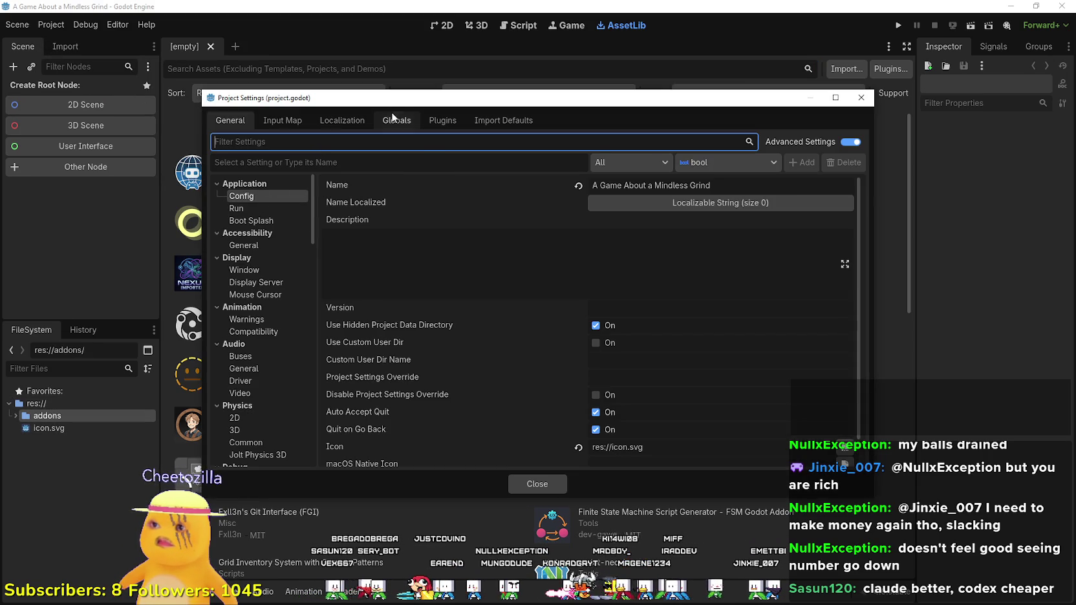
pyautogui.click(394, 119)
pyautogui.click(442, 120)
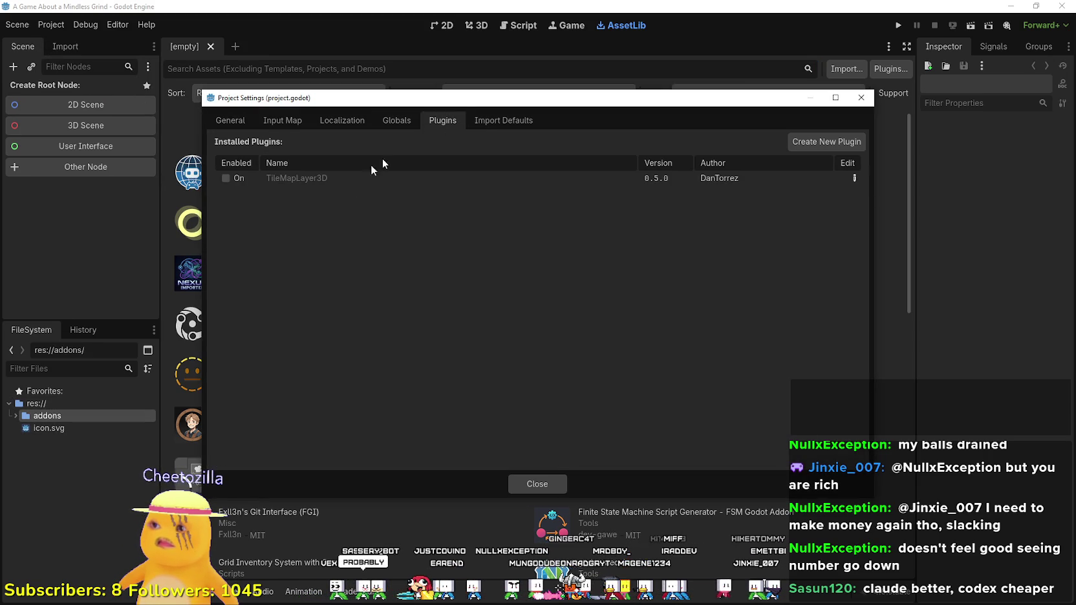
pyautogui.click(224, 176)
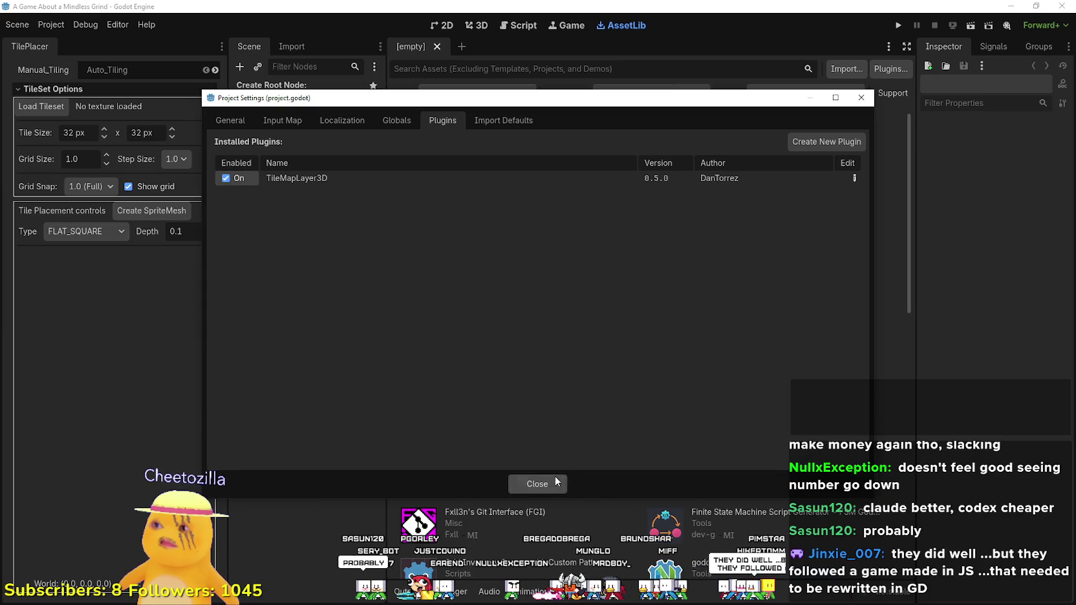
pyautogui.click(536, 483)
pyautogui.click(50, 24)
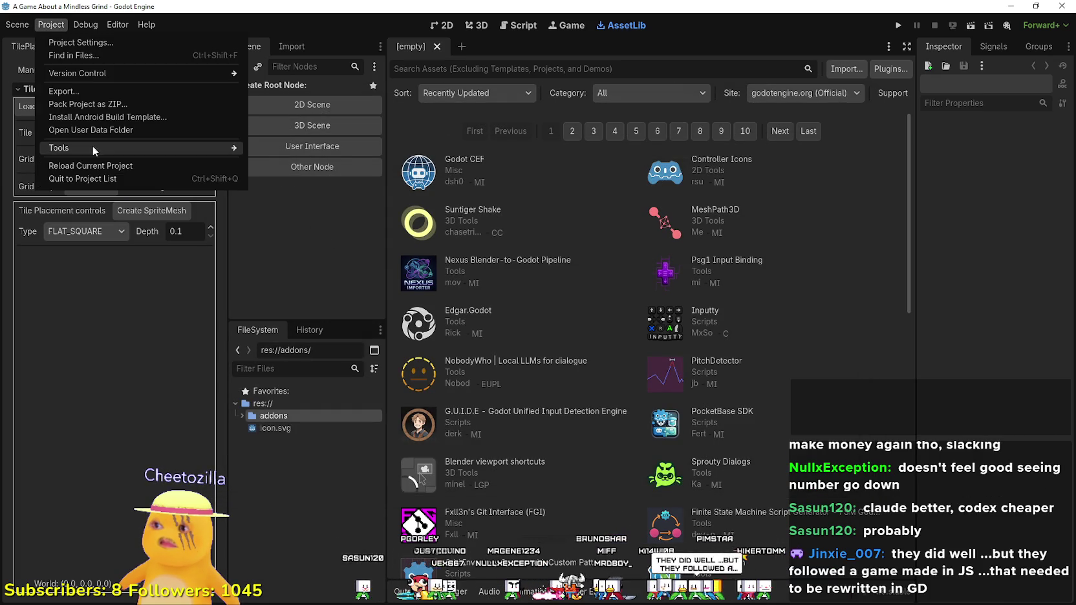
pyautogui.click(71, 167)
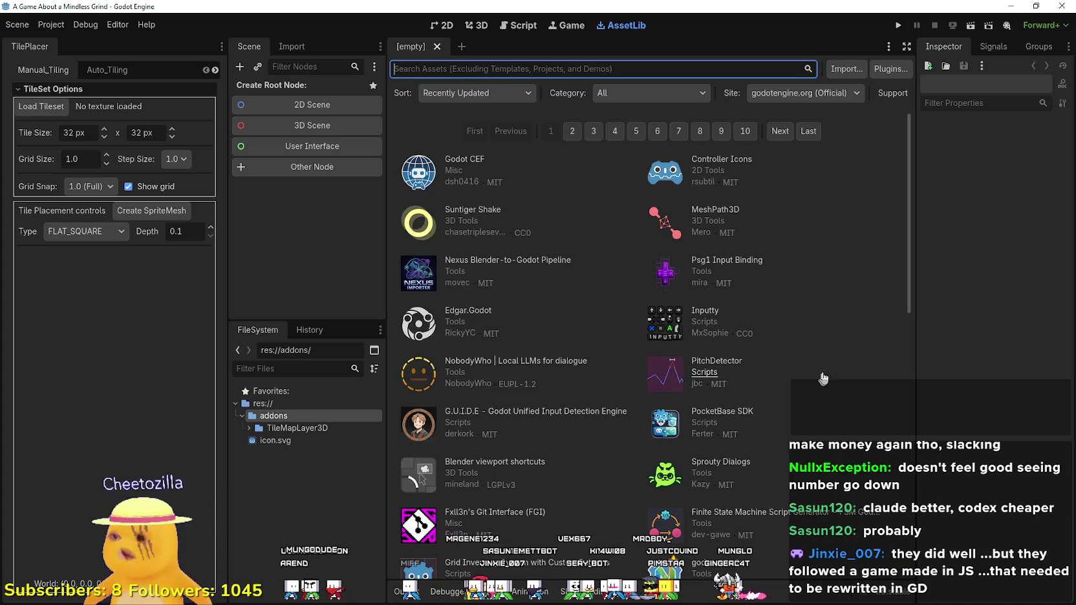
# Step: Switch to the 2D workspace, leaving grid snap at 1.0 (Full)
pyautogui.click(442, 25)
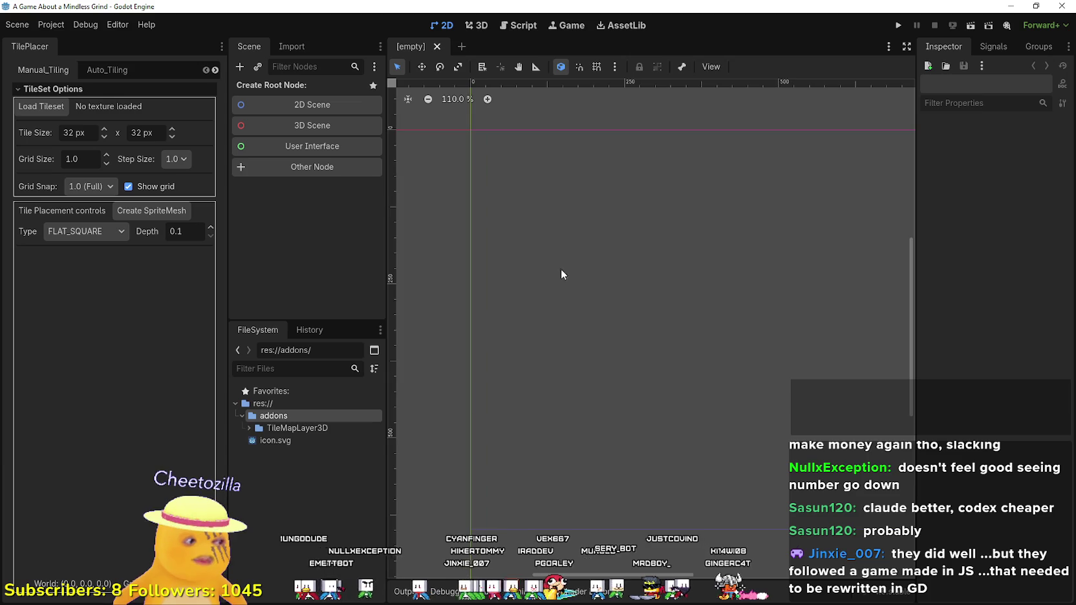
pyautogui.scroll(1, 561, 268)
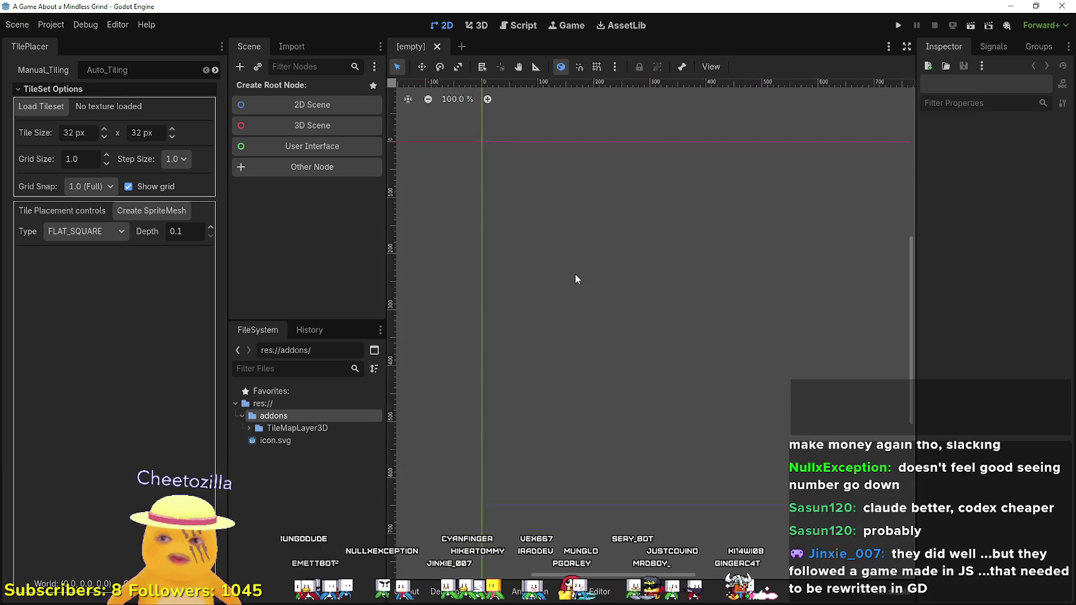
pyautogui.click(90, 186)
pyautogui.click(94, 209)
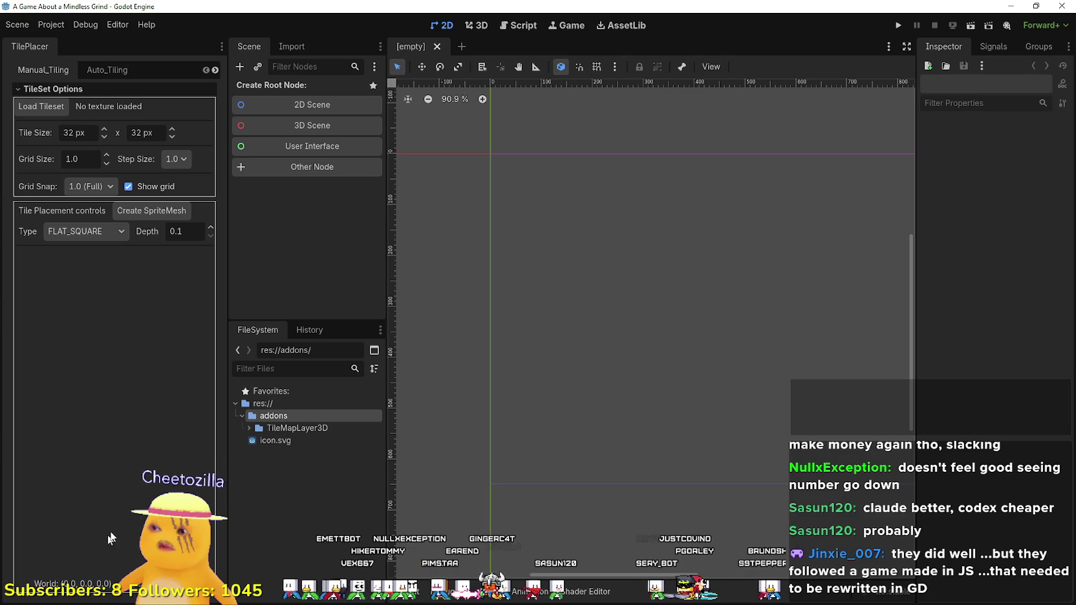
# Step: Open the addon's fresh_scene_flat_only.tscn demo scene and select its TileMapLayer3D node
pyautogui.click(248, 428)
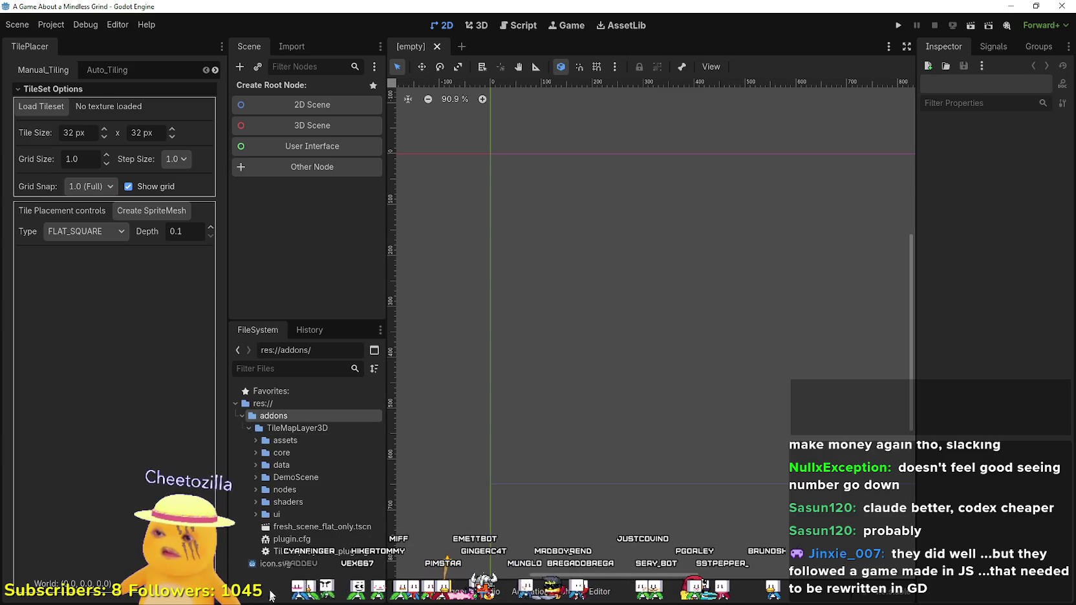
pyautogui.doubleClick(310, 527)
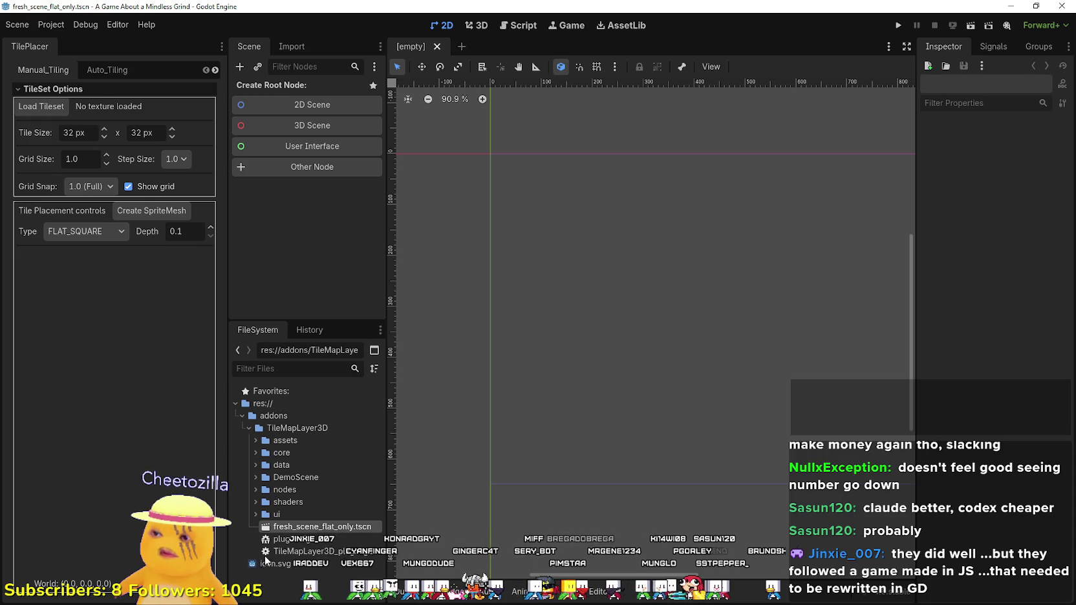
pyautogui.scroll(-5, 496, 336)
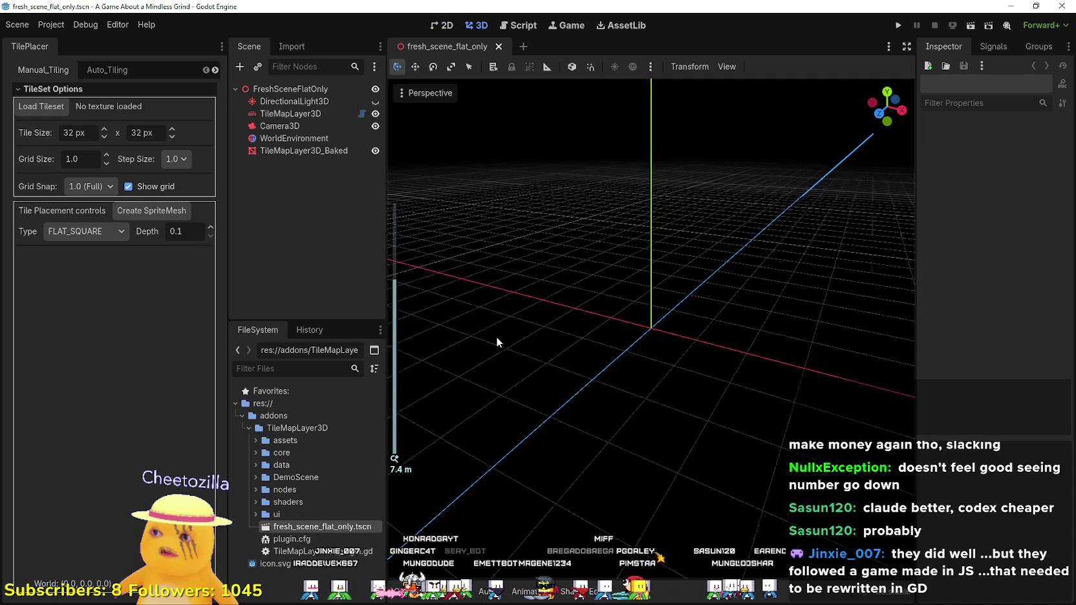
pyautogui.click(330, 88)
pyautogui.scroll(-1, 583, 330)
pyautogui.scroll(-10, 583, 329)
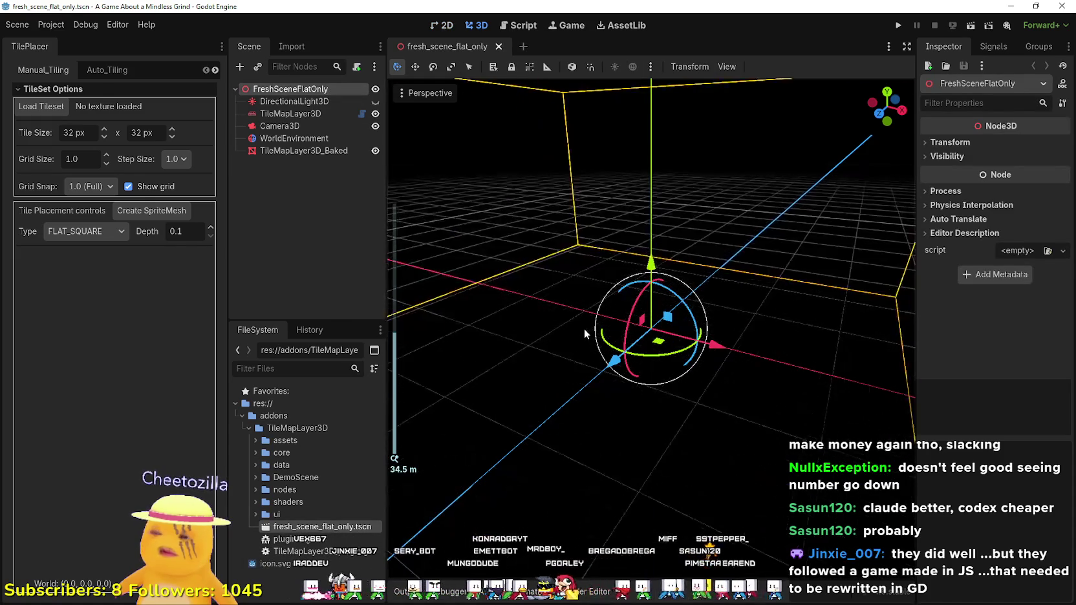
pyautogui.scroll(5, 627, 327)
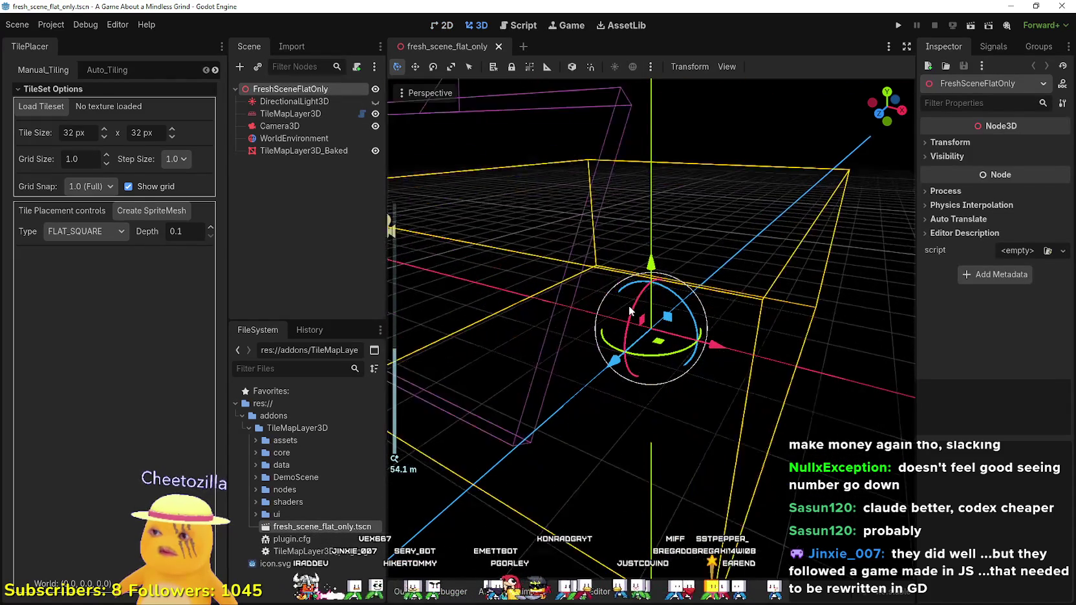
pyautogui.click(301, 115)
pyautogui.scroll(-4, 634, 423)
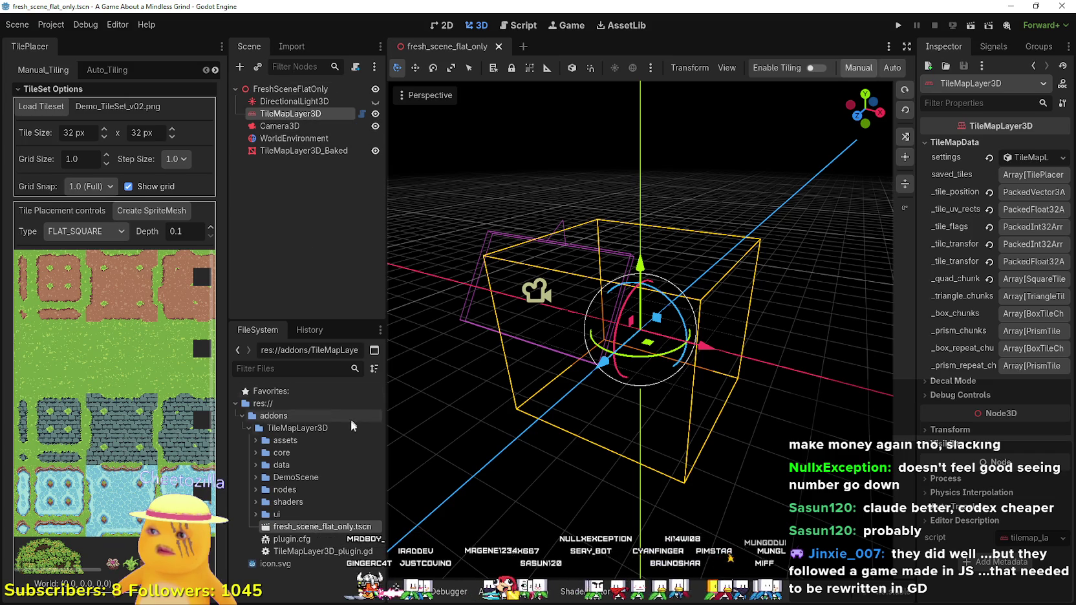
# Step: Create a new 'maps' folder in the project root
pyautogui.click(258, 428)
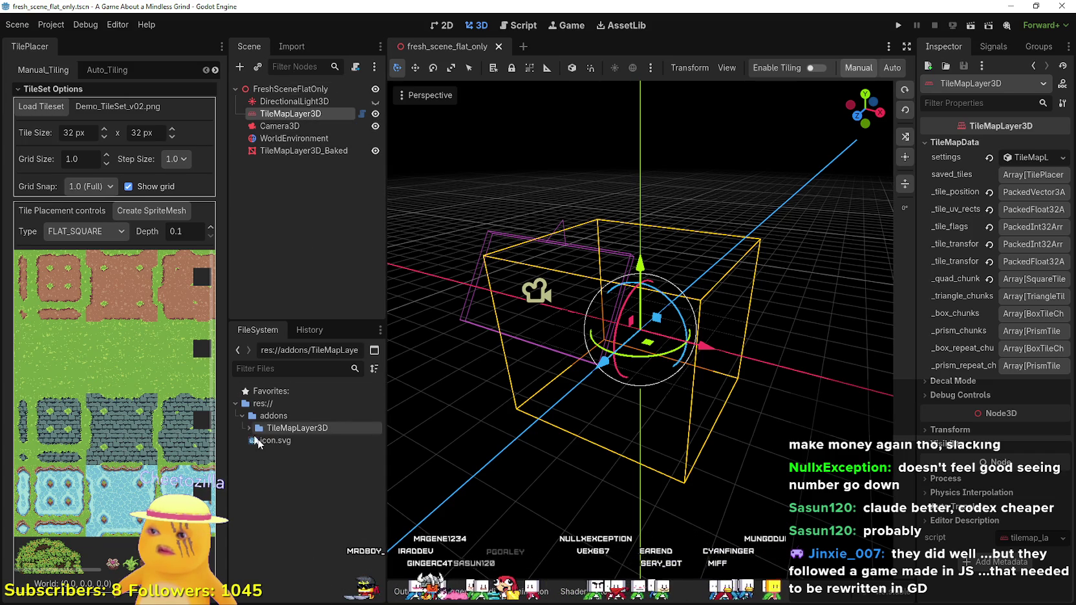
pyautogui.click(259, 429)
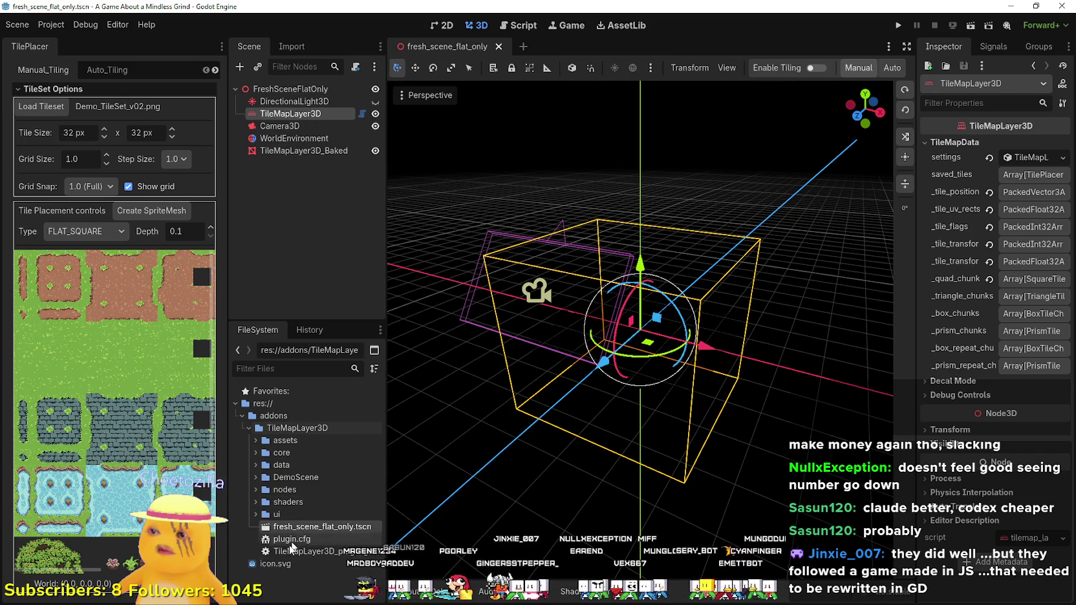
pyautogui.click(243, 416)
pyautogui.rightClick(265, 404)
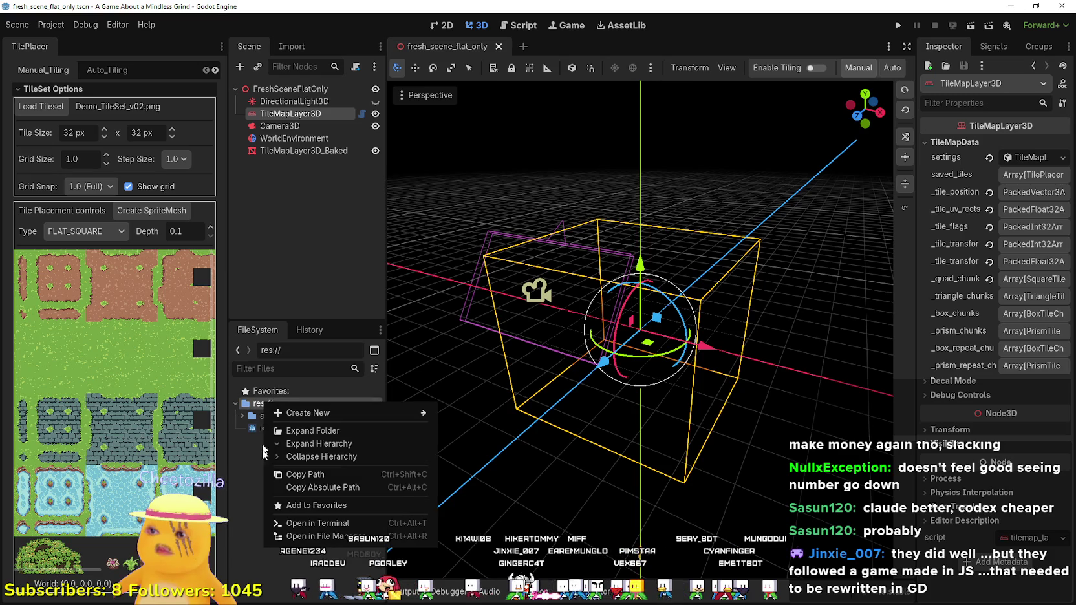
pyautogui.moveTo(335, 414)
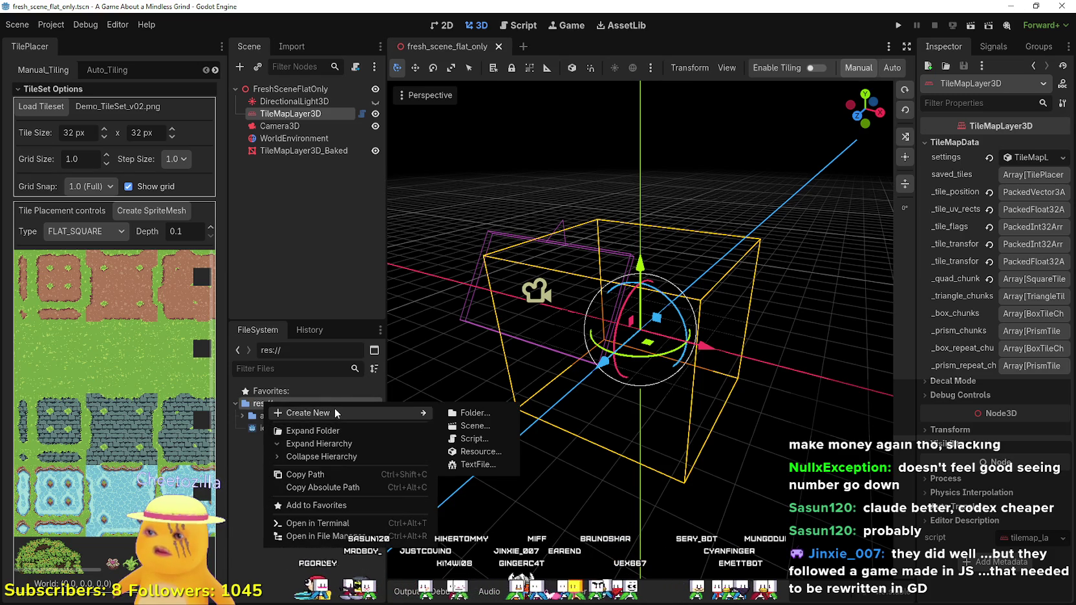
pyautogui.click(479, 413)
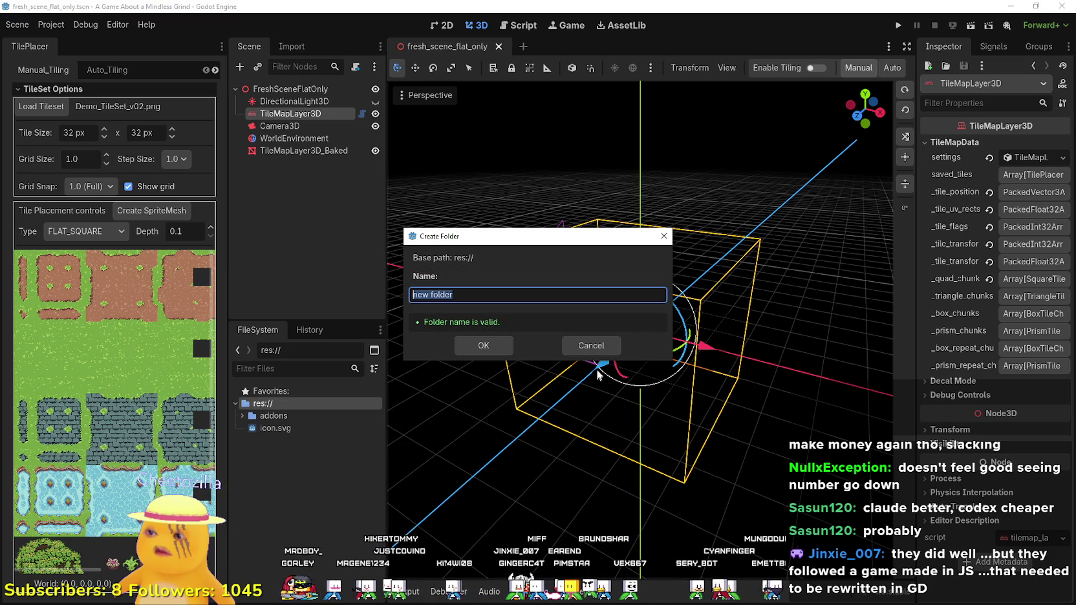
pyautogui.write('maps')
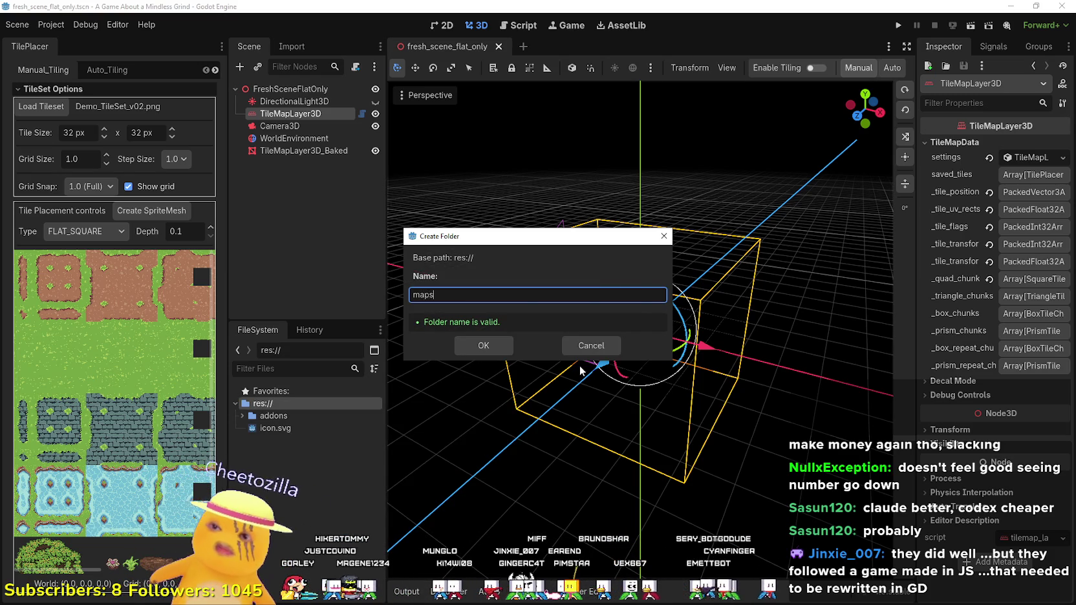
pyautogui.press('Return')
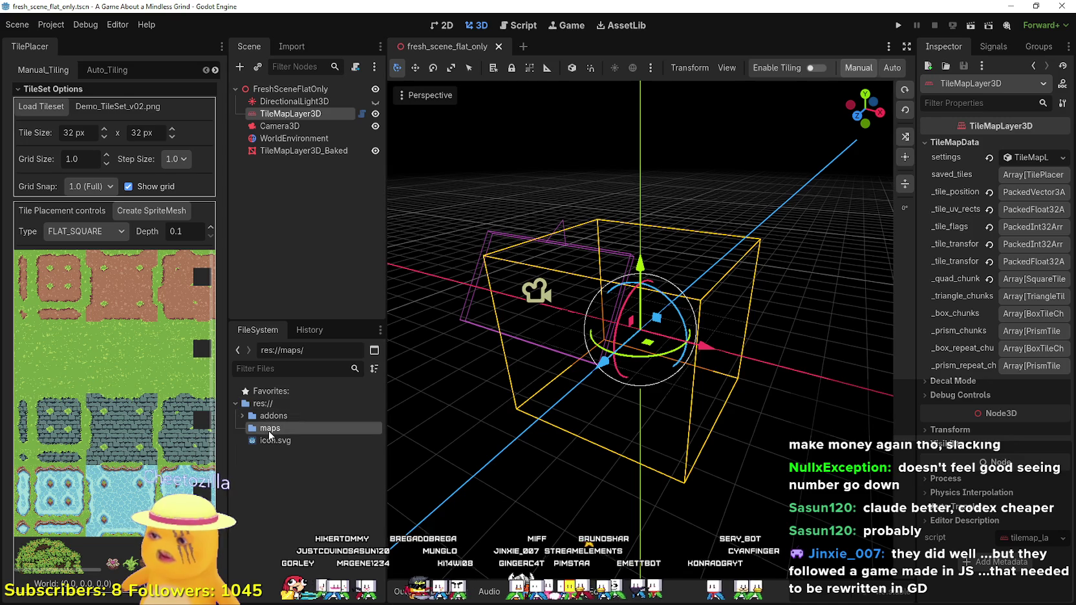
# Step: Duplicate fresh_scene_flat_only.tscn as fresh_scene_flat_only_2.tscn and move the copy into maps
pyautogui.rightClick(292, 527)
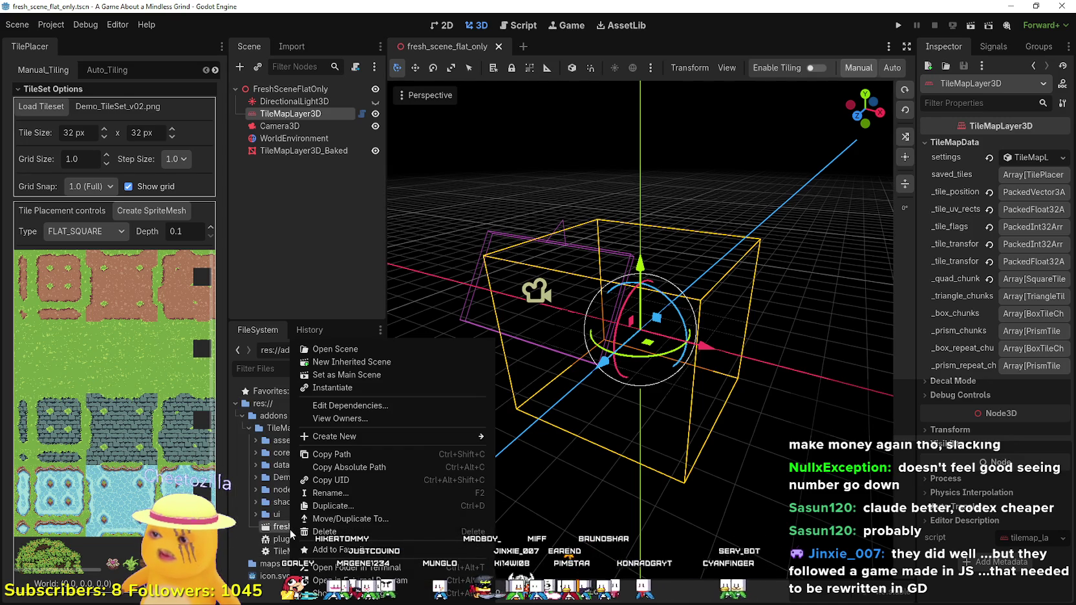
pyautogui.click(328, 507)
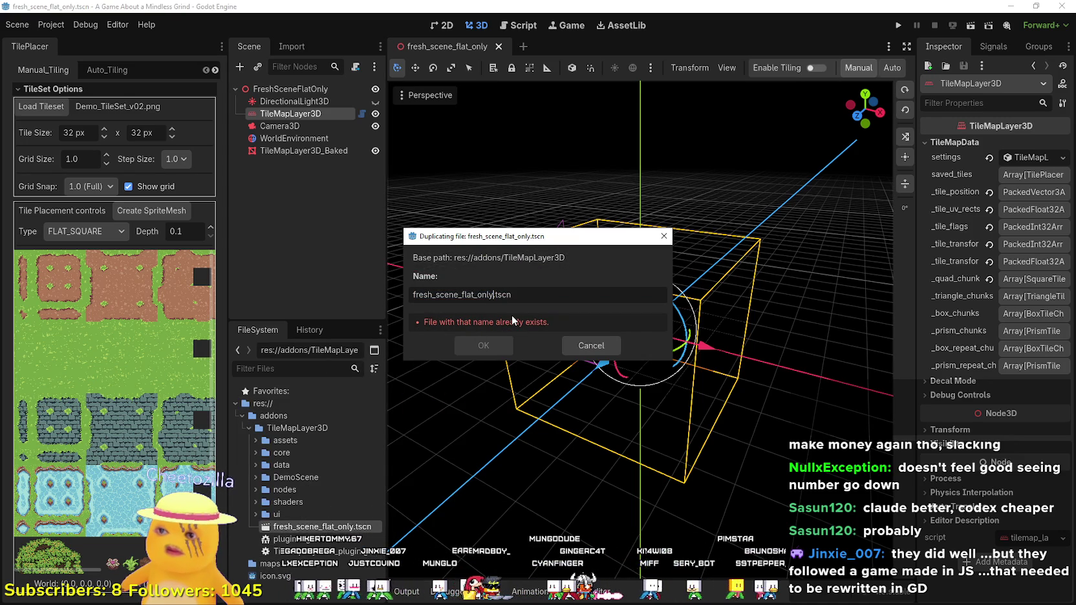
pyautogui.write('_2')
pyautogui.press('Return')
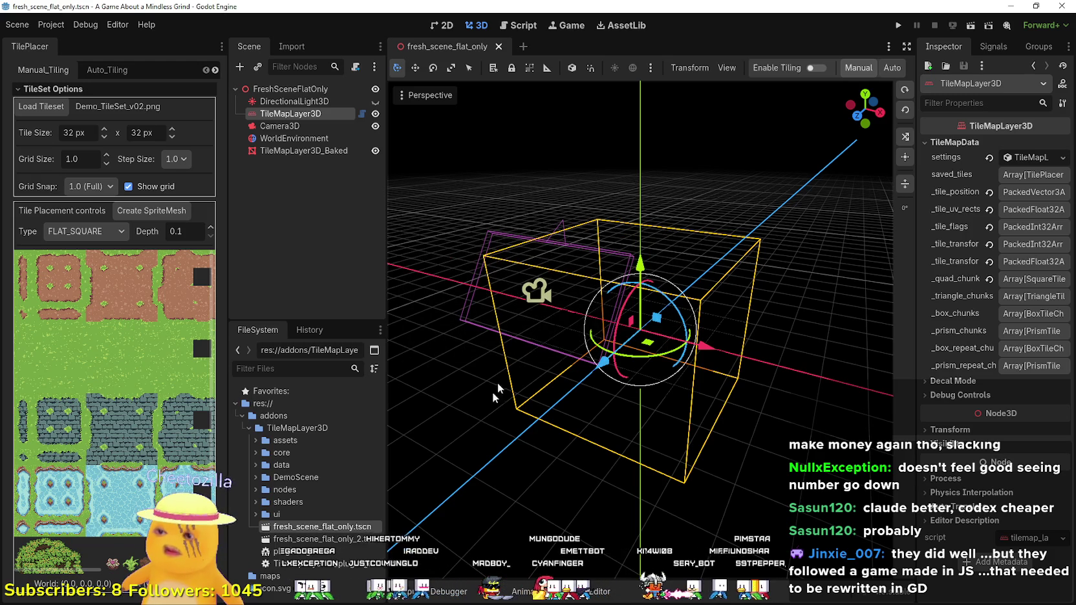
pyautogui.moveTo(265, 590); pyautogui.dragTo(265, 589)
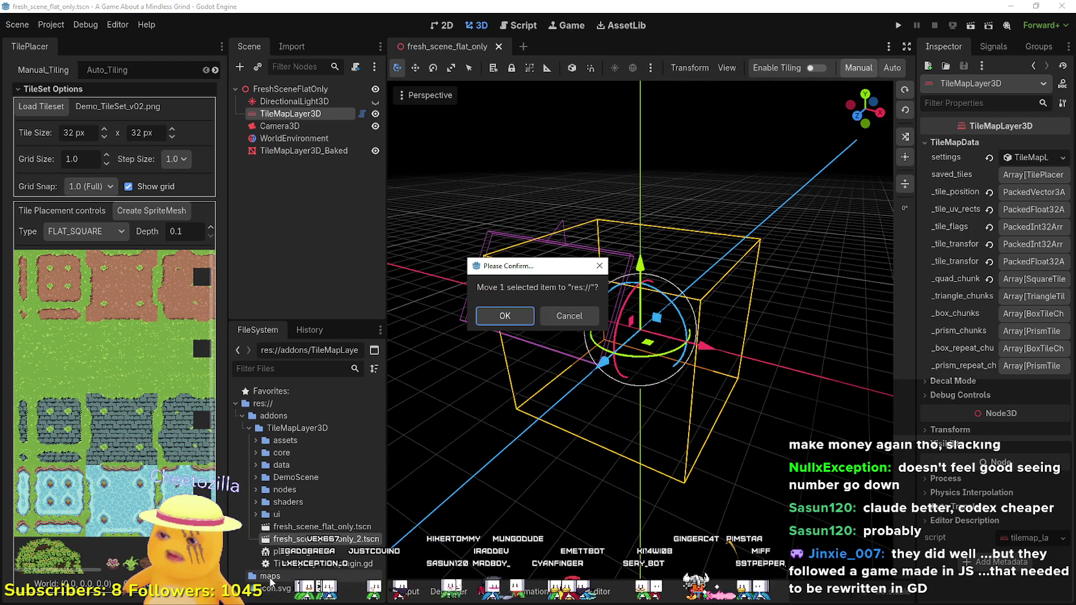
pyautogui.click(503, 316)
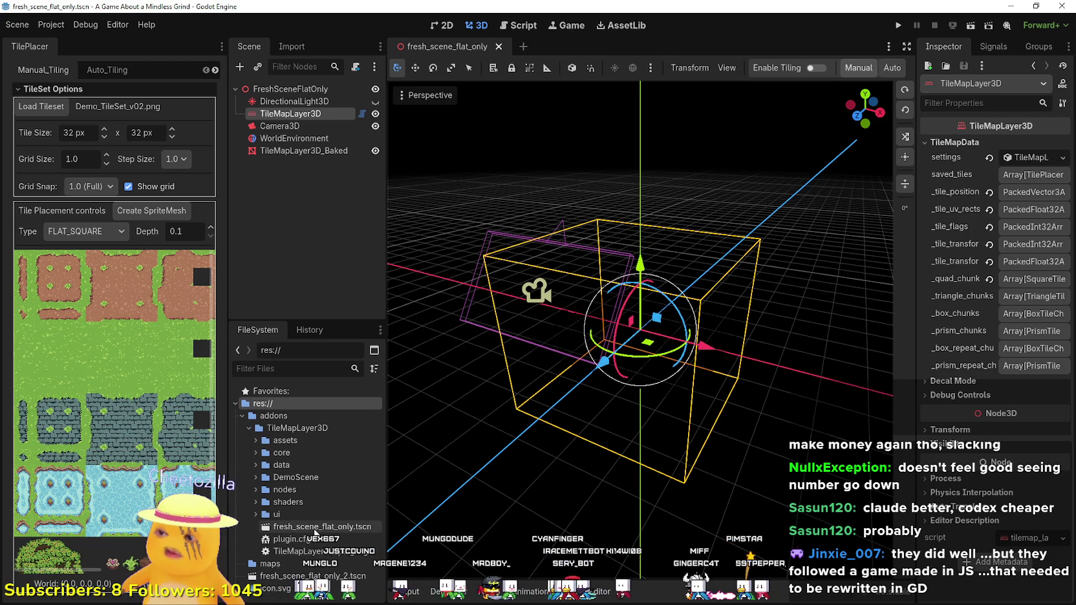
pyautogui.moveTo(298, 557); pyautogui.dragTo(278, 563)
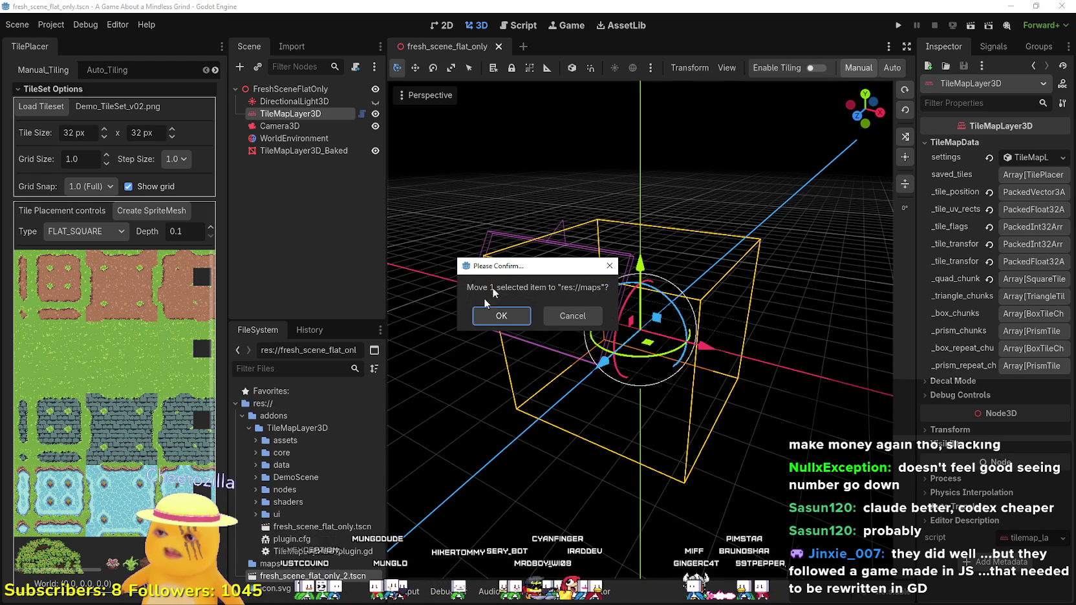
pyautogui.press('Return')
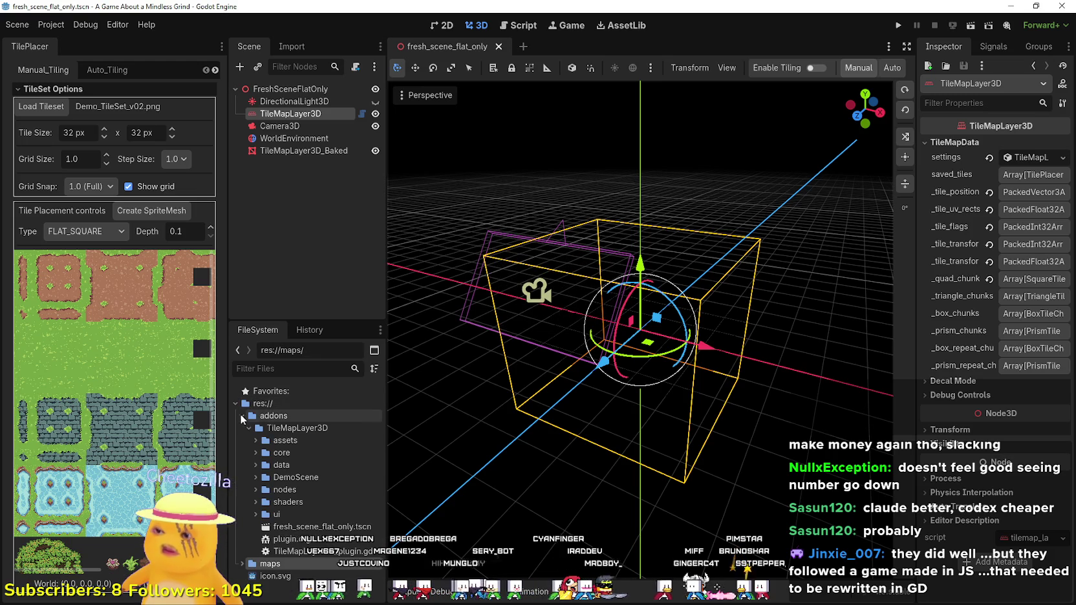
# Step: Open the copied scene from maps and close the original demo scene tab
pyautogui.click(243, 415)
pyautogui.click(242, 428)
pyautogui.doubleClick(310, 440)
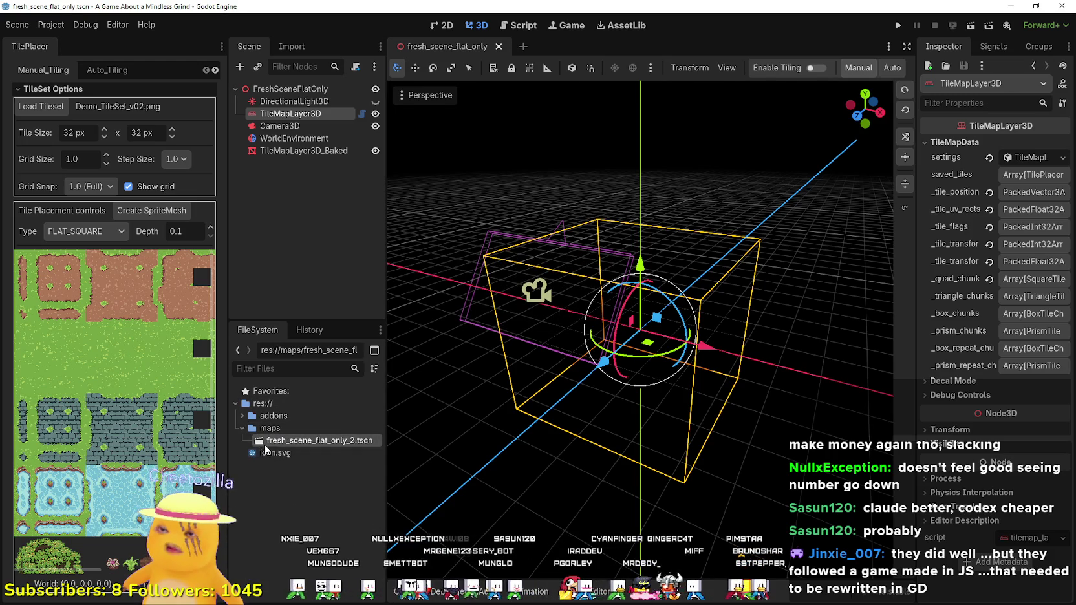
pyautogui.click(480, 49)
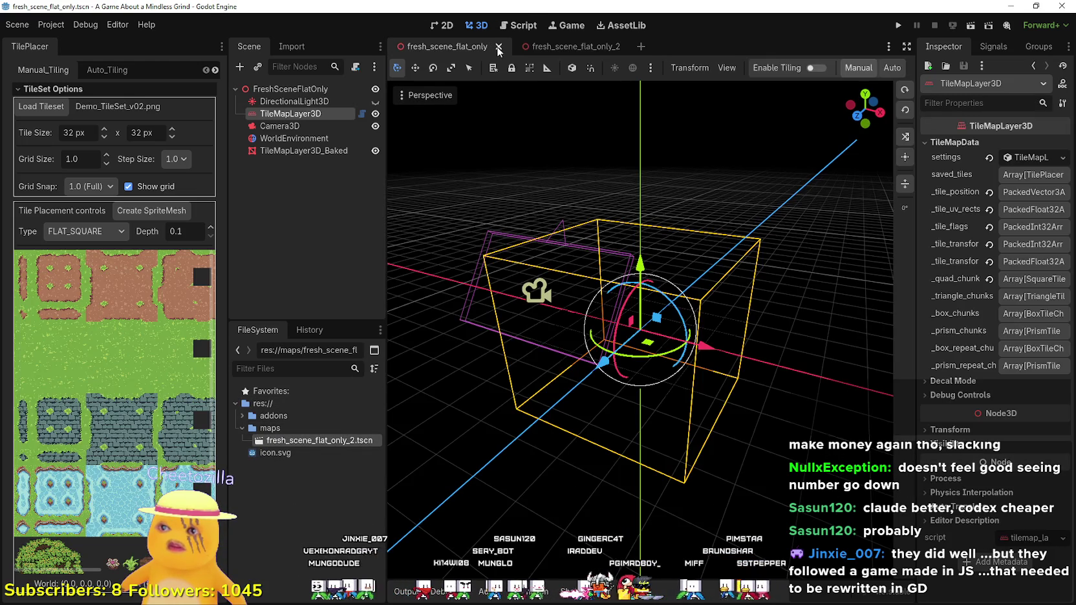
pyautogui.click(499, 46)
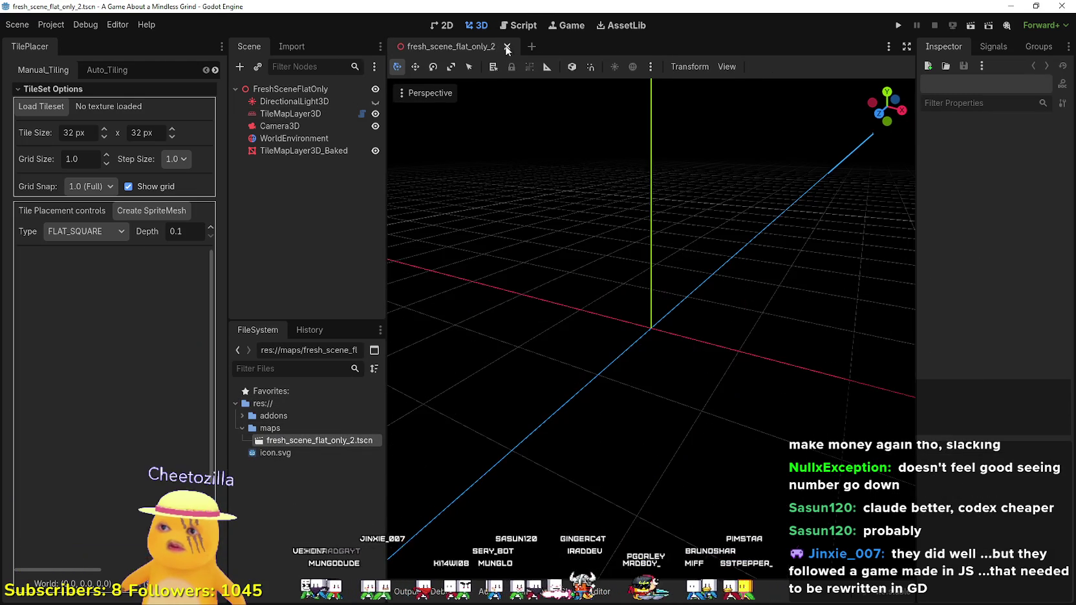
# Step: Rename the copied scene file to world.tscn
pyautogui.rightClick(293, 439)
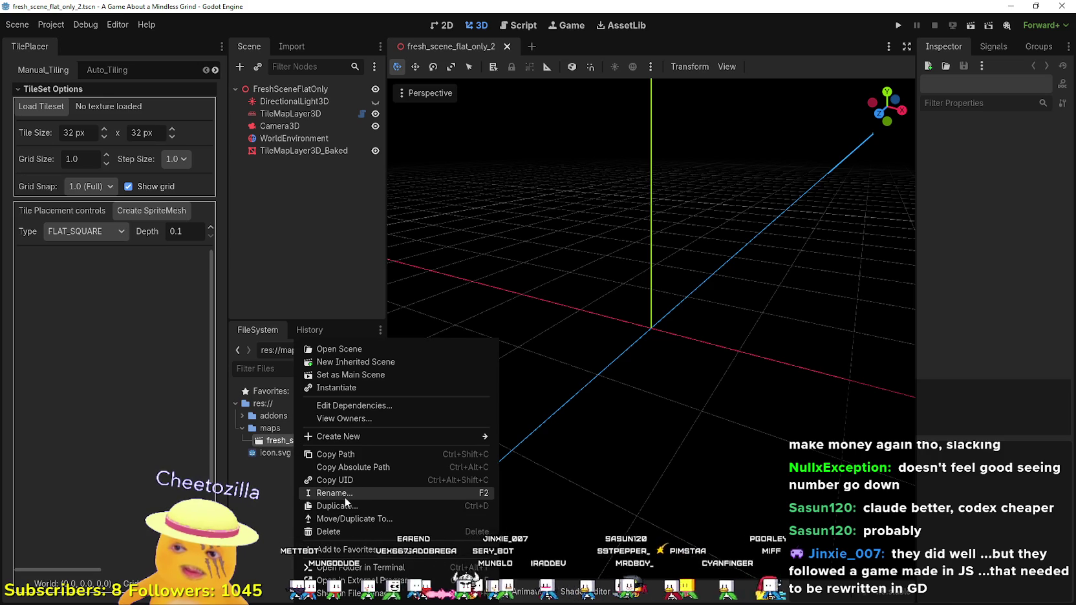
pyautogui.click(340, 495)
pyautogui.write('world')
pyautogui.press('Return')
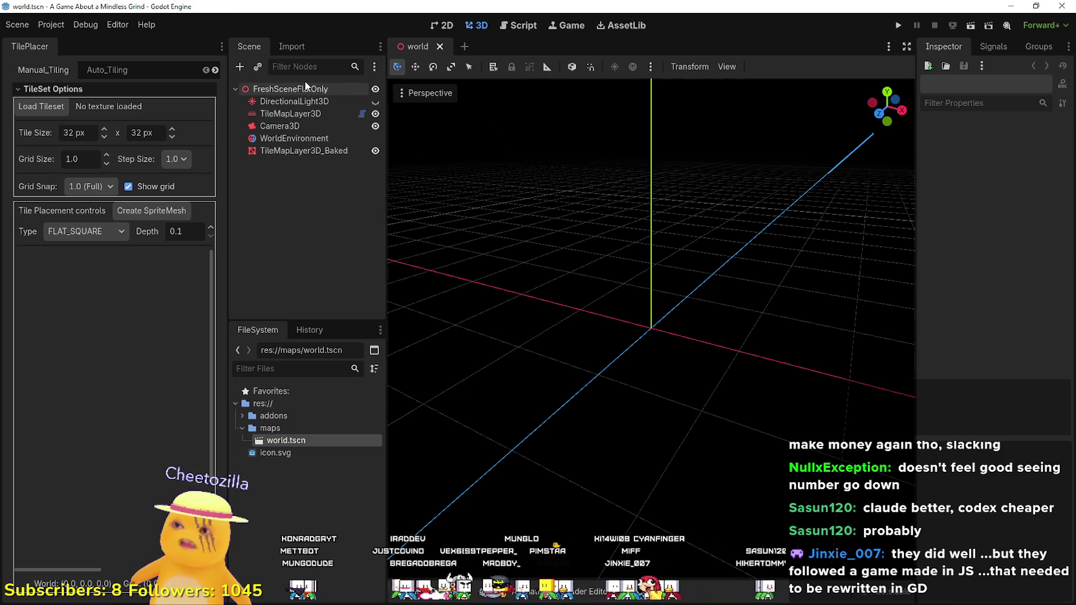
# Step: Rename the scene's root node to World and save the scene
pyautogui.click(287, 89)
pyautogui.click(285, 90)
pyautogui.write('World')
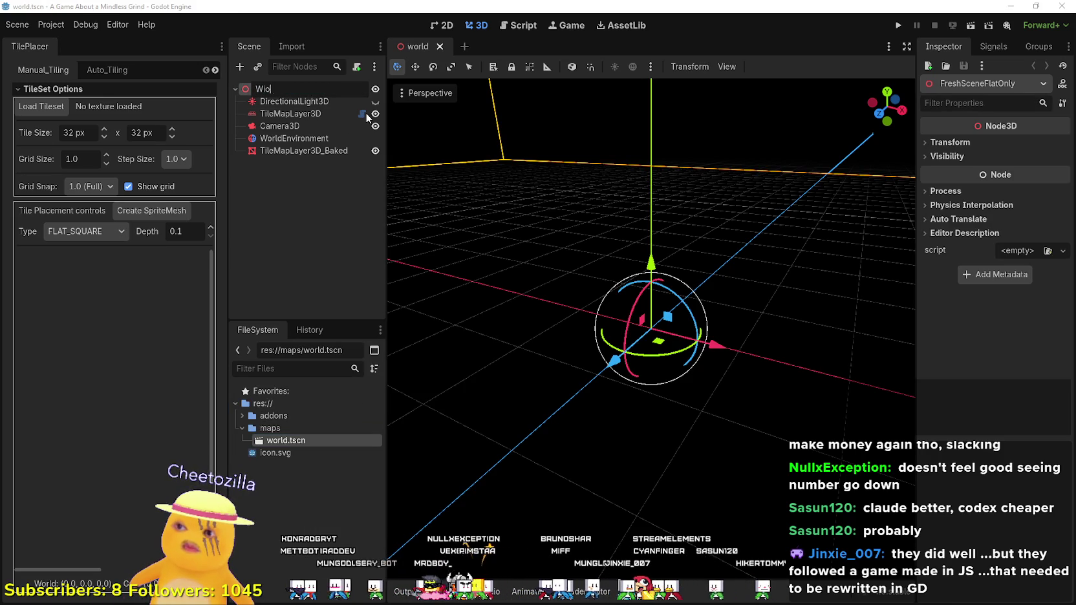
pyautogui.press('Return')
pyautogui.hotkey('ctrl', 's')
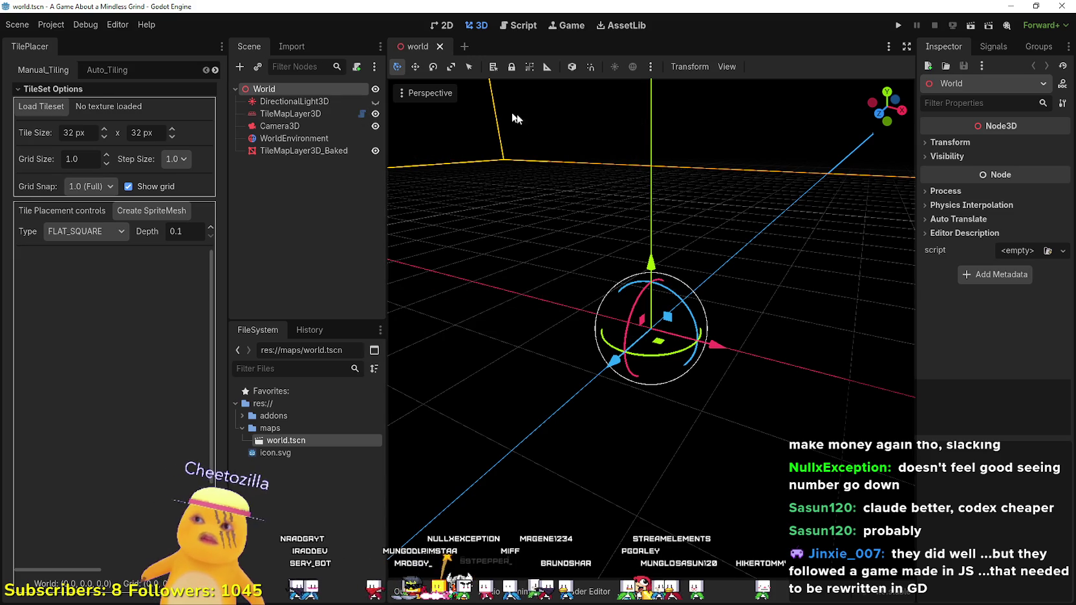
# Step: Run the project, set world.tscn as the main scene, then stop the test run
pyautogui.click(898, 25)
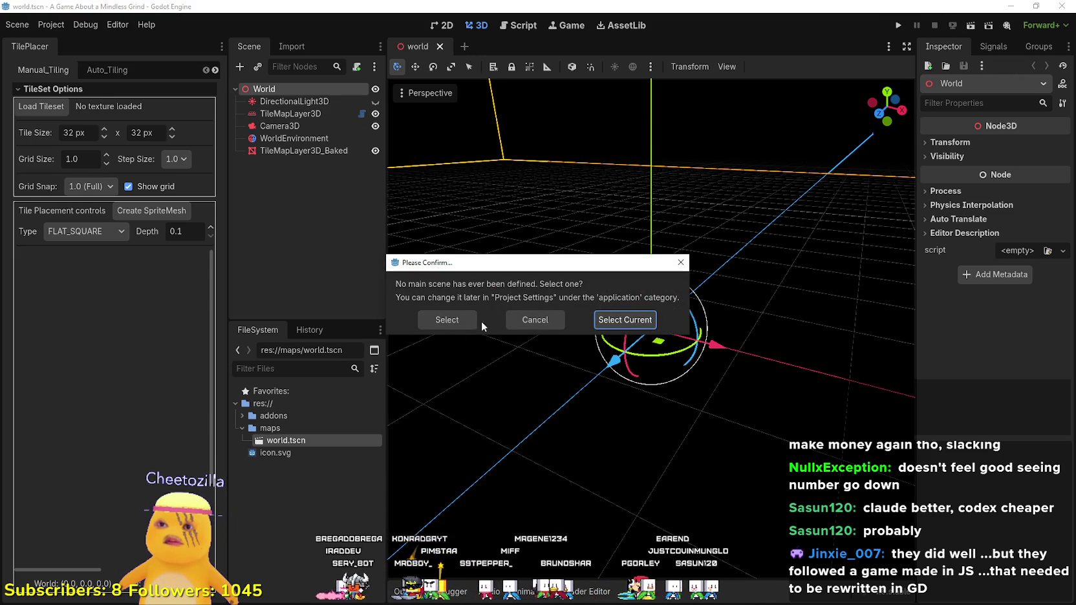
pyautogui.click(626, 323)
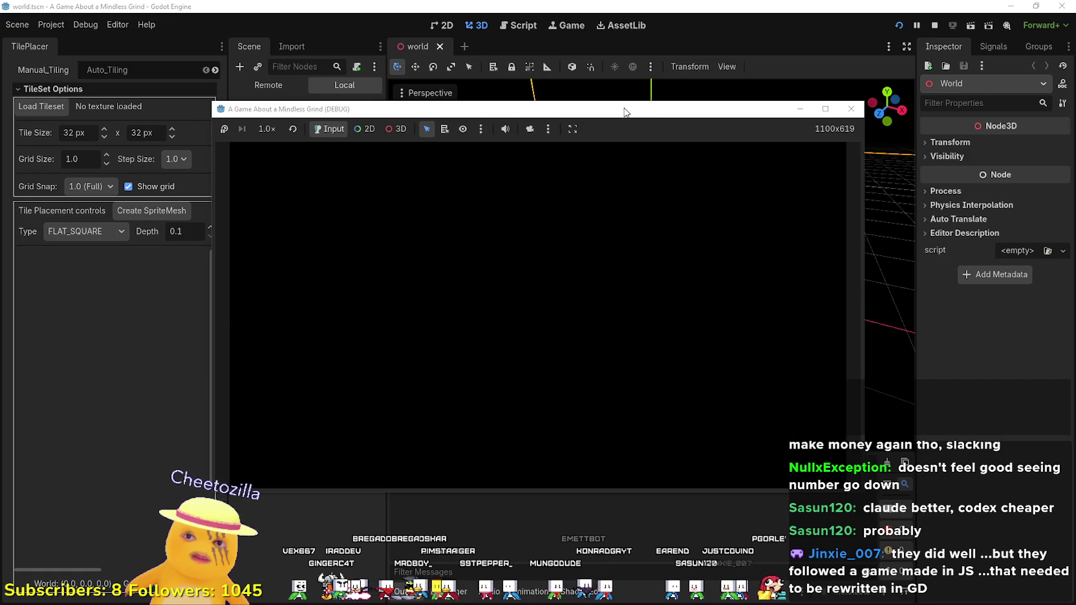
pyautogui.moveTo(626, 108); pyautogui.dragTo(671, 55)
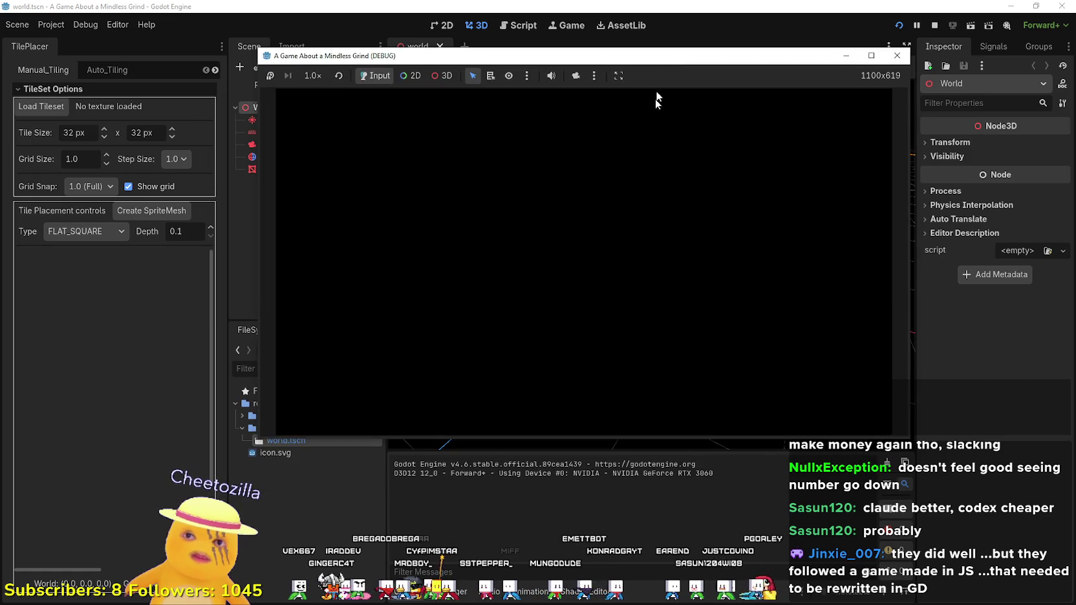
pyautogui.click(934, 25)
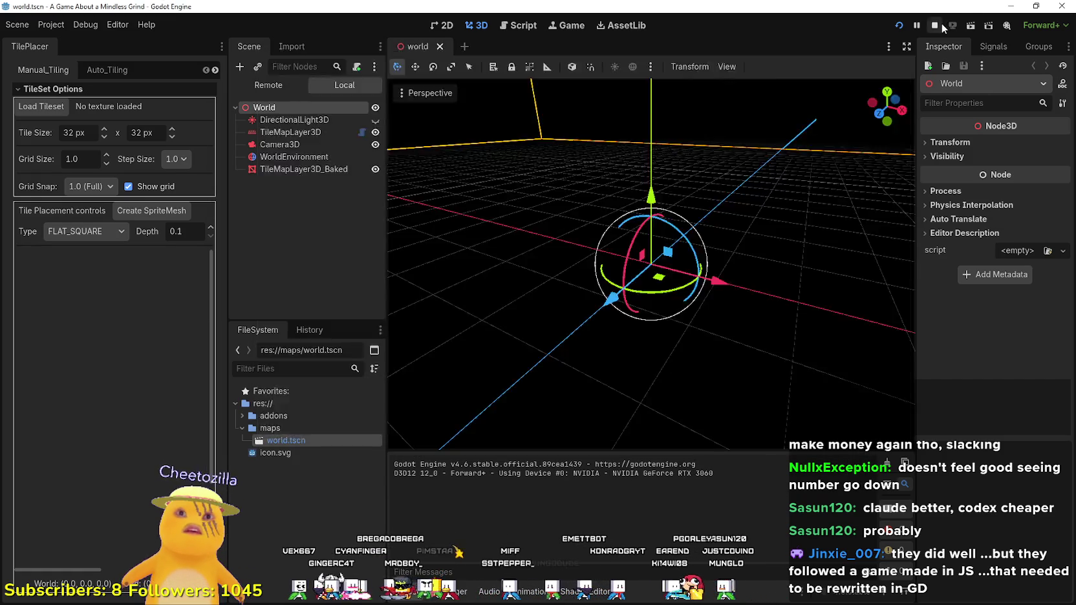
pyautogui.moveTo(683, 192)
pyautogui.mouseDown()
pyautogui.moveTo(736, 342)
pyautogui.moveTo(686, 258)
pyautogui.moveTo(582, 362)
pyautogui.mouseUp()
# Step: Select the TileMapLayer3D node and focus the viewport on it
pyautogui.click(290, 114)
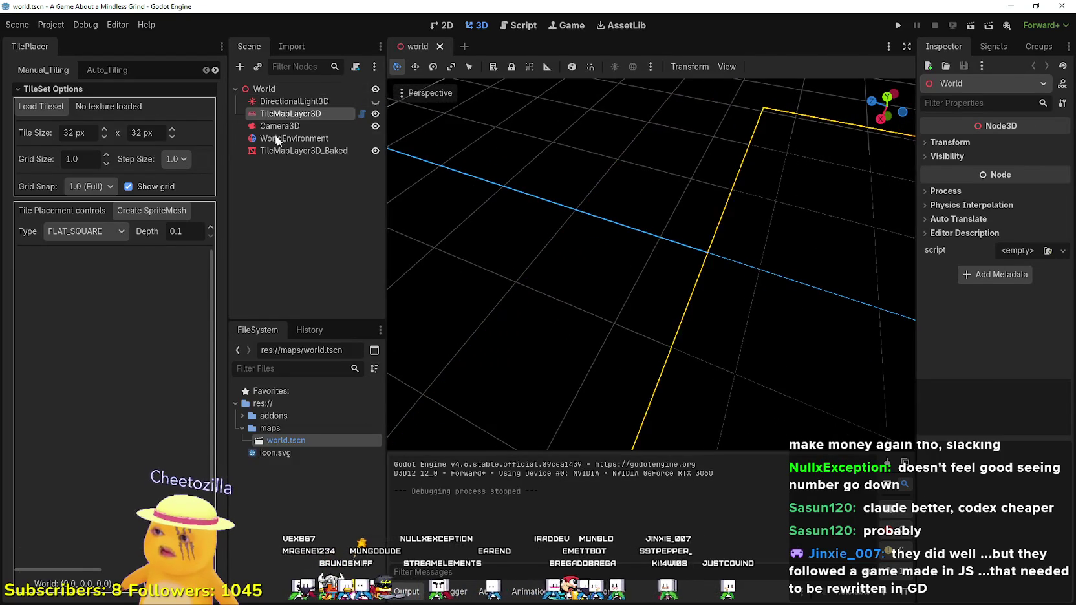
pyautogui.press('f')
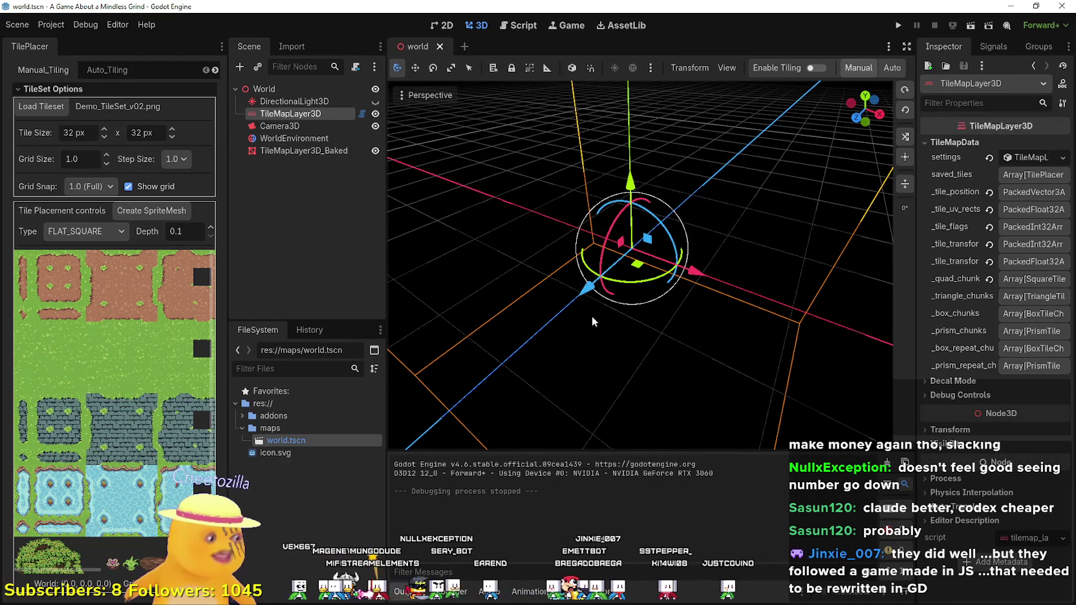
pyautogui.moveTo(893, 259); pyautogui.dragTo(834, 260)
pyautogui.scroll(-2, 82, 334)
pyautogui.scroll(2, 82, 333)
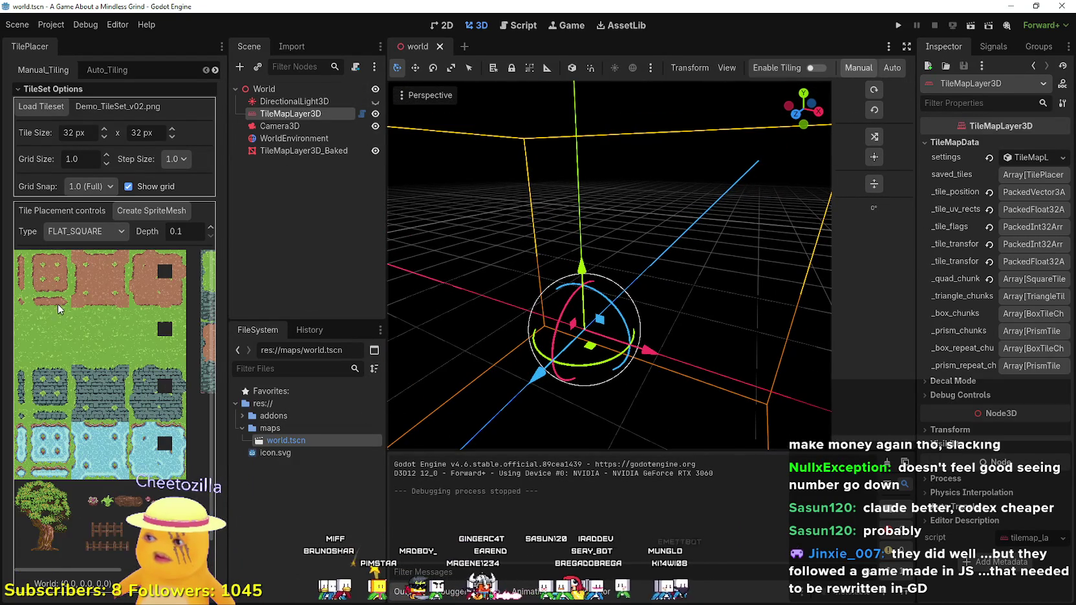
pyautogui.scroll(1, 120, 339)
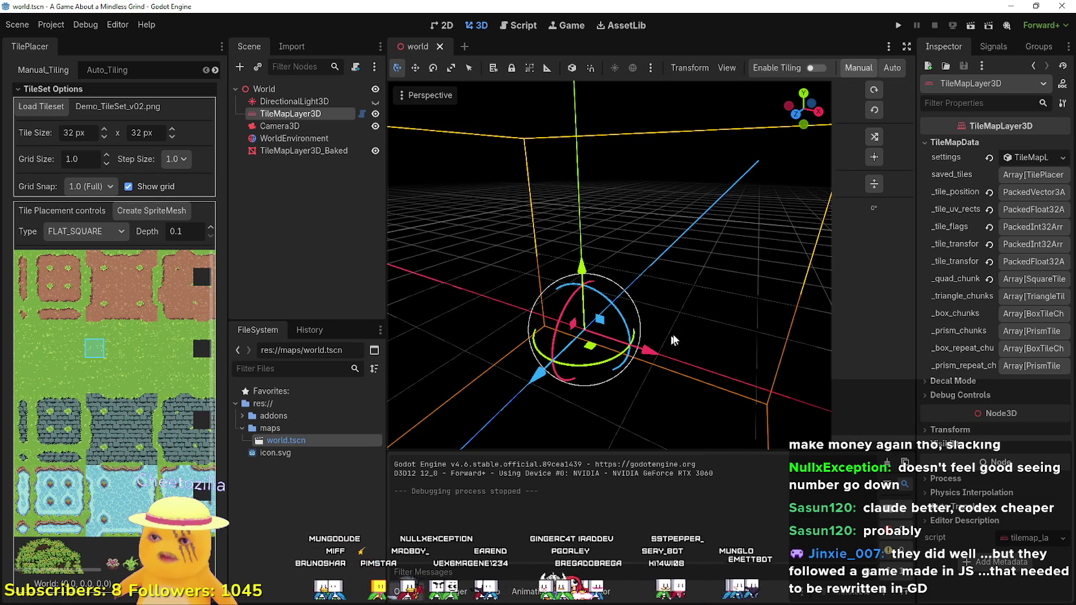
pyautogui.scroll(-5, 672, 340)
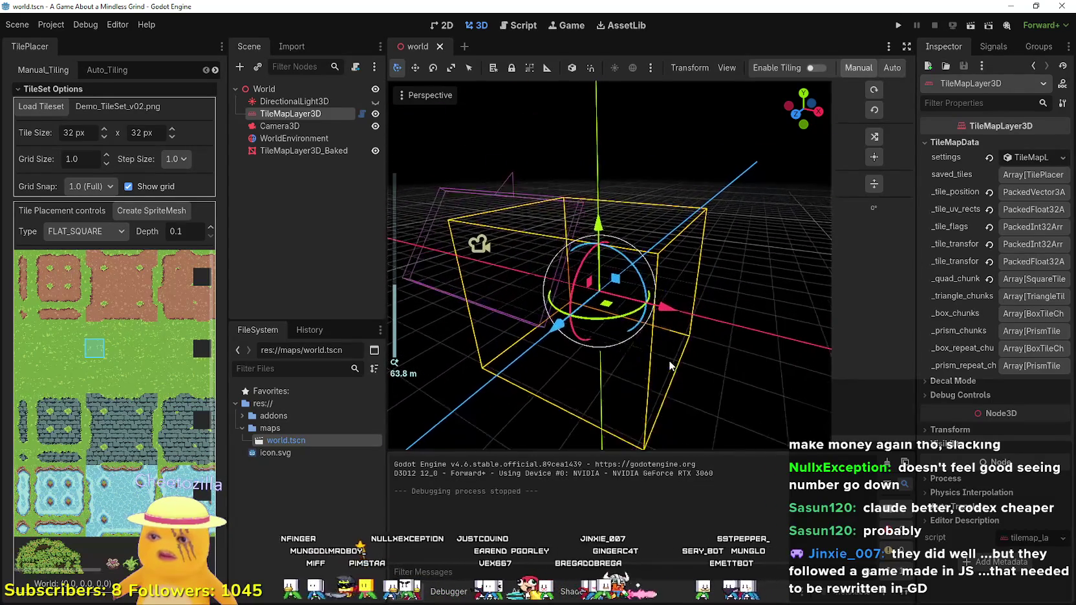
pyautogui.scroll(2, 670, 366)
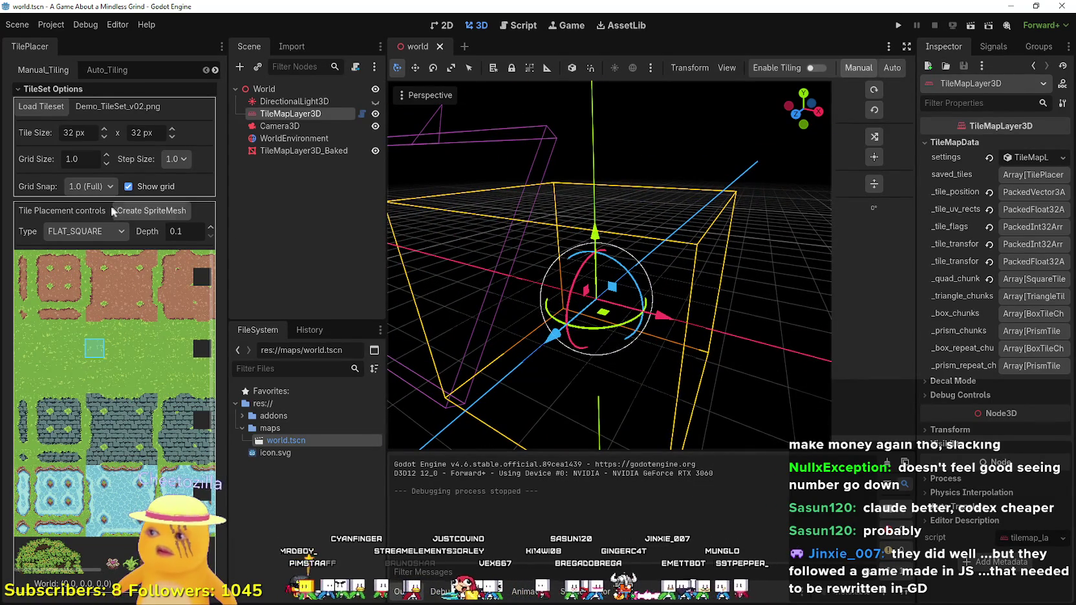
# Step: Cancel loading a new tileset to keep Demo_TileSet_v02.png, leaving placement type FLAT_SQUARE
pyautogui.click(43, 109)
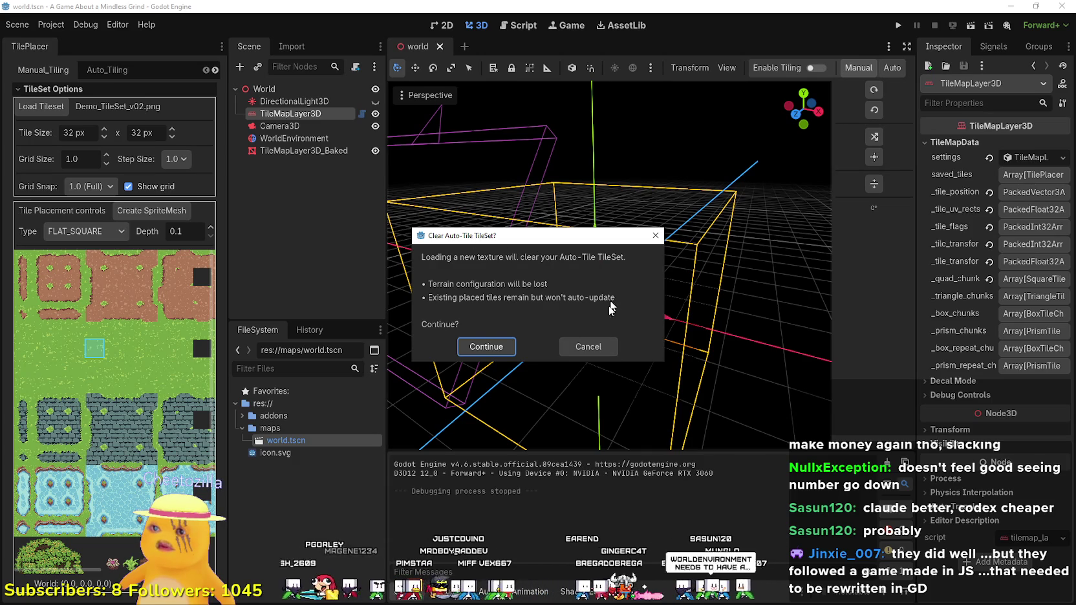
pyautogui.click(588, 347)
pyautogui.scroll(-2, 20, 284)
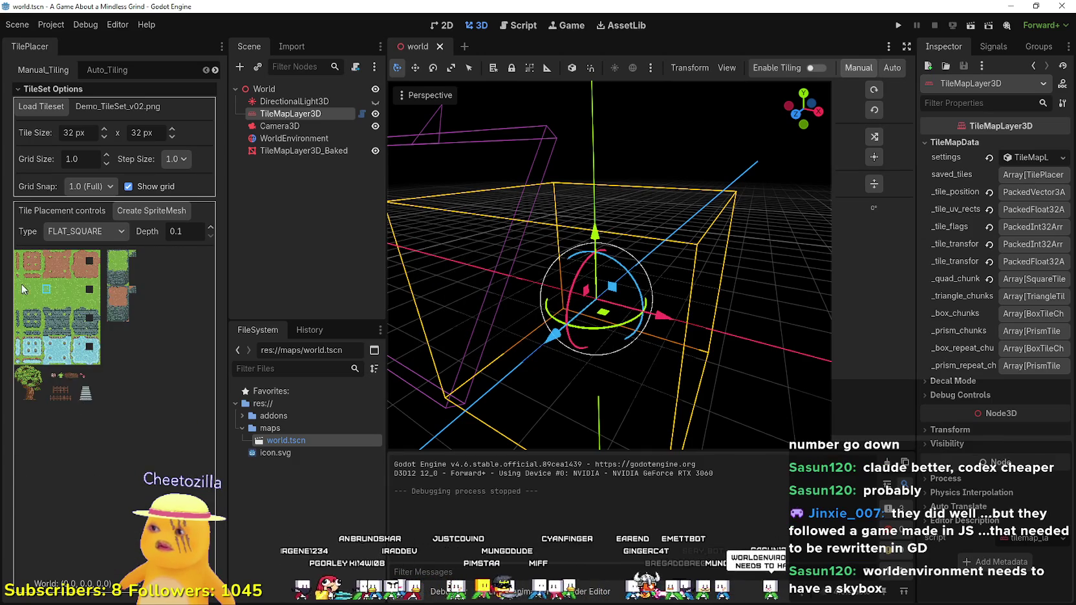
pyautogui.click(99, 232)
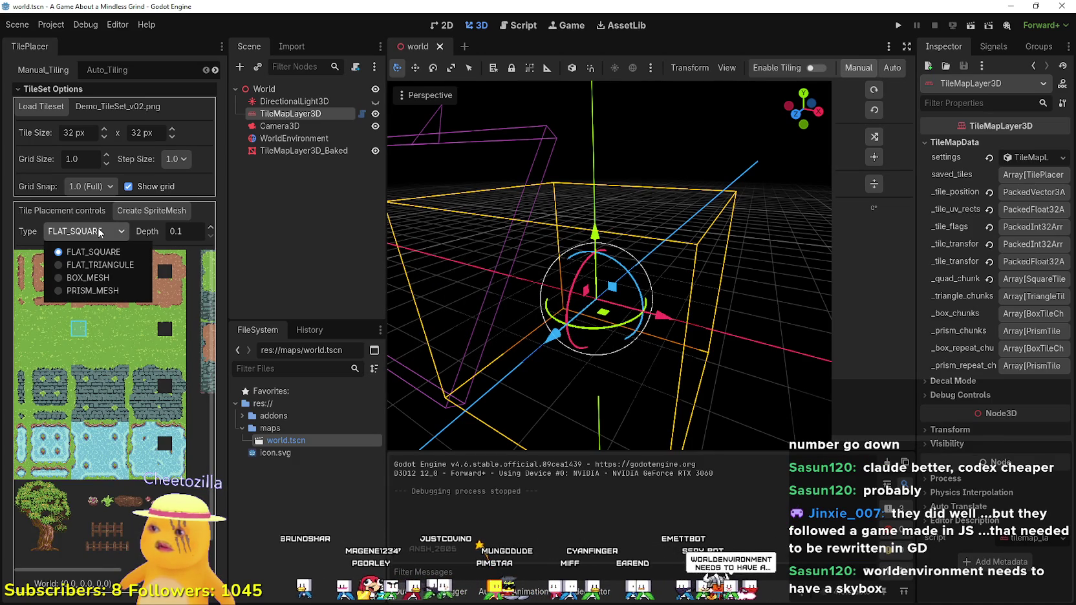
pyautogui.click(99, 233)
pyautogui.scroll(-4, 609, 337)
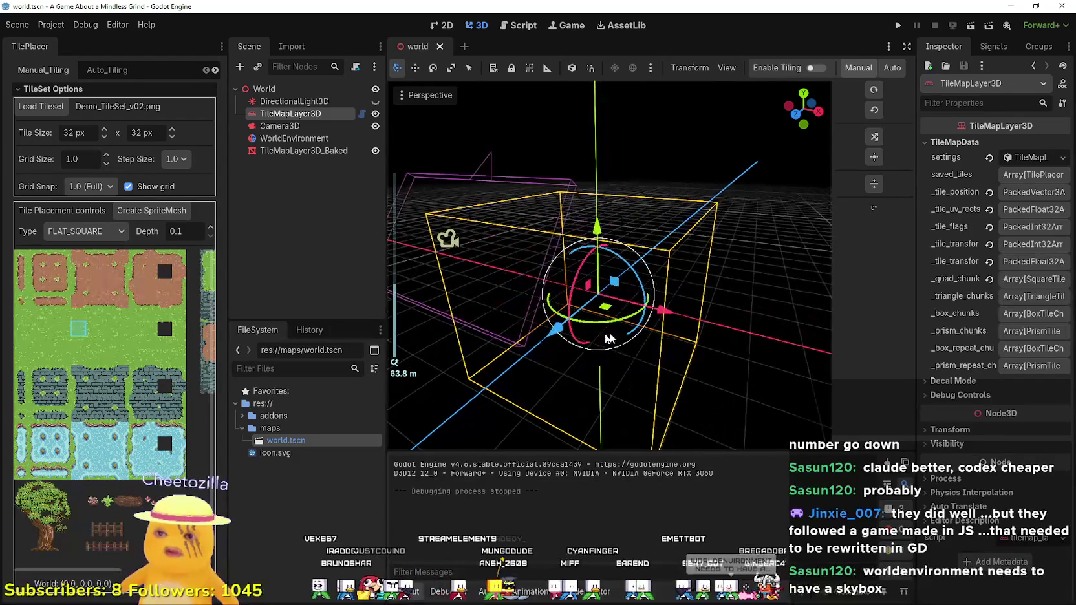
pyautogui.moveTo(691, 277)
pyautogui.mouseDown()
pyautogui.moveTo(672, 285)
pyautogui.moveTo(517, 261)
pyautogui.moveTo(440, 297)
pyautogui.mouseUp()
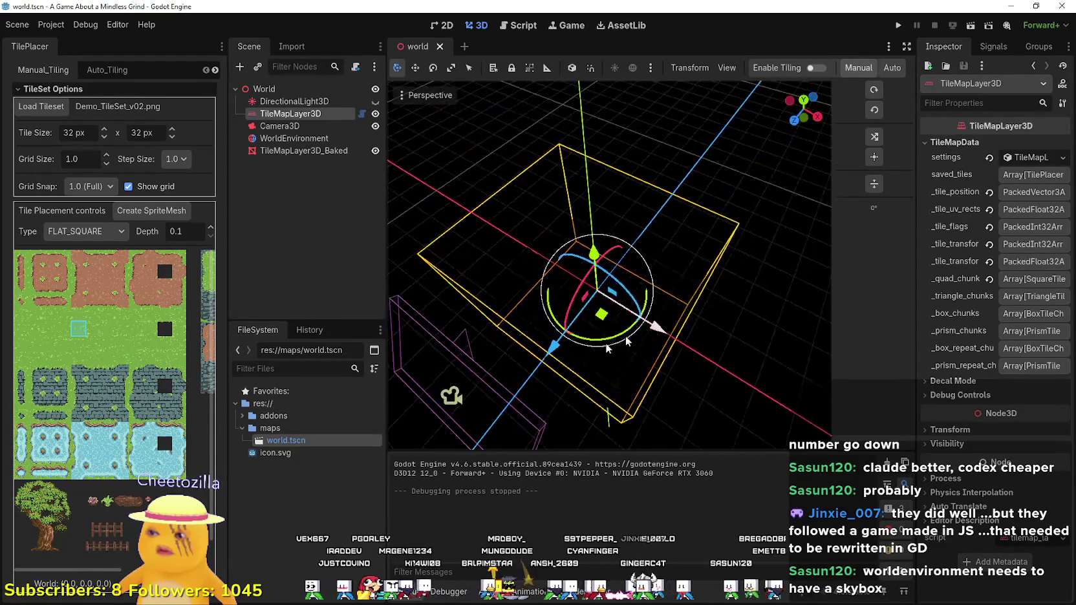
pyautogui.scroll(-3, 80, 467)
pyautogui.scroll(3, 68, 339)
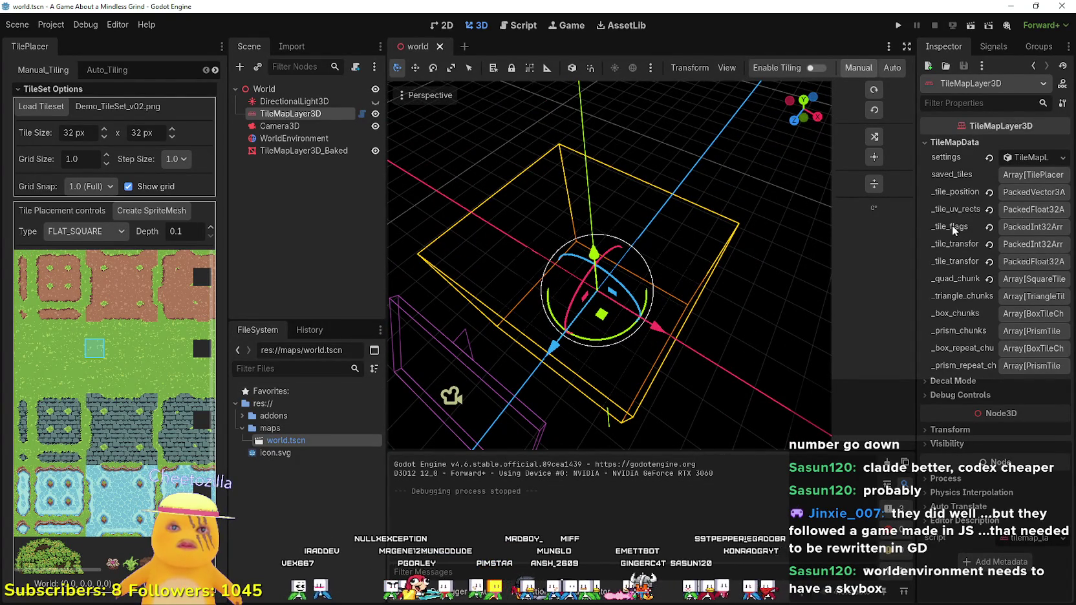
pyautogui.scroll(-3, 434, 155)
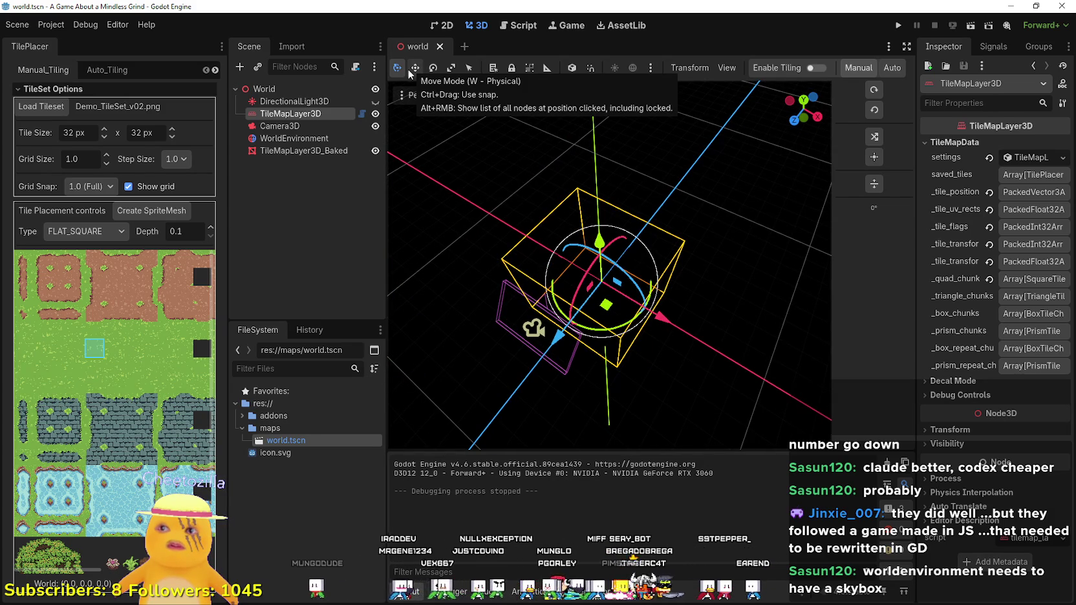
# Step: Enable tiling, paint two floor tiles, erase one, and switch to the west wall plane and back
pyautogui.click(788, 73)
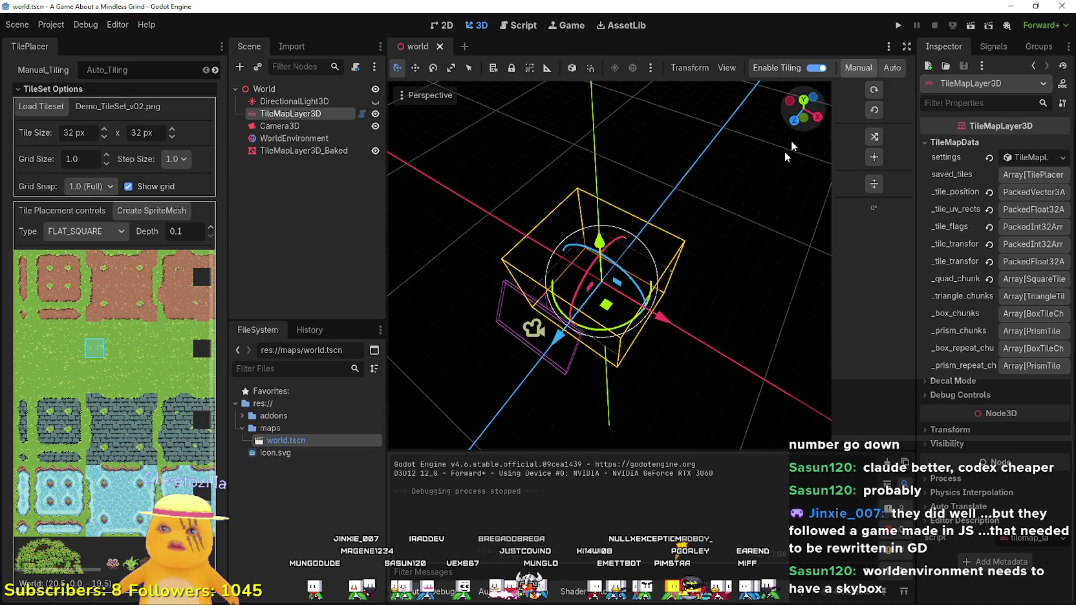
pyautogui.scroll(2, 631, 330)
pyautogui.scroll(-2, 709, 352)
pyautogui.click(742, 306)
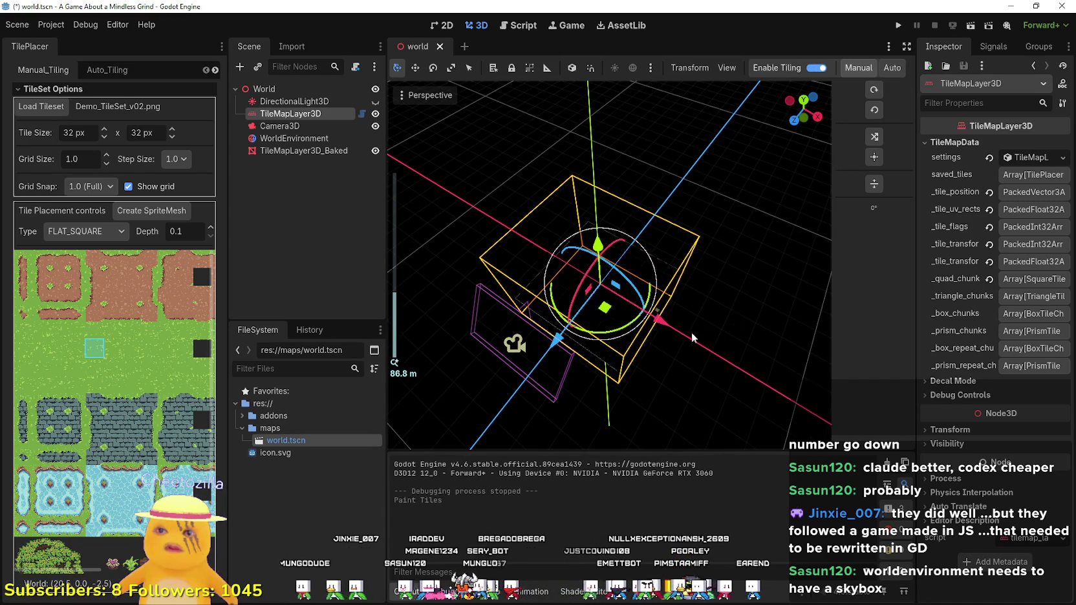
pyautogui.scroll(5, 672, 309)
pyautogui.click(632, 289)
pyautogui.scroll(6, 620, 313)
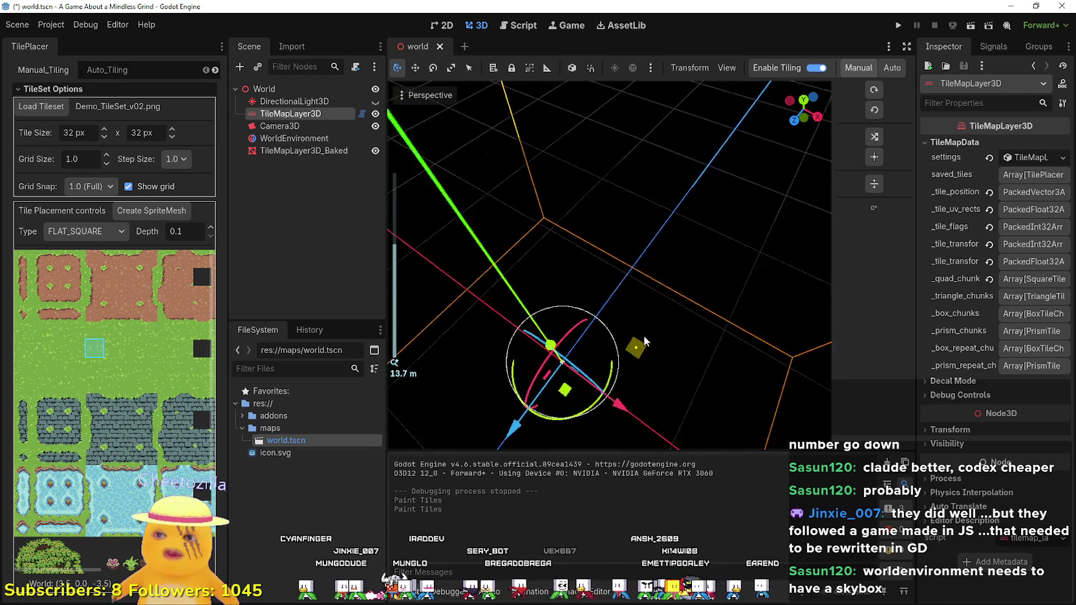
pyautogui.rightClick(611, 299)
pyautogui.press('w')
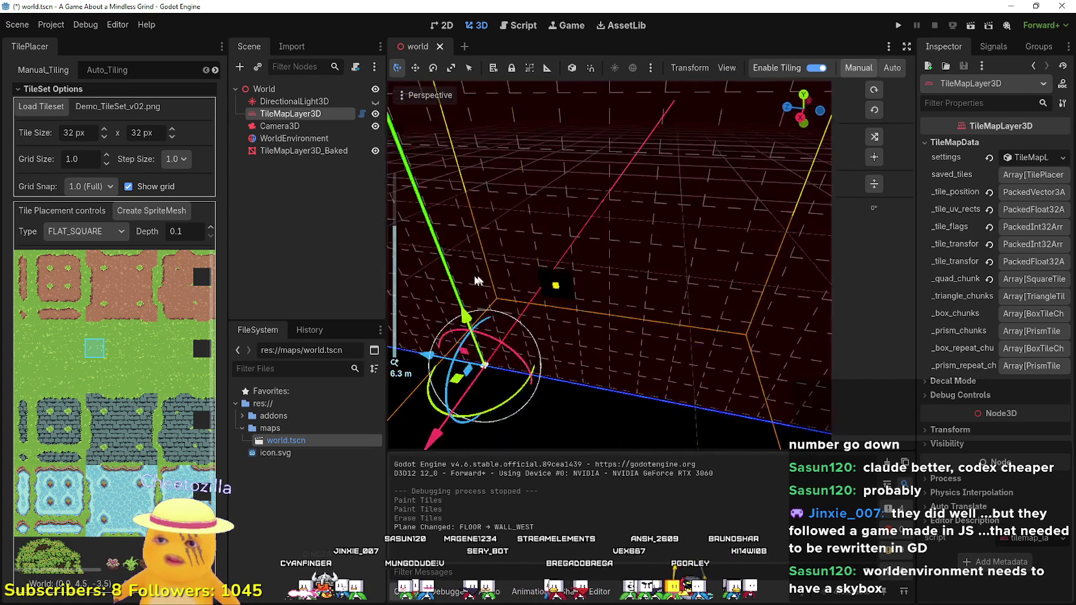
pyautogui.press('Tab')
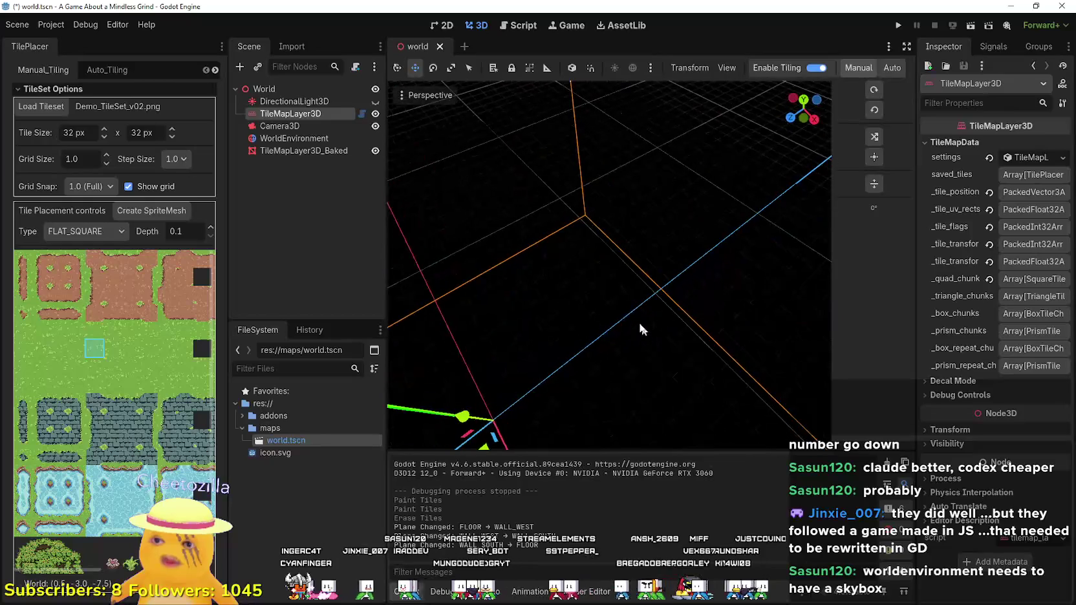
pyautogui.scroll(2, 598, 315)
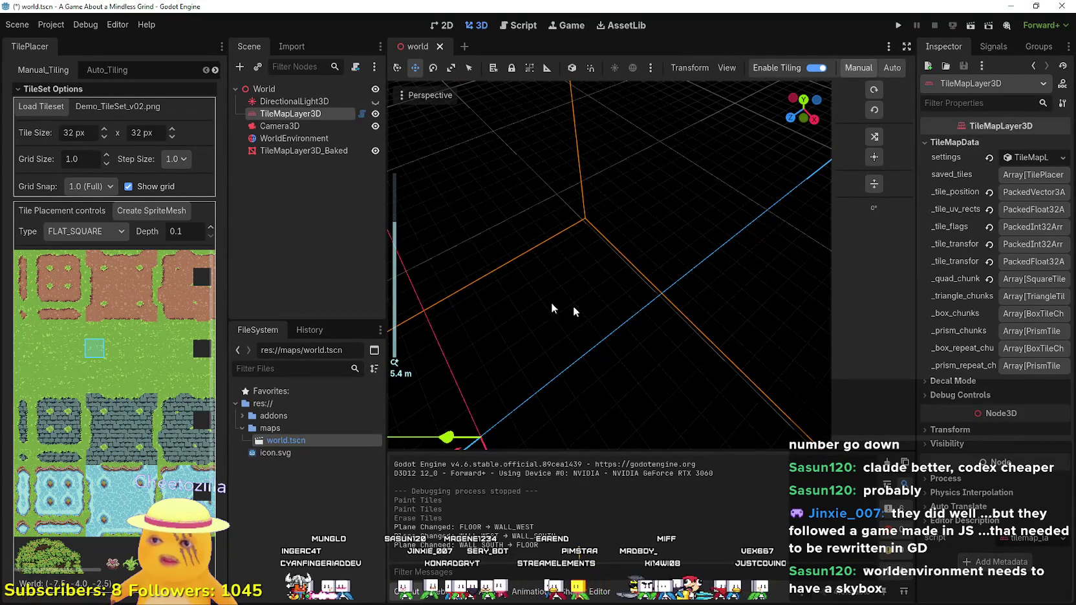
pyautogui.moveTo(573, 310)
pyautogui.mouseDown()
pyautogui.moveTo(436, 292)
pyautogui.moveTo(443, 282)
pyautogui.moveTo(484, 301)
pyautogui.mouseUp()
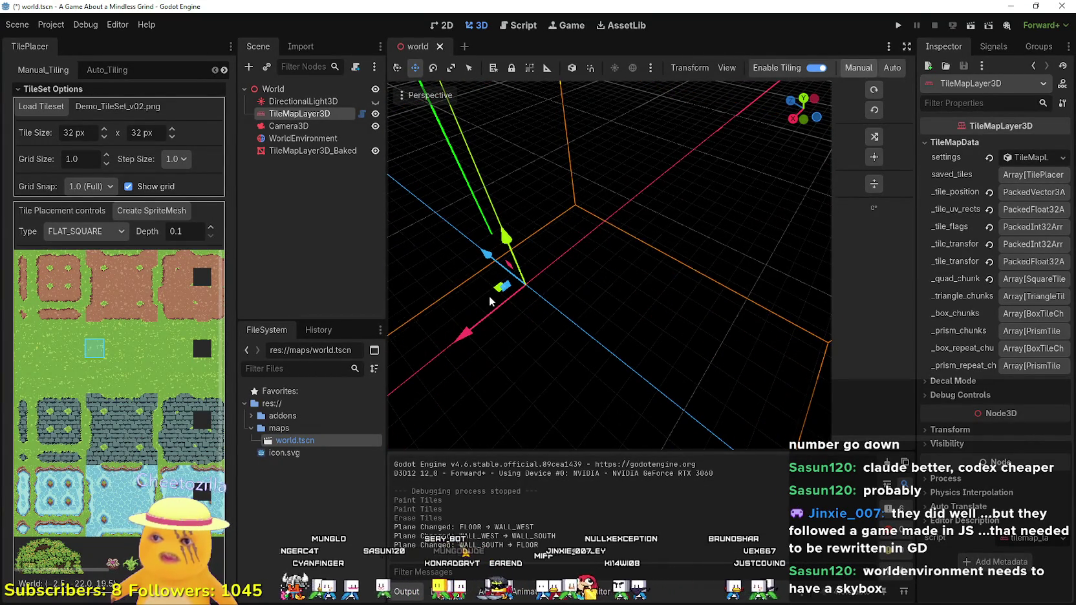
# Step: Undo the test tile edits, then redo the root node rename to World
pyautogui.hotkey('ctrl', 'z')
pyautogui.hotkey('ctrl', 'z')
pyautogui.scroll(-5, 502, 277)
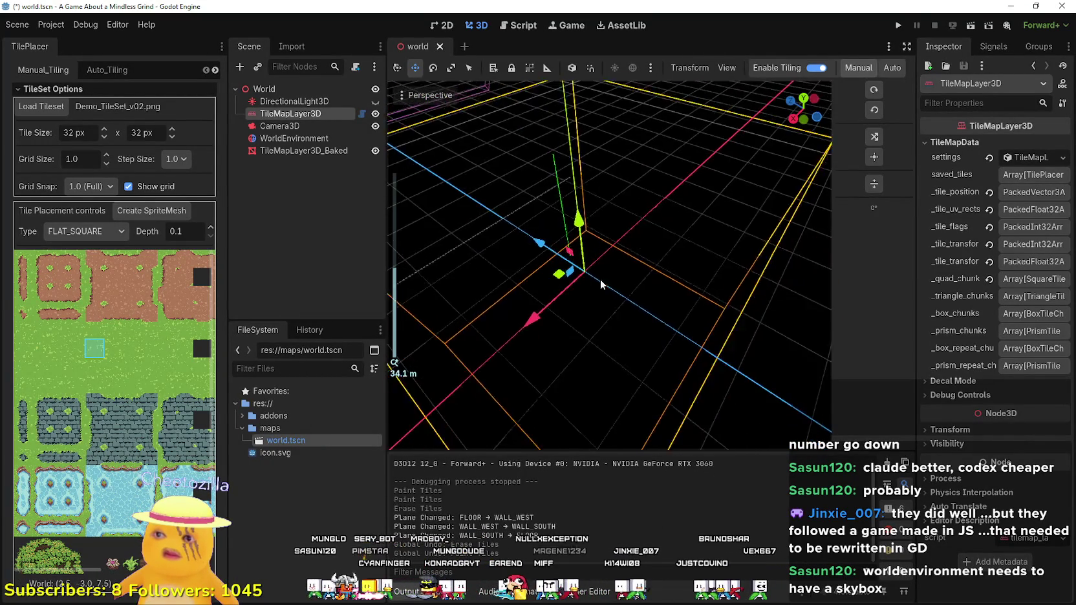
pyautogui.hotkey('ctrl', 'z')
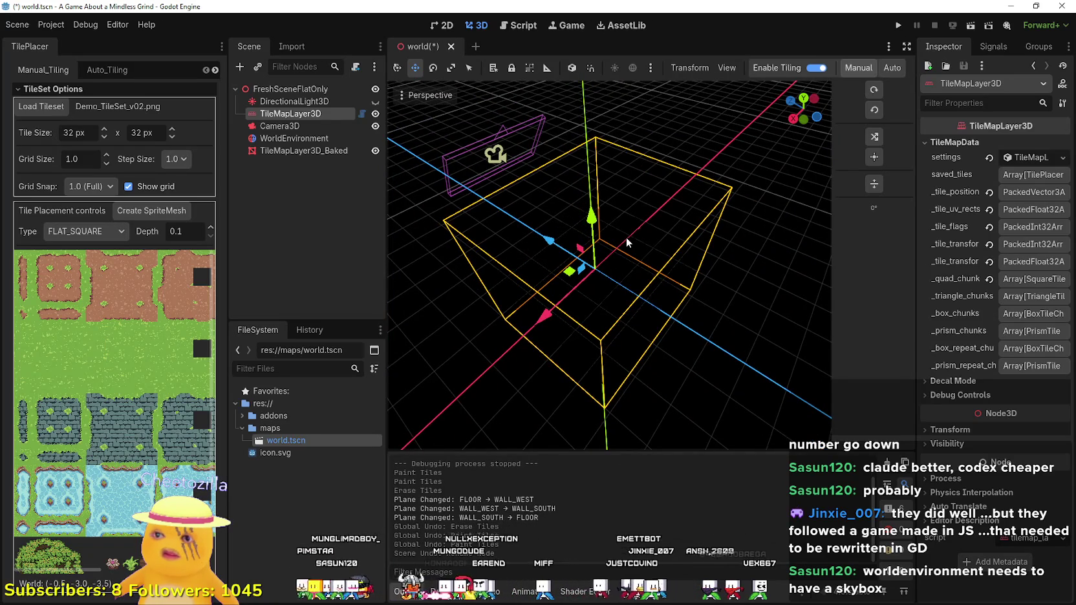
pyautogui.hotkey('ctrl', 'shift', 'z')
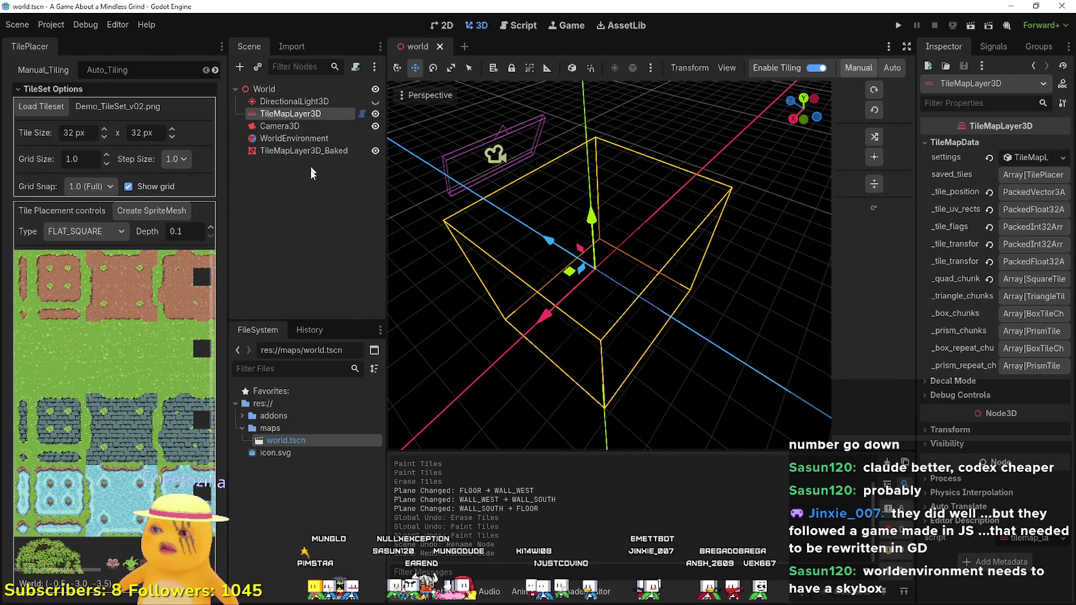
pyautogui.click(315, 102)
pyautogui.click(315, 114)
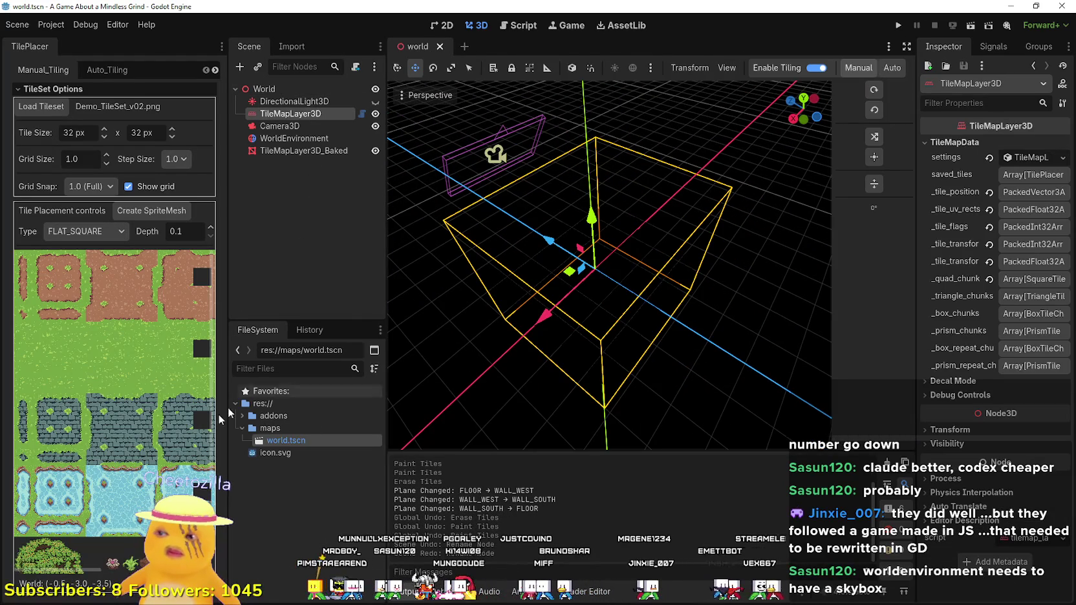